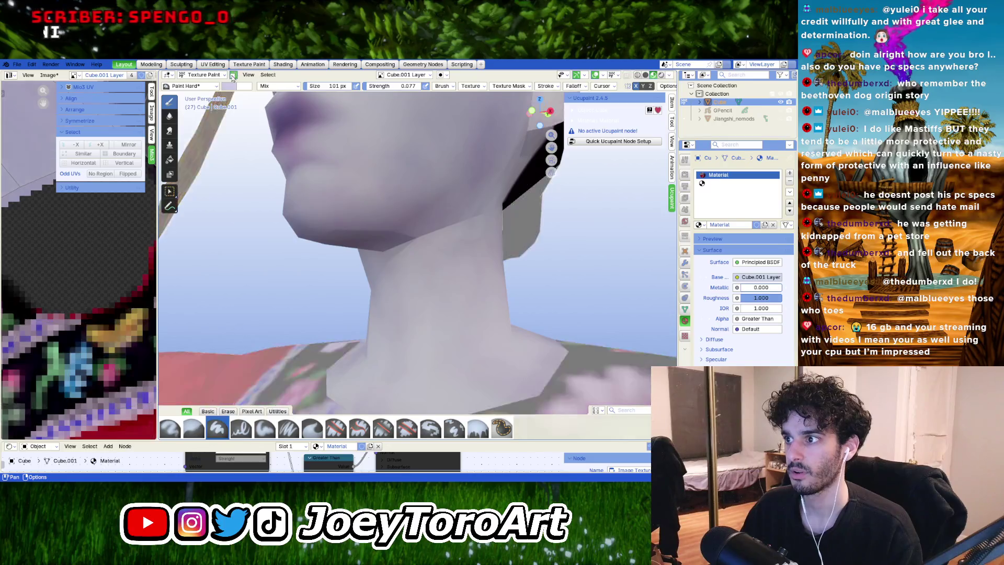
Step: Switch the paint brush to a darker purple for the neck shadows
mouse_move(418, 219)
middle_down()
mouse_move(382, 233)
mouse_move(395, 324)
mouse_move(394, 272)
middle_up()
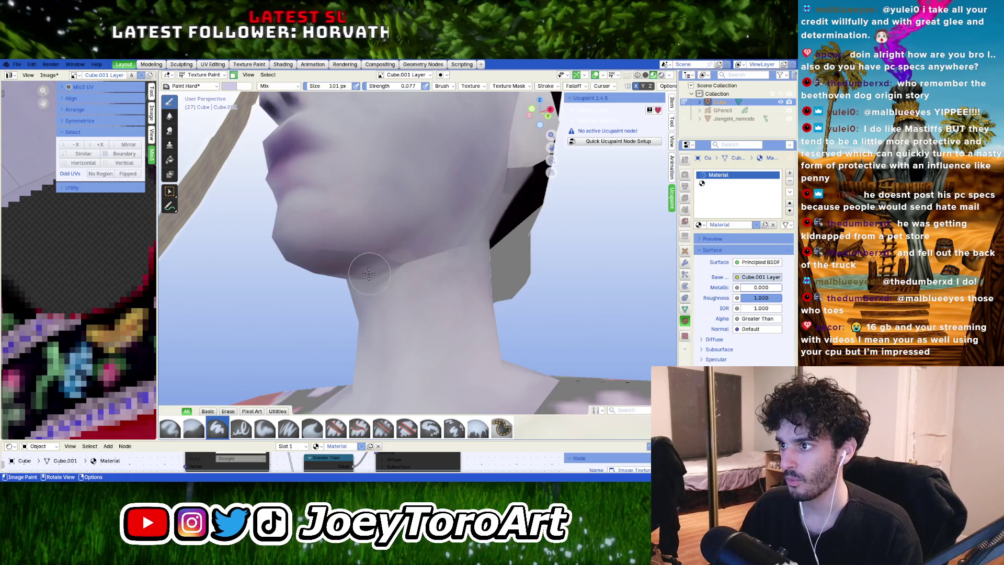
right_click(369, 265)
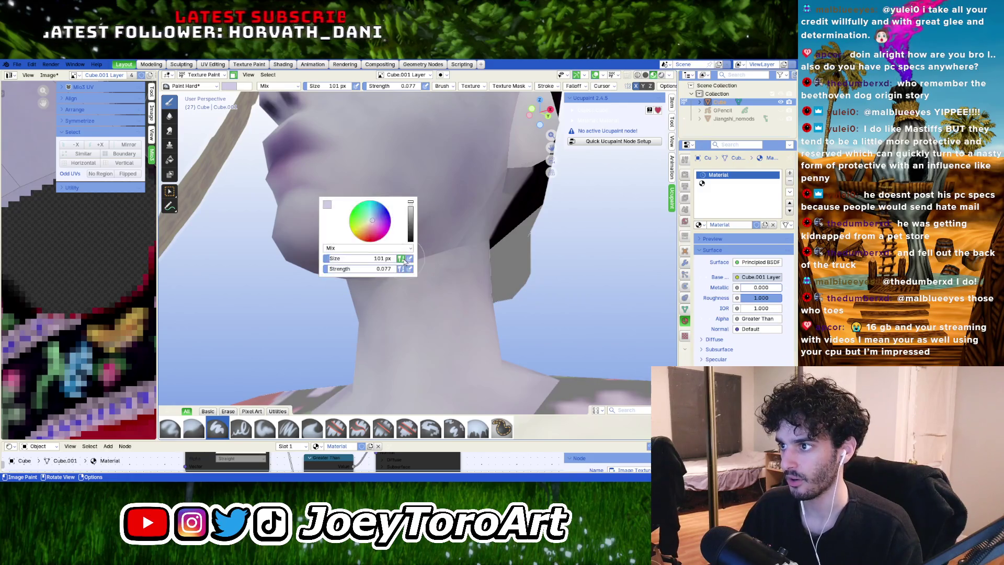
click(327, 204)
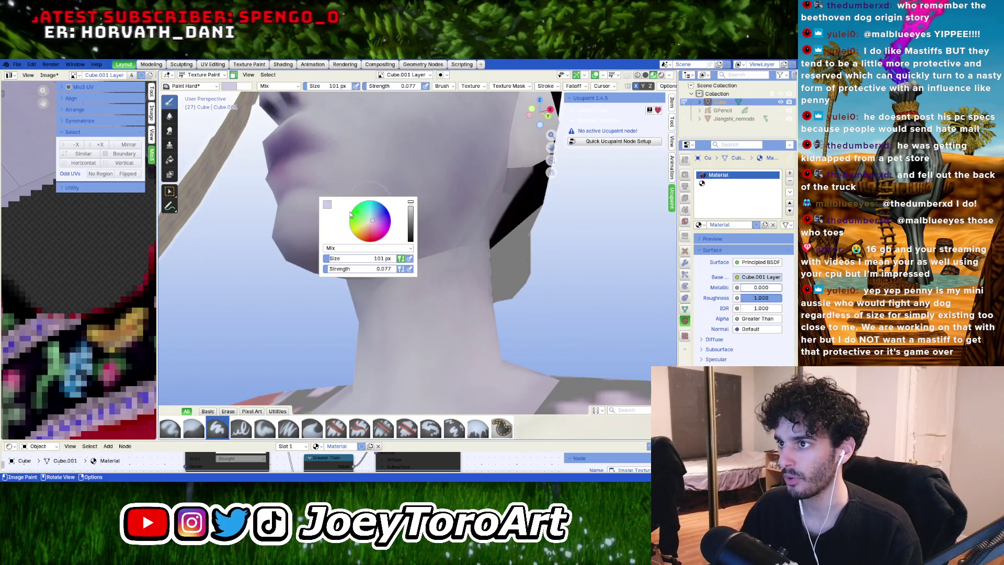
click(327, 204)
key(ctrl+v)
key(Return)
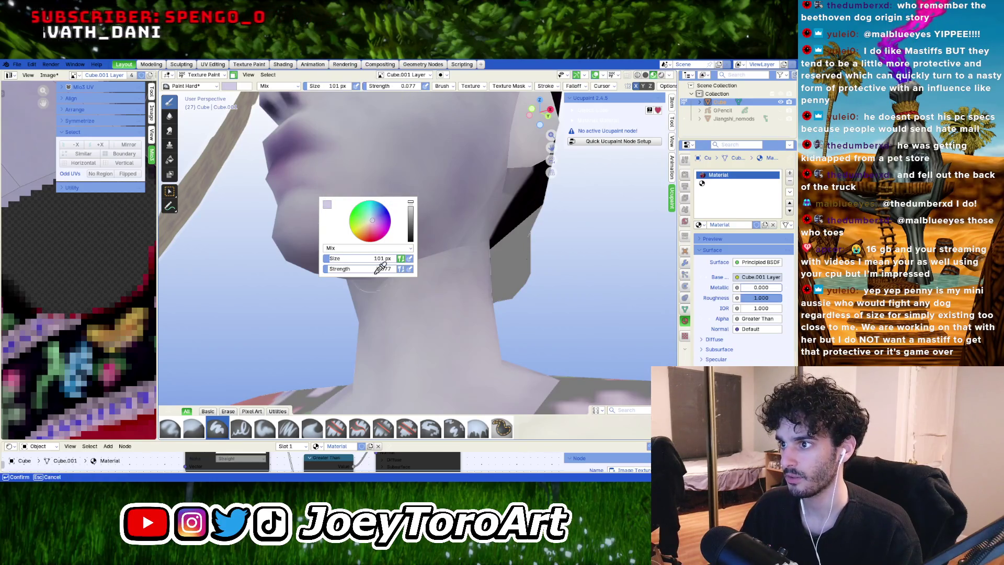
Step: Paint soft purple-grey shadows under the chin and jaw from several angles
middle_drag(426, 256, 435, 249)
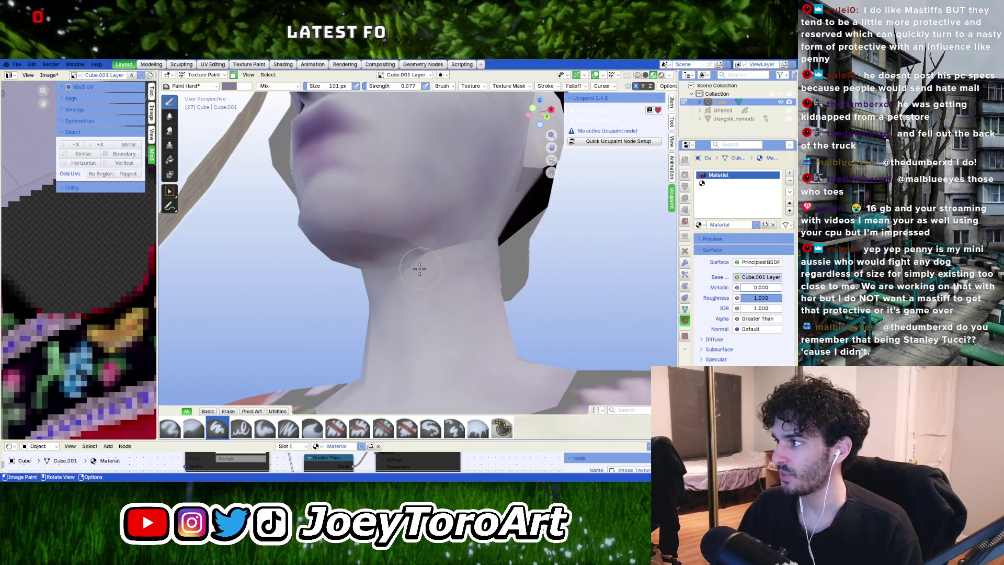
middle_drag(417, 272, 438, 267)
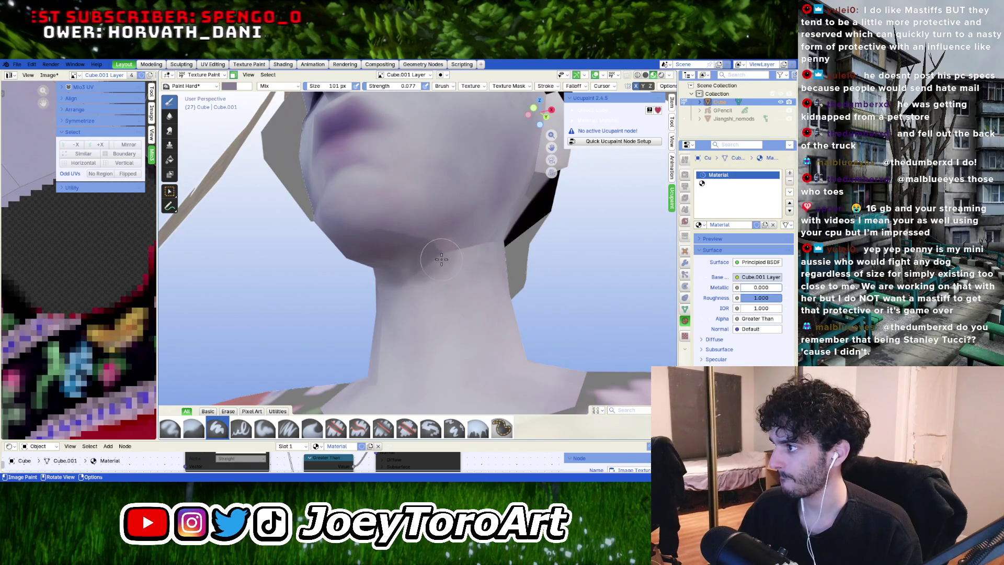
mouse_move(441, 259)
middle_down()
mouse_move(368, 291)
mouse_move(429, 245)
middle_up()
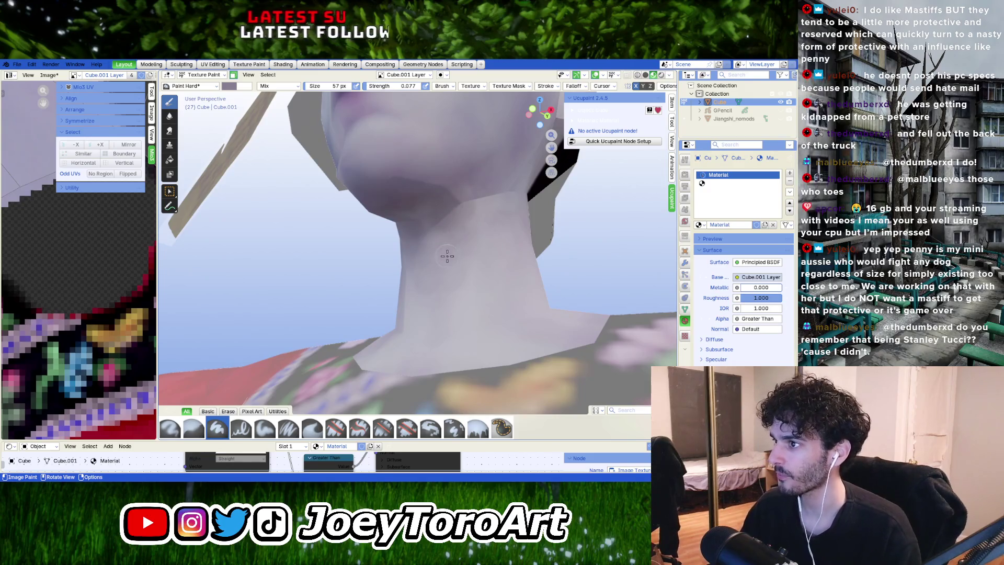
middle_drag(460, 241, 462, 235)
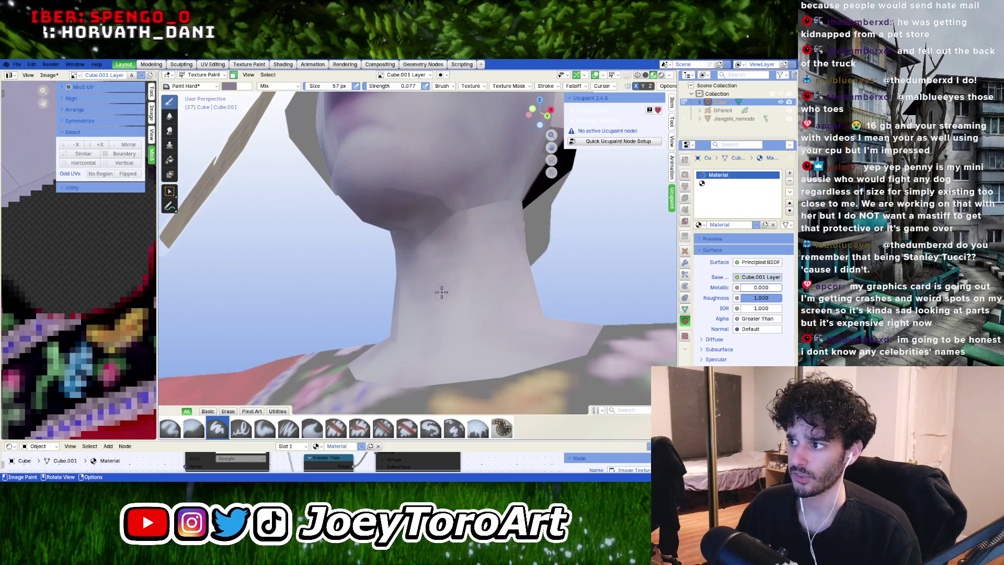
middle_drag(459, 285, 450, 261)
Step: Eyedrop the light skin tone from the neck as the brush colour
right_click(450, 261)
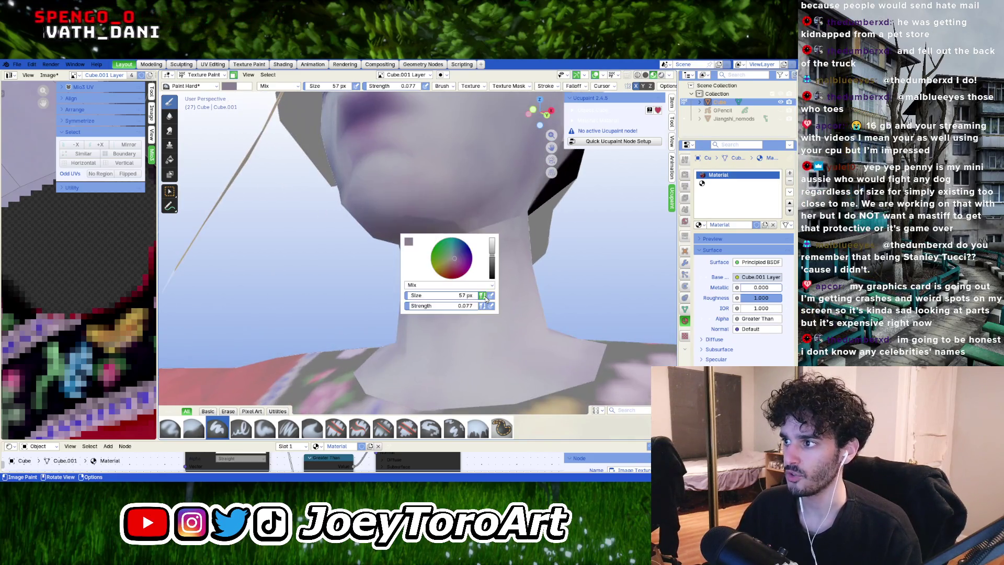
click(408, 242)
click(479, 230)
click(479, 321)
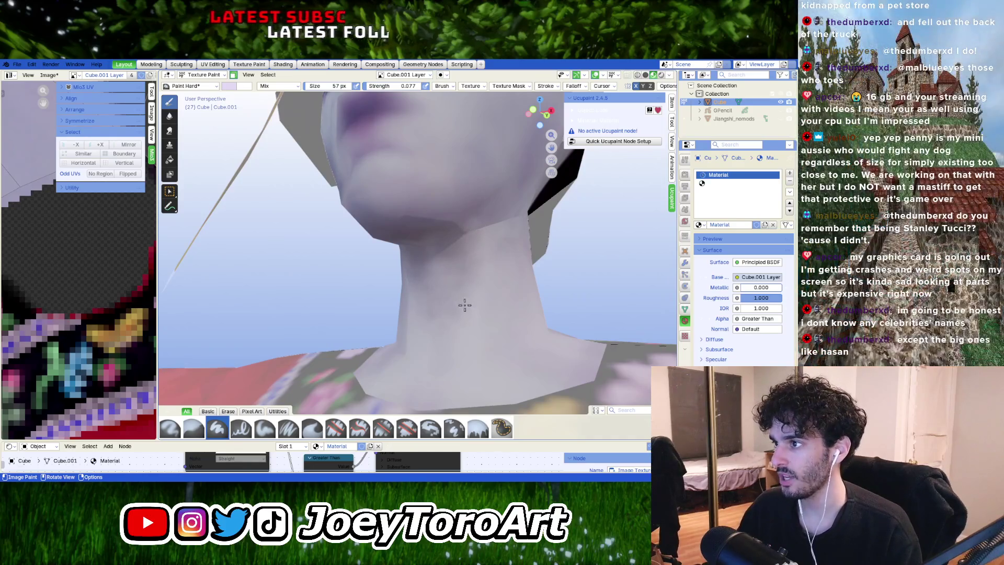
Step: Eyedrop the darker purple from the chin and keep shading the neck and shoulders
middle_drag(486, 253, 471, 261)
right_click(428, 261)
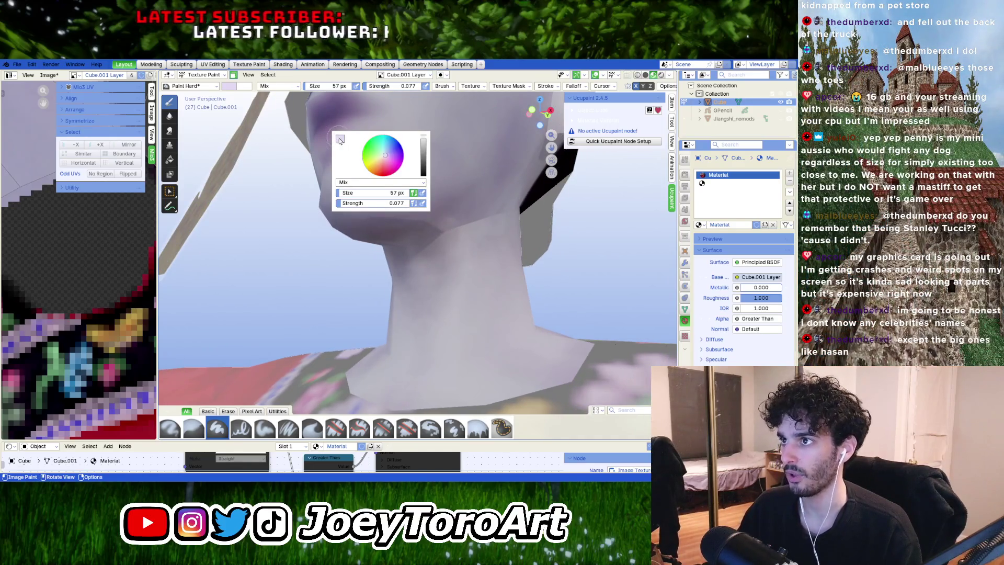
click(407, 272)
click(410, 271)
click(446, 224)
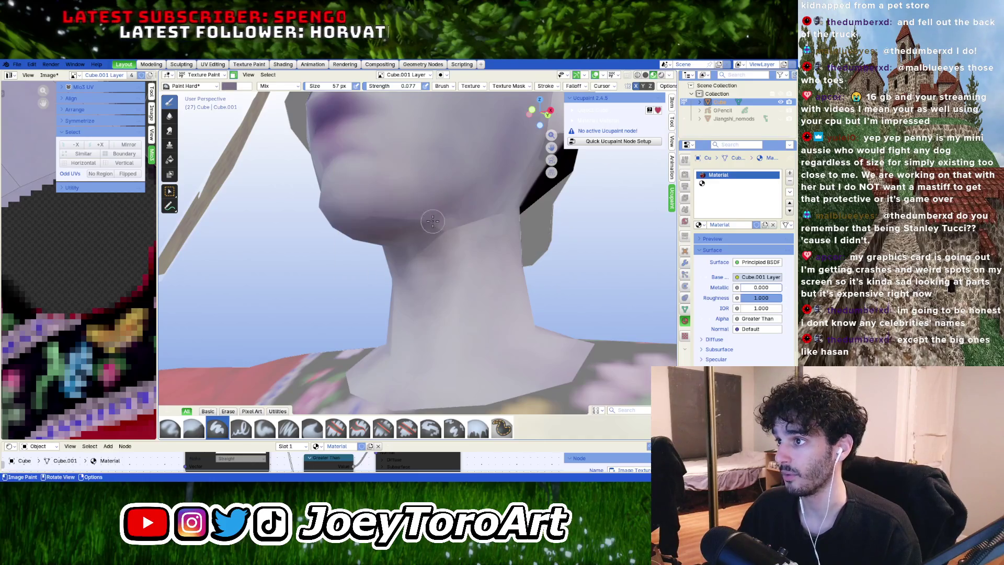
middle_drag(446, 223, 385, 234)
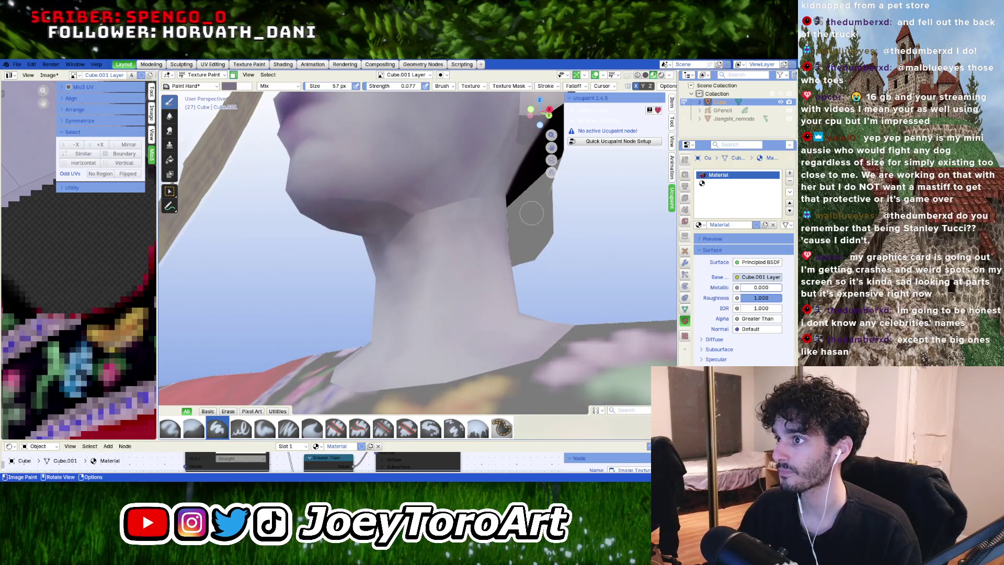
shift+middle_drag(469, 258, 629, 124)
middle_drag(540, 235, 556, 239)
Step: Switch briefly to Edit Mode and return to Texture Paint around the jaw
key(Tab)
scroll(458, 251, down, 5)
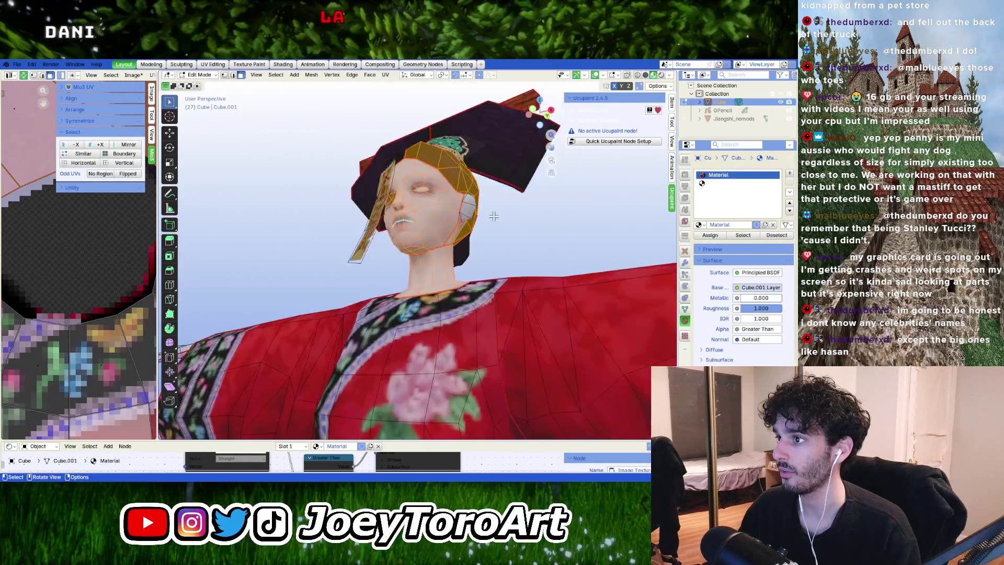
scroll(459, 251, up, 5)
key(Tab)
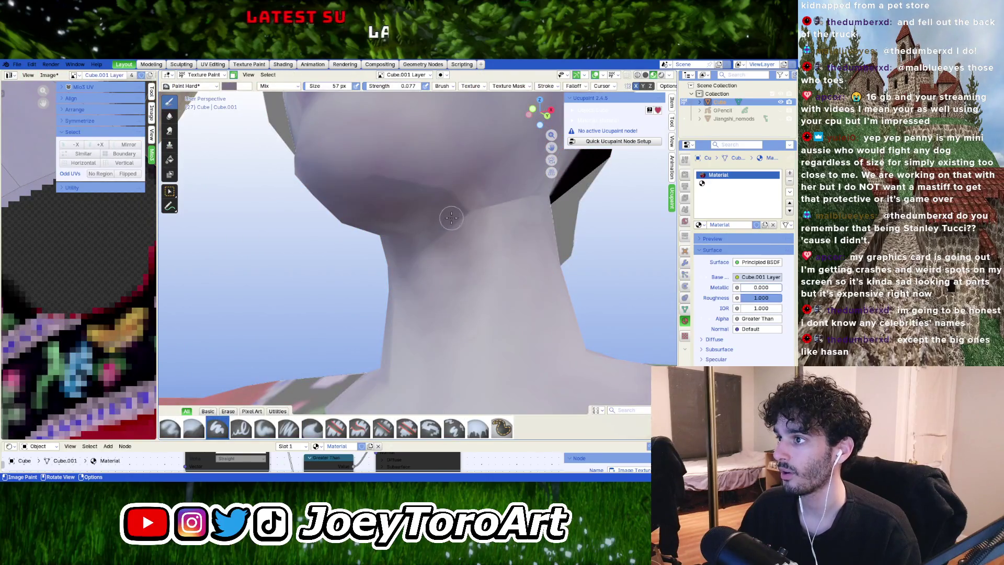
mouse_move(457, 227)
middle_down()
mouse_move(419, 227)
mouse_move(401, 212)
middle_up()
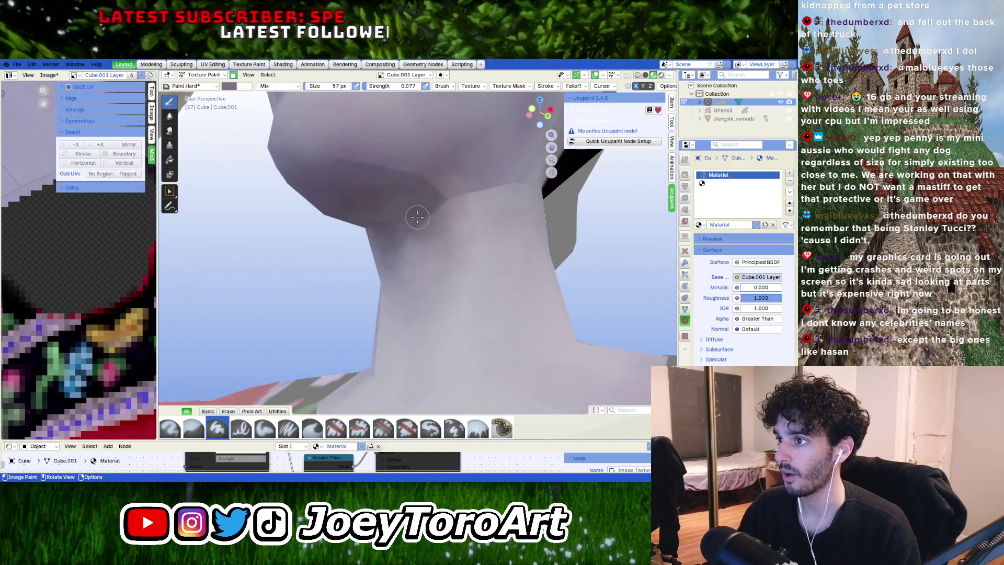
Step: Eyedrop a light lavender from the model and blend it over the neck at 0.077 strength
right_click(474, 236)
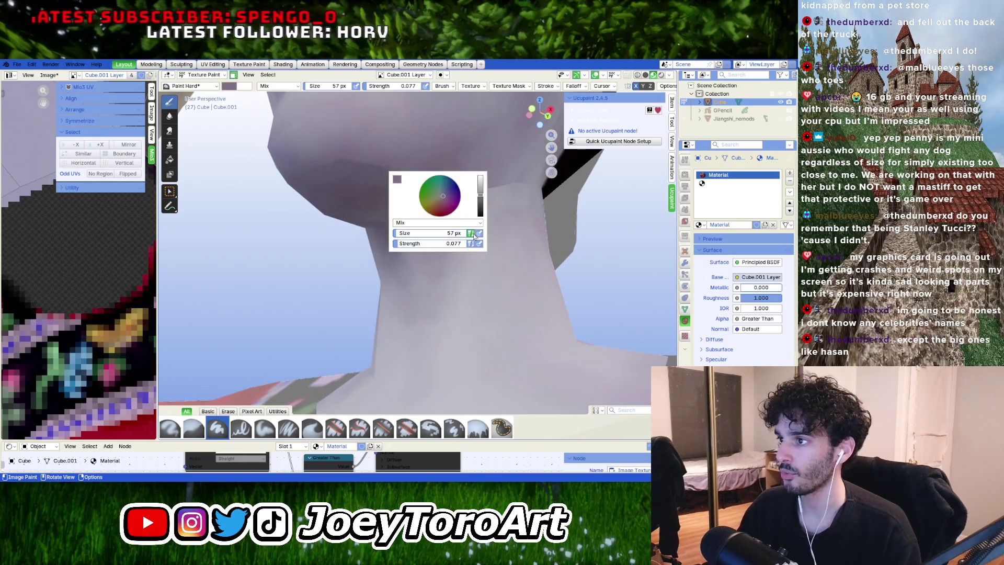
click(397, 180)
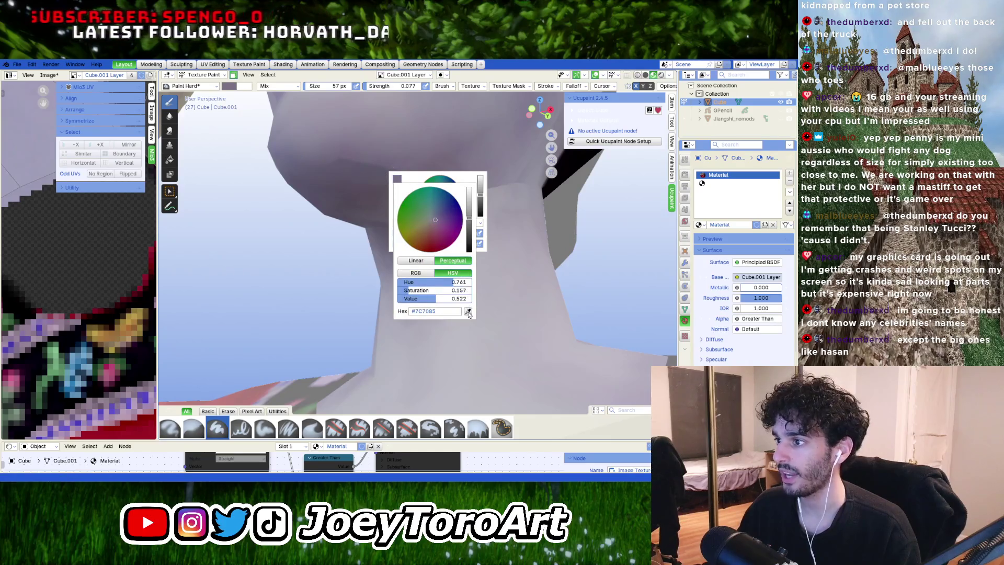
click(468, 312)
click(414, 219)
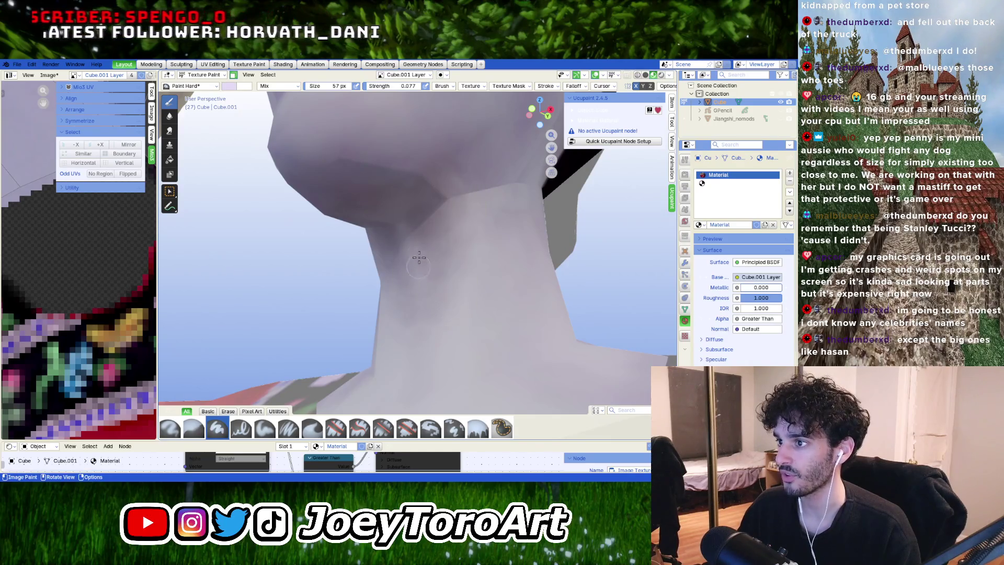
right_click(413, 219)
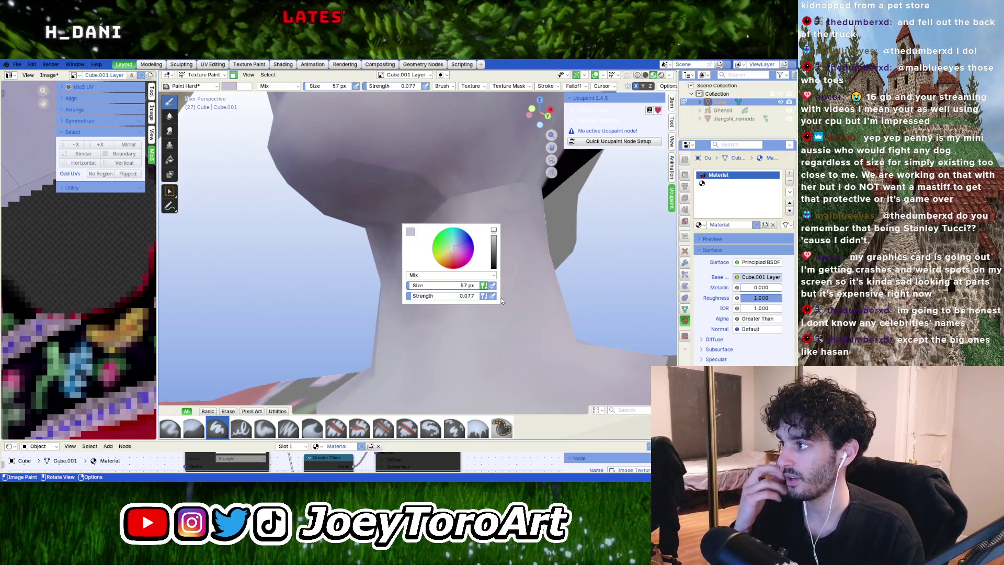
click(478, 375)
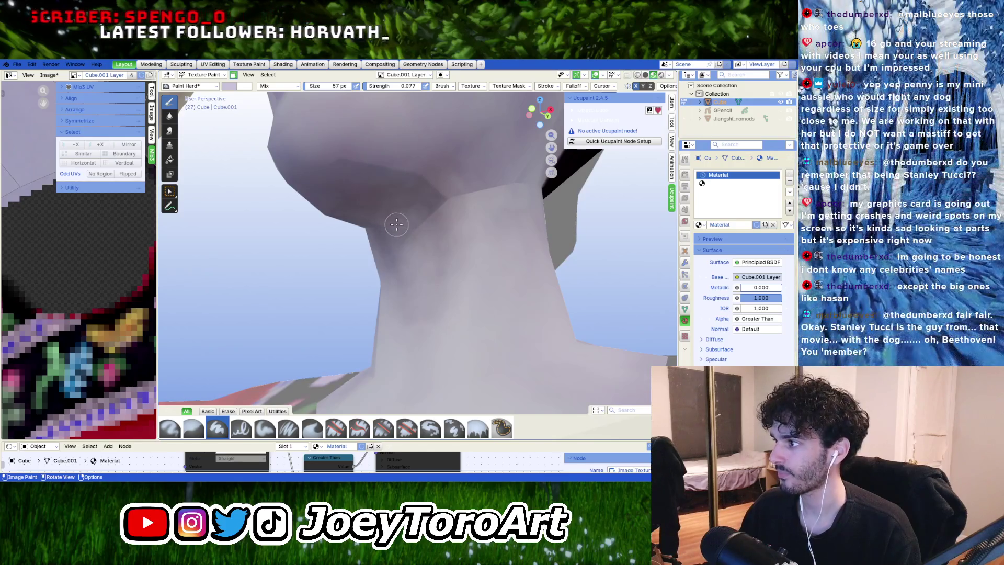
mouse_move(396, 224)
middle_down()
mouse_move(442, 217)
mouse_move(440, 228)
middle_up()
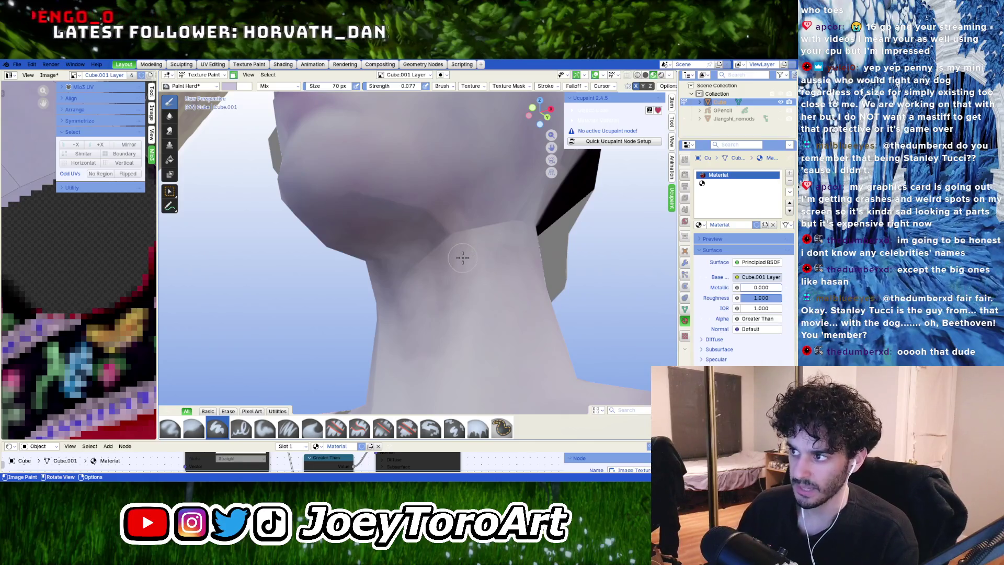
Step: Set the brush colour to pale mauve-grey B3A8B9 with the neck in view
mouse_move(475, 263)
middle_down()
mouse_move(492, 254)
mouse_move(468, 266)
middle_up()
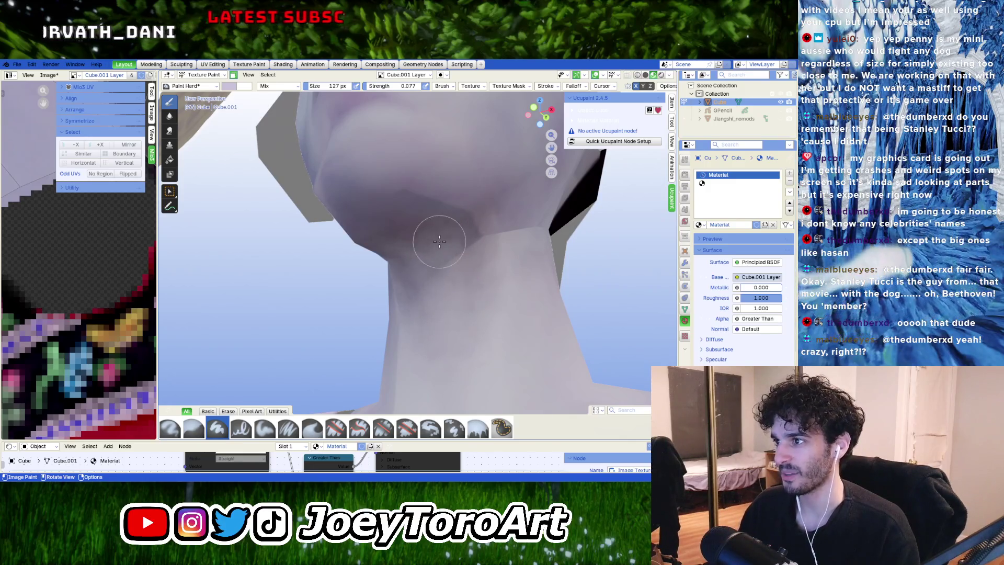
middle_drag(464, 245, 451, 245)
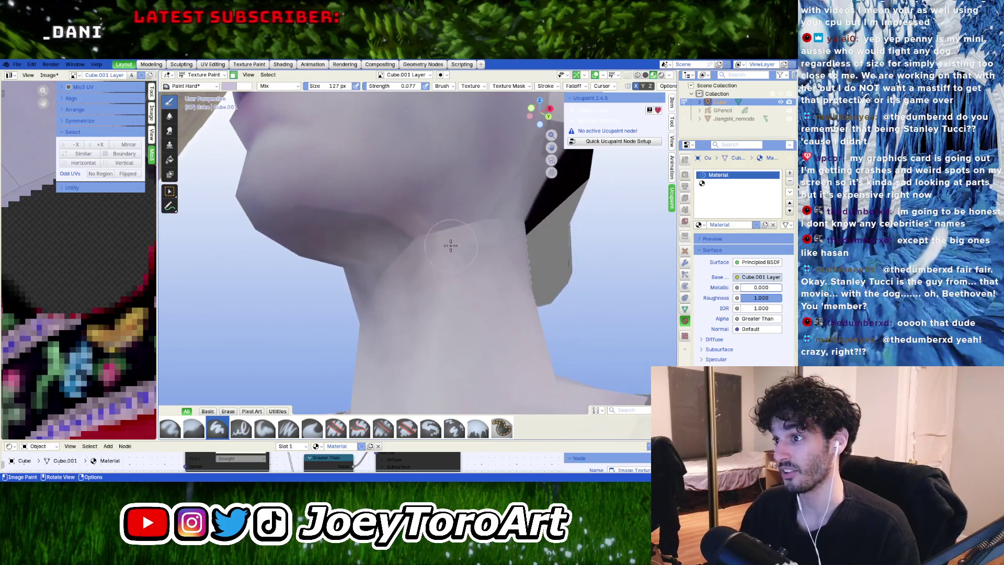
mouse_move(376, 246)
middle_down()
mouse_move(387, 298)
mouse_move(415, 264)
mouse_move(469, 268)
middle_up()
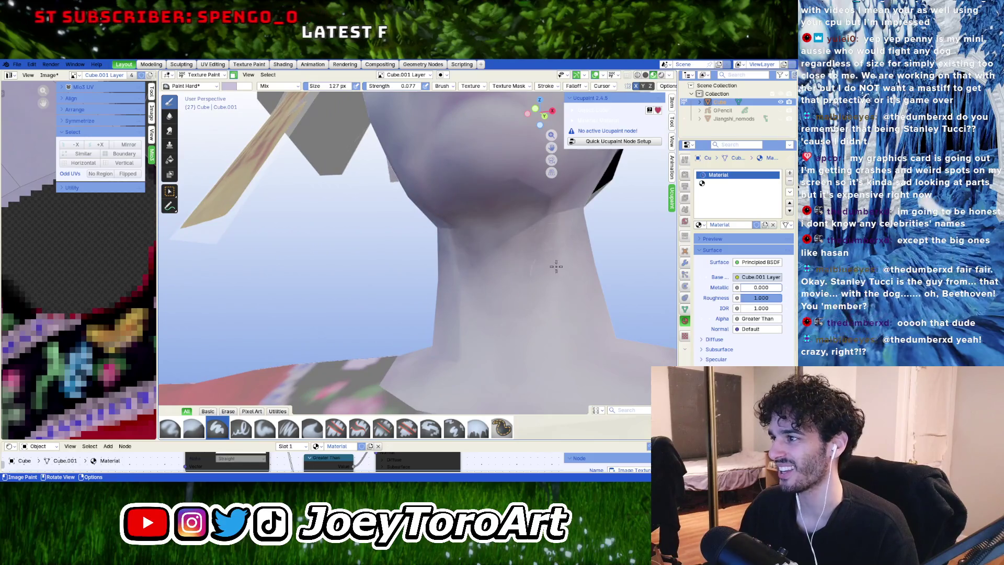
mouse_move(556, 267)
middle_down()
mouse_move(460, 218)
mouse_move(465, 265)
middle_up()
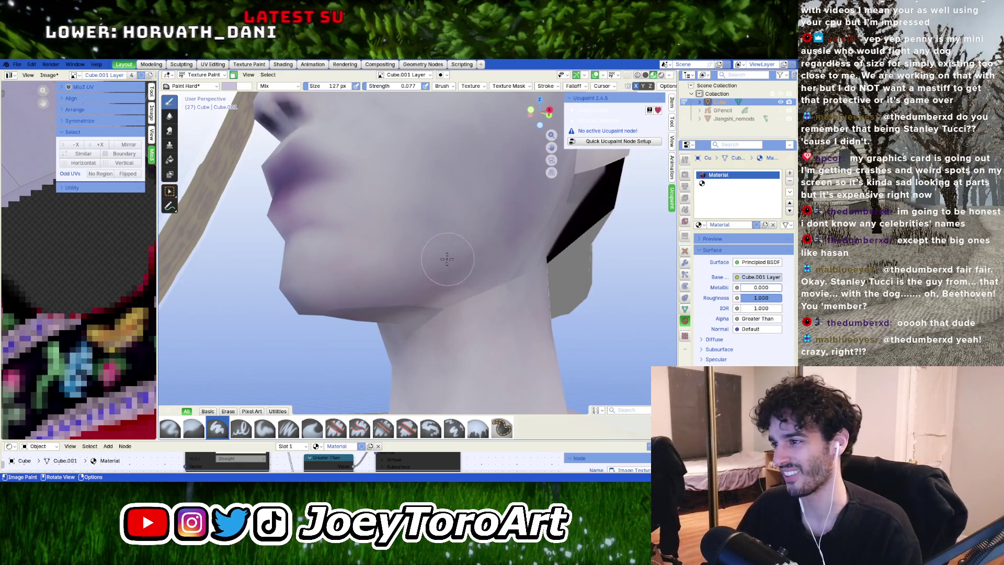
right_click(436, 284)
click(360, 231)
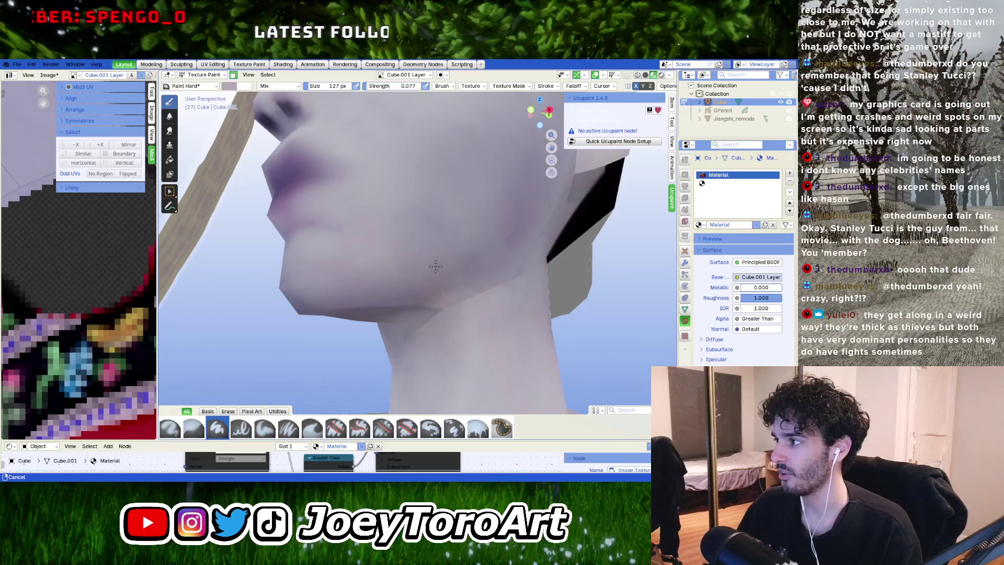
Step: Shade the underside of the neck down toward the collar
middle_drag(433, 272, 433, 273)
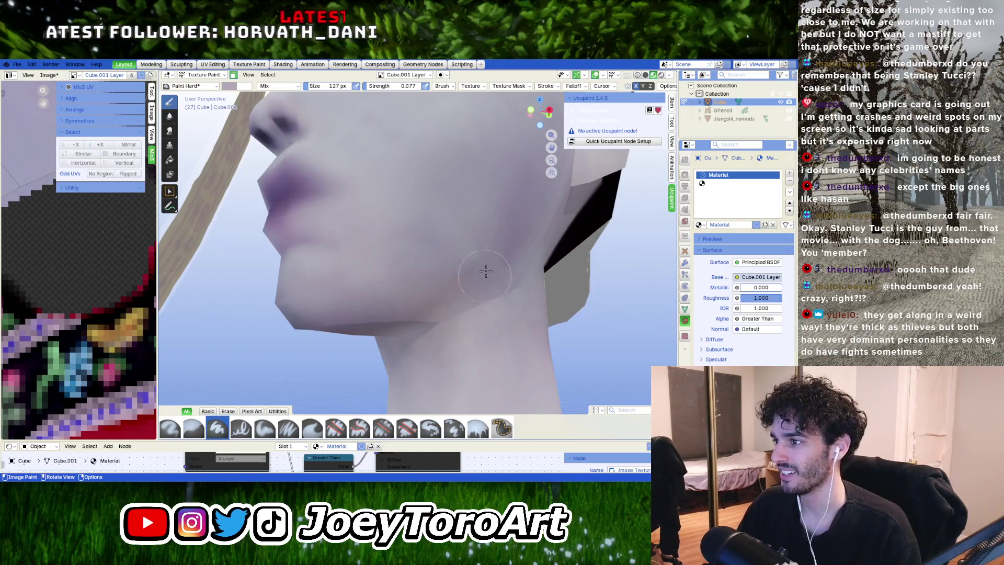
shift+middle_drag(479, 300, 483, 268)
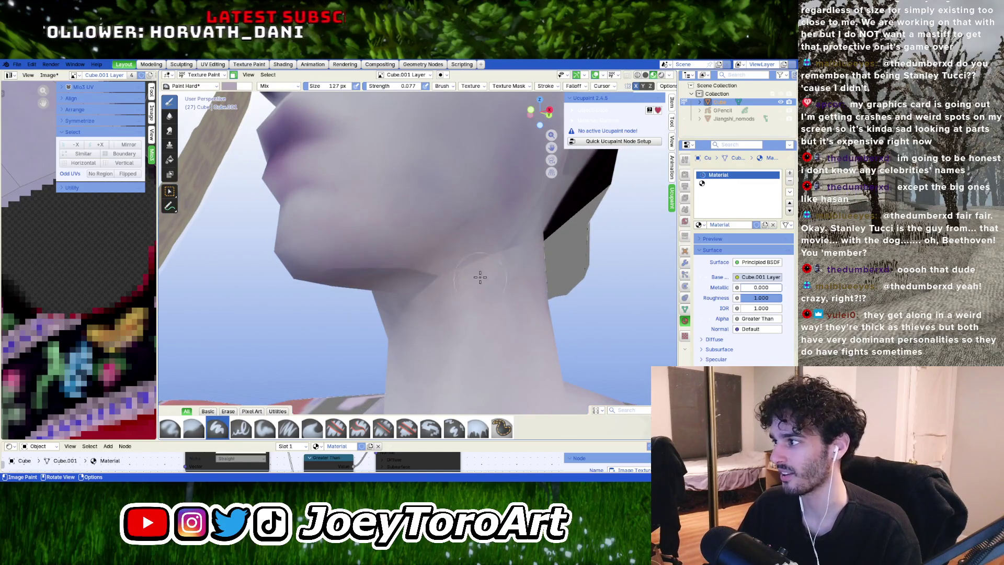
mouse_move(476, 306)
shift+middle_down()
mouse_move(490, 247)
mouse_move(471, 288)
mouse_move(445, 195)
shift+middle_up()
right_click(442, 223)
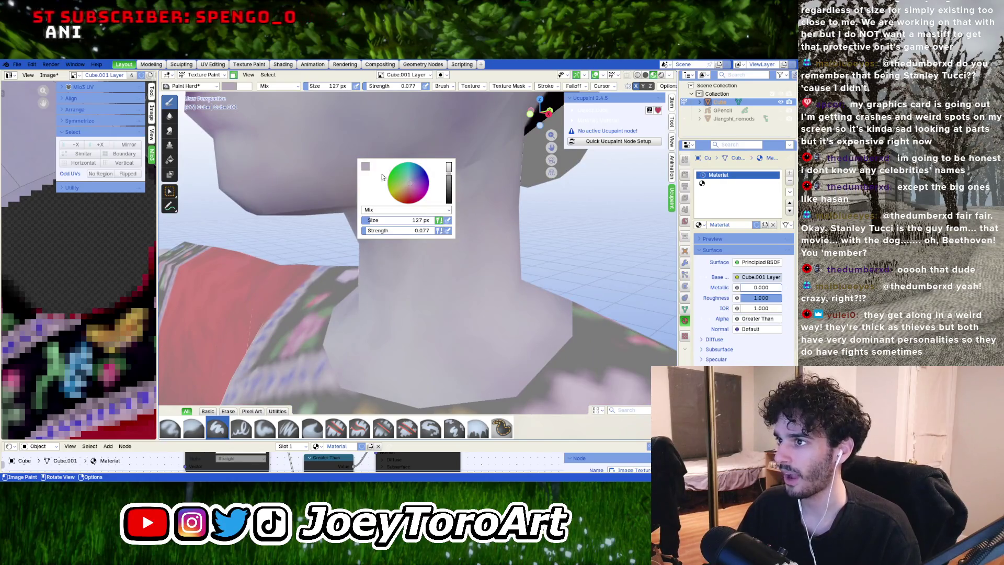
click(368, 167)
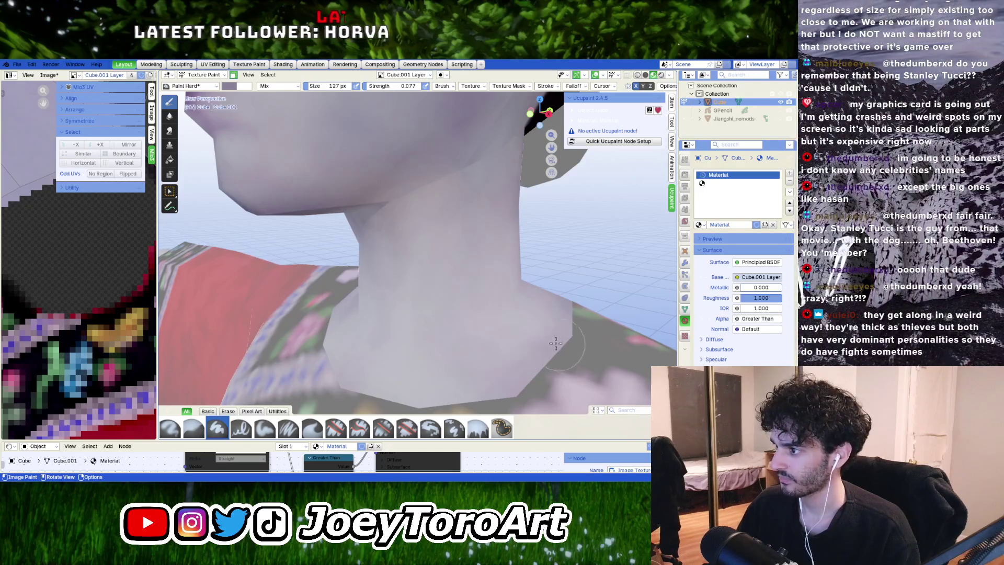
mouse_move(531, 343)
middle_down()
mouse_move(544, 284)
mouse_move(548, 339)
middle_up()
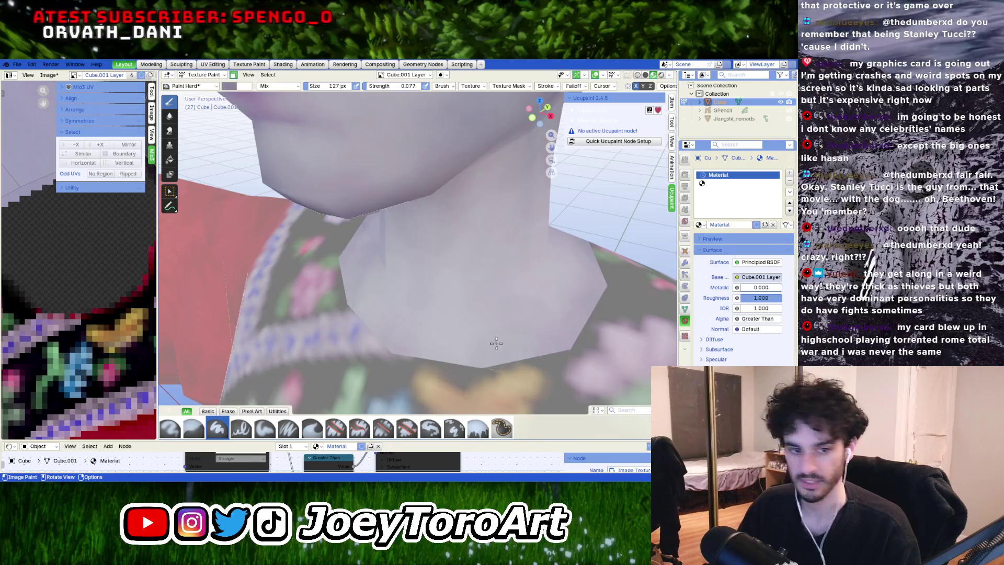
Step: Paint mauve-grey shading at 81 px around the side and back of the neck, then view the whole figure
middle_drag(460, 332, 484, 331)
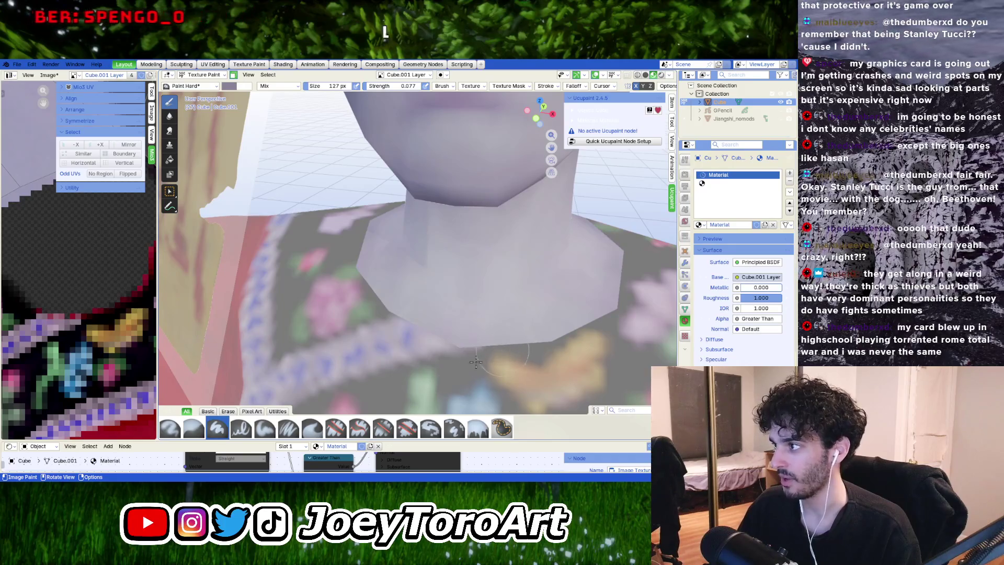
middle_drag(476, 361, 506, 326)
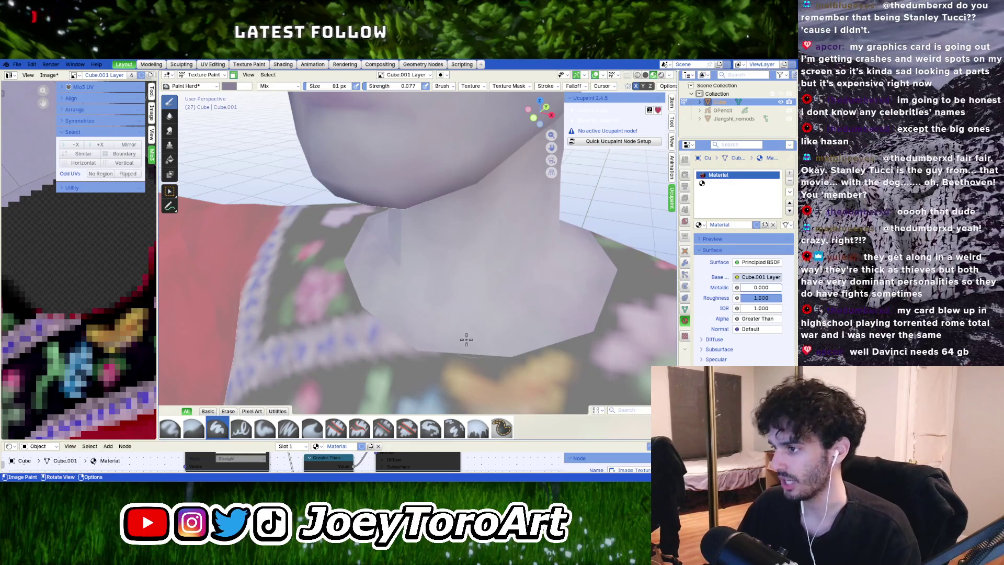
middle_drag(456, 316, 432, 339)
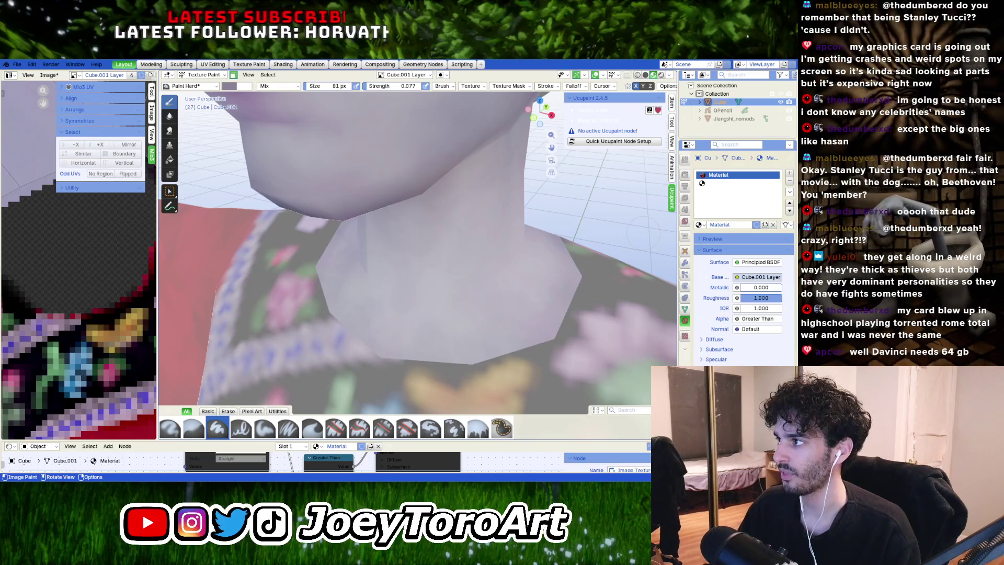
middle_drag(455, 345, 396, 339)
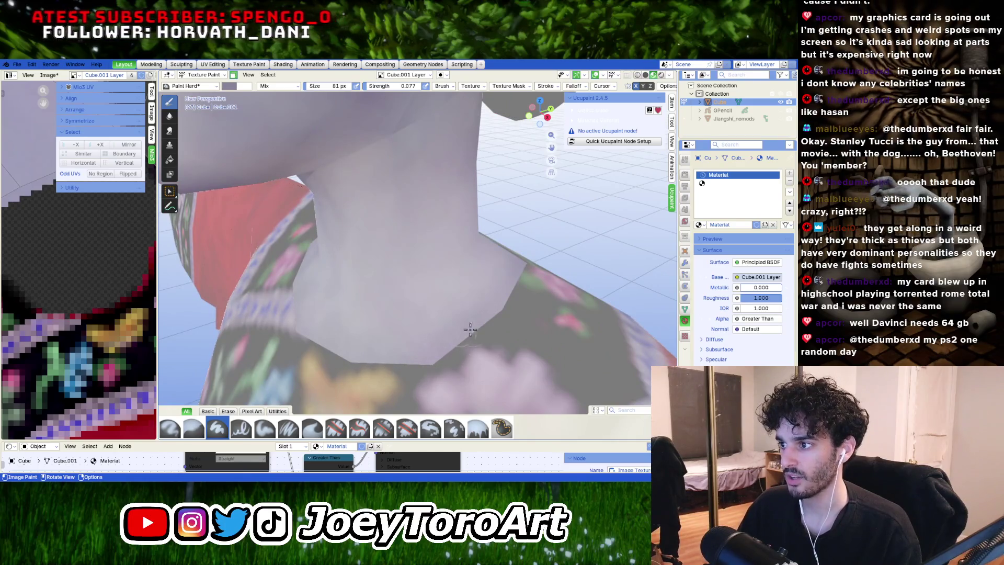
mouse_move(470, 330)
middle_down()
mouse_move(431, 283)
mouse_move(488, 330)
mouse_move(393, 325)
mouse_move(383, 235)
middle_up()
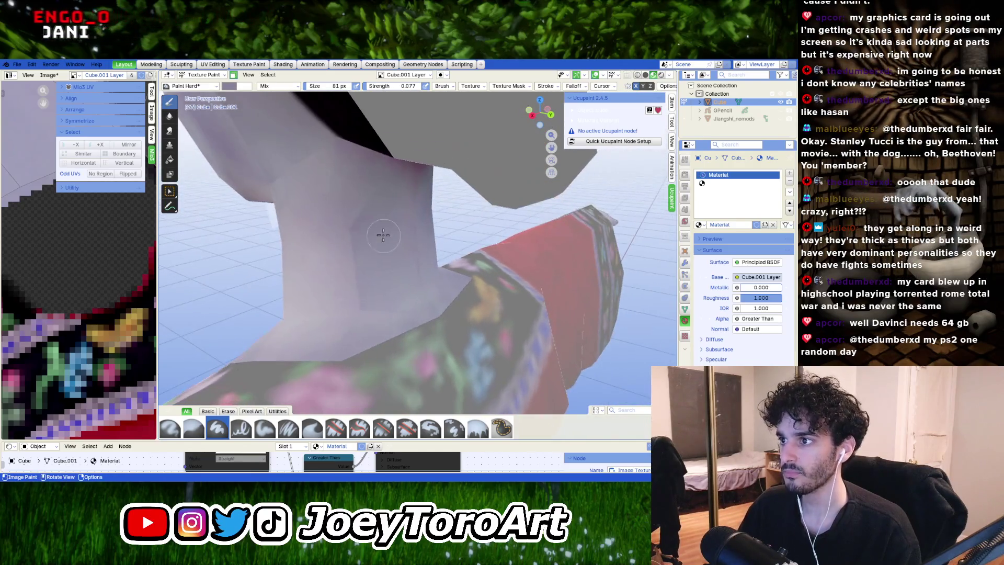
middle_drag(435, 329, 422, 247)
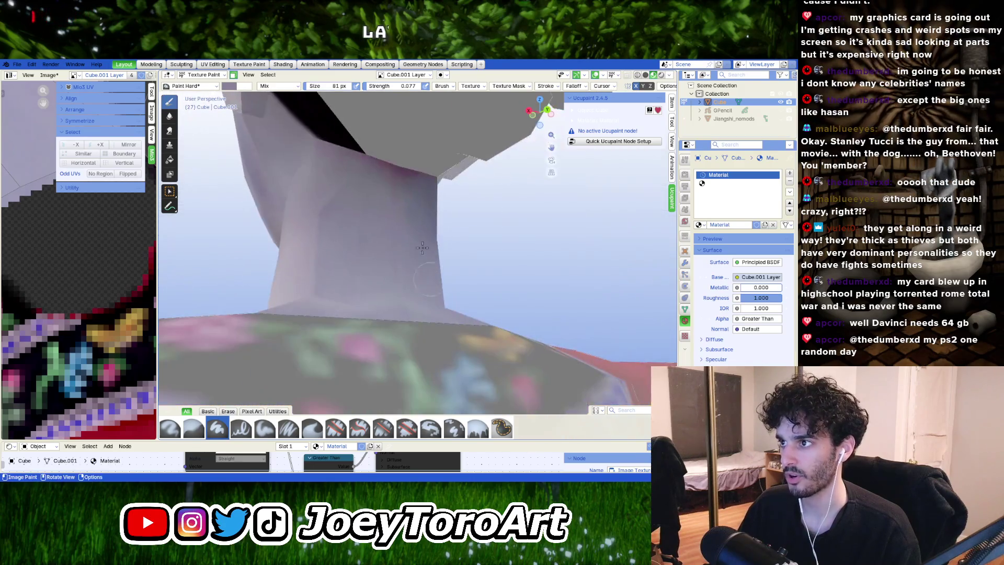
mouse_move(351, 178)
middle_down()
mouse_move(473, 230)
mouse_move(411, 233)
mouse_move(454, 226)
middle_up()
key(Tab)
scroll(403, 237, up, 4)
key(Tab)
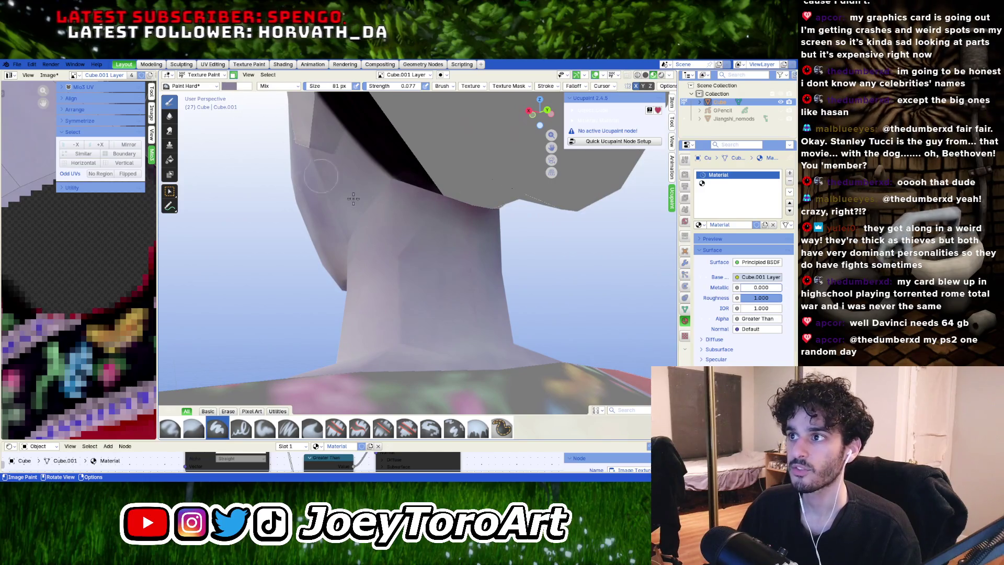
middle_drag(266, 133, 422, 218)
mouse_move(469, 196)
shift+middle_down()
mouse_move(465, 286)
mouse_move(421, 312)
mouse_move(467, 287)
shift+middle_up()
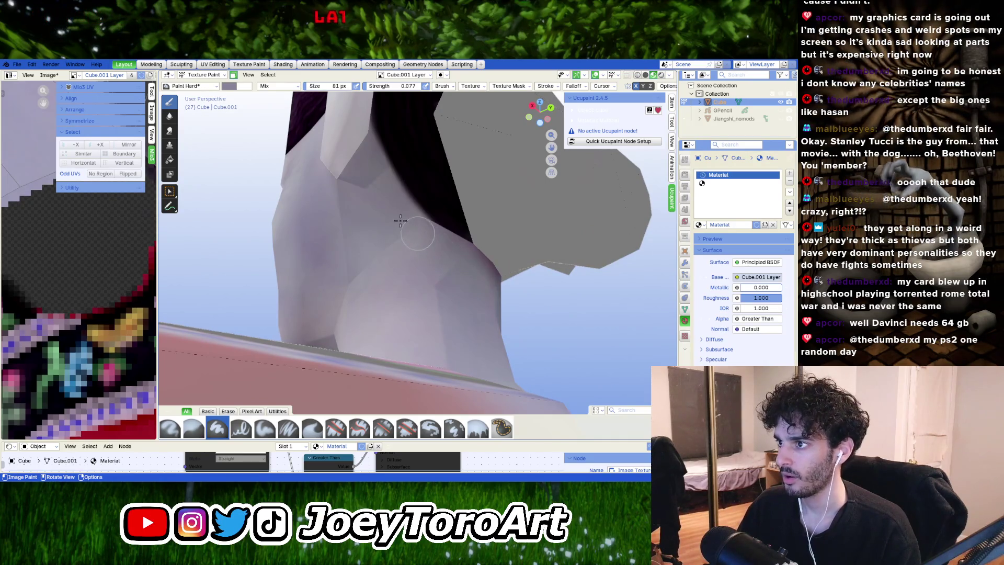
middle_drag(359, 219, 422, 157)
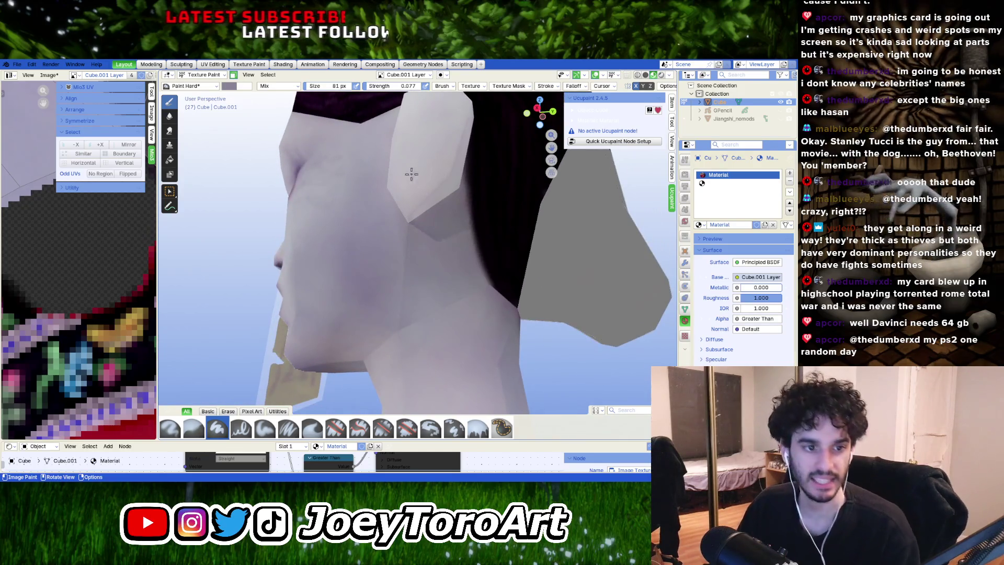
middle_drag(413, 167, 425, 265)
key(Tab)
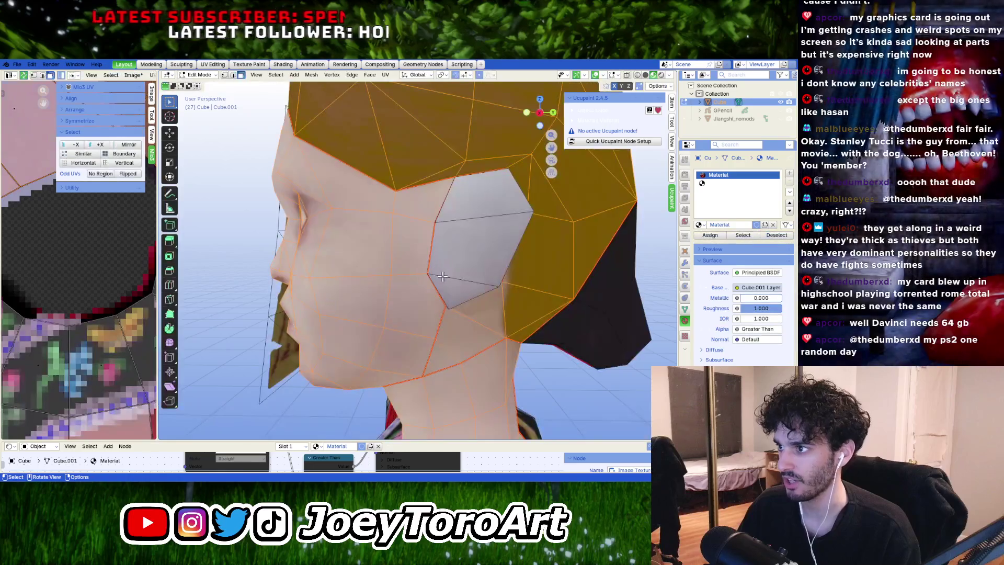
scroll(448, 279, up, 5)
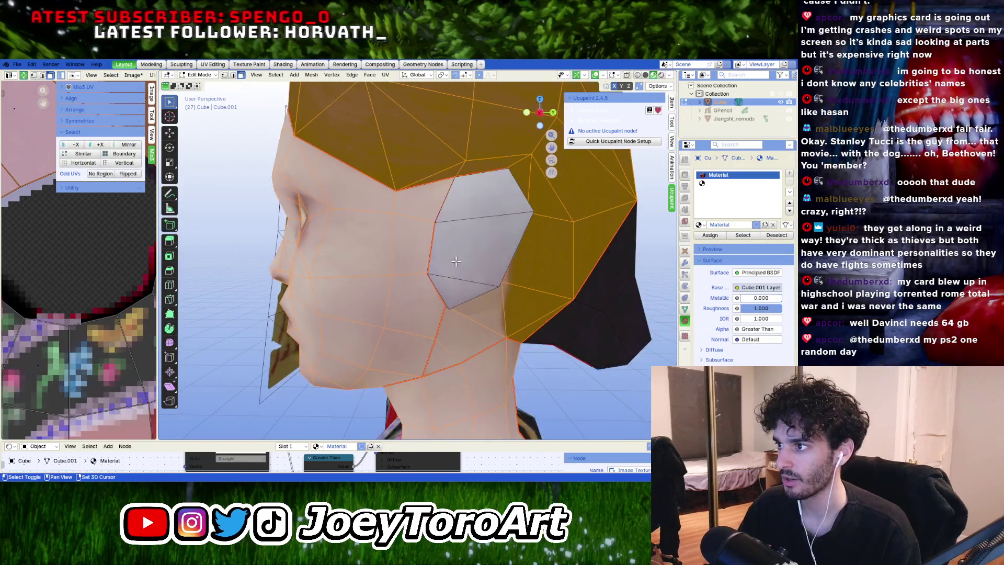
scroll(544, 280, up, 5)
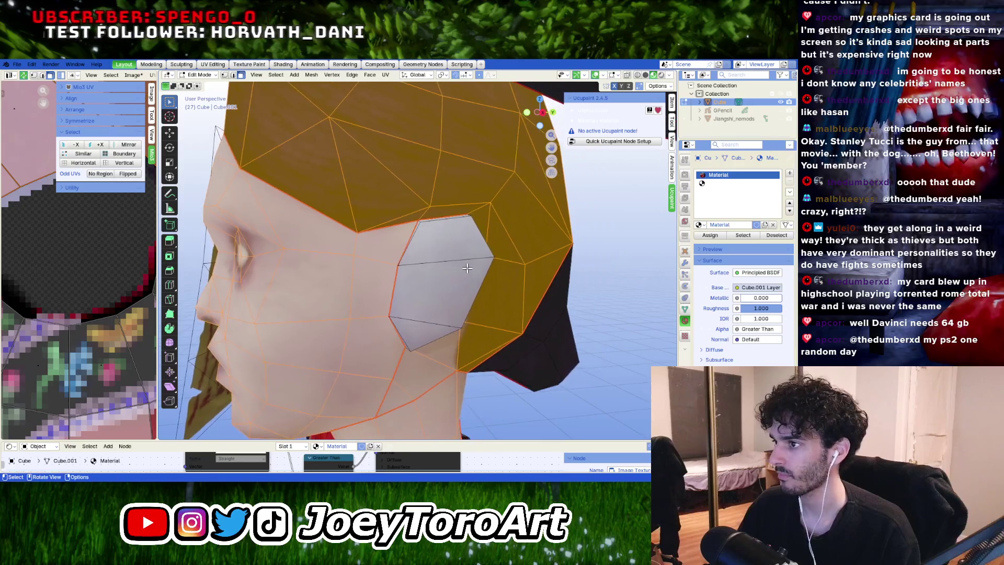
key(Tab)
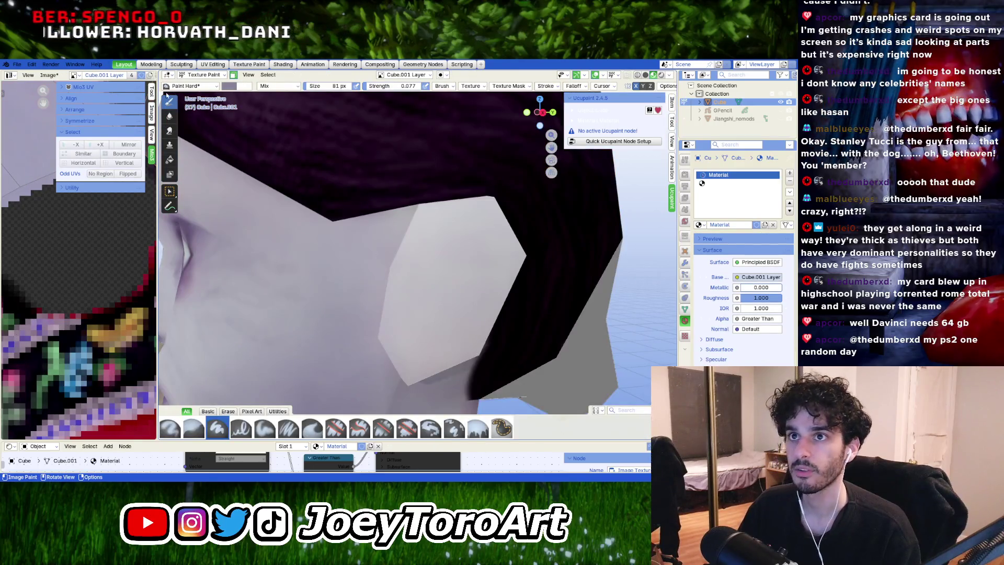
click(199, 75)
click(202, 89)
scroll(262, 158, down, 10)
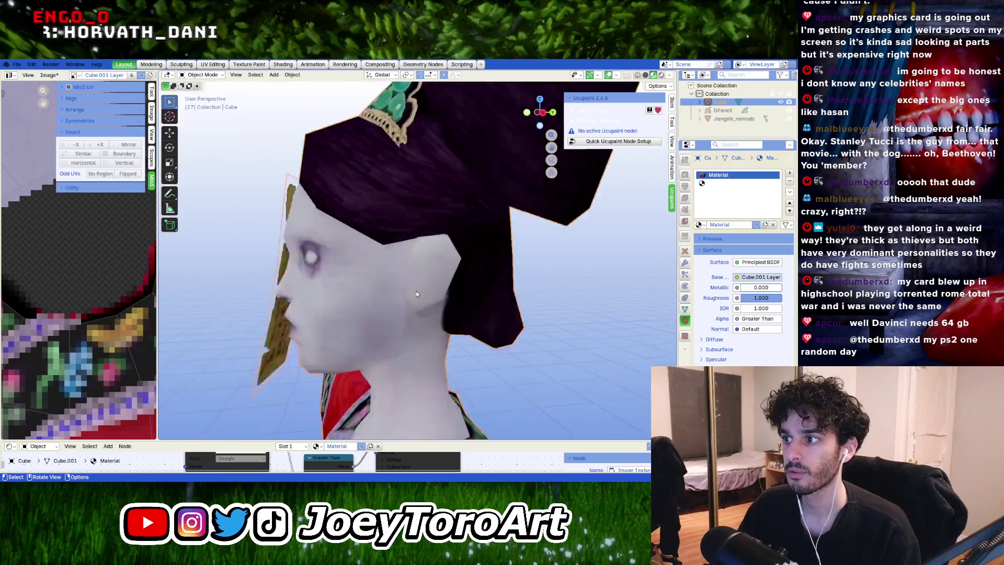
mouse_move(522, 322)
middle_down()
mouse_move(487, 312)
mouse_move(561, 332)
mouse_move(541, 333)
middle_up()
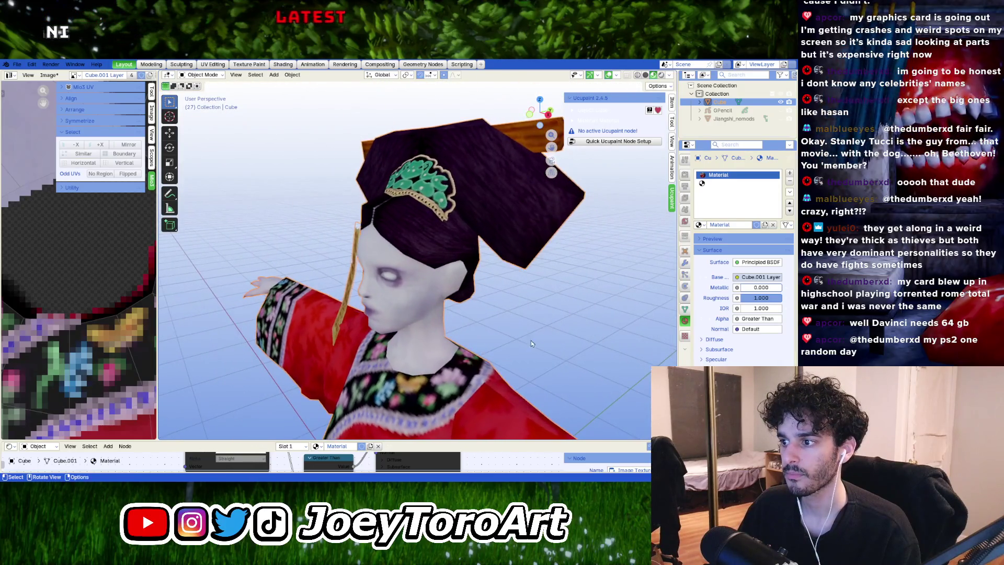
scroll(531, 340, up, 3)
scroll(429, 375, up, 4)
key(Tab)
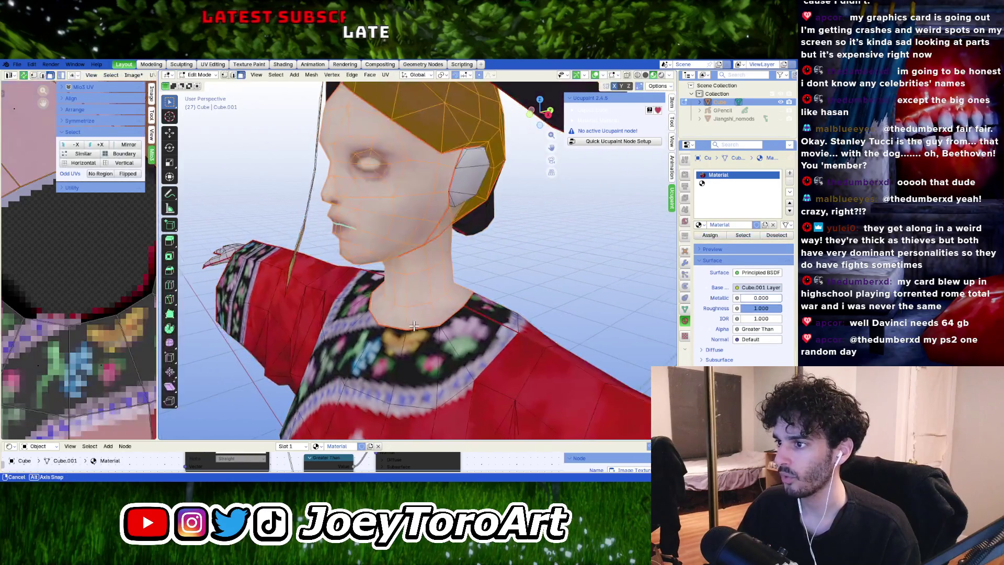
scroll(429, 375, up, 4)
click(211, 75)
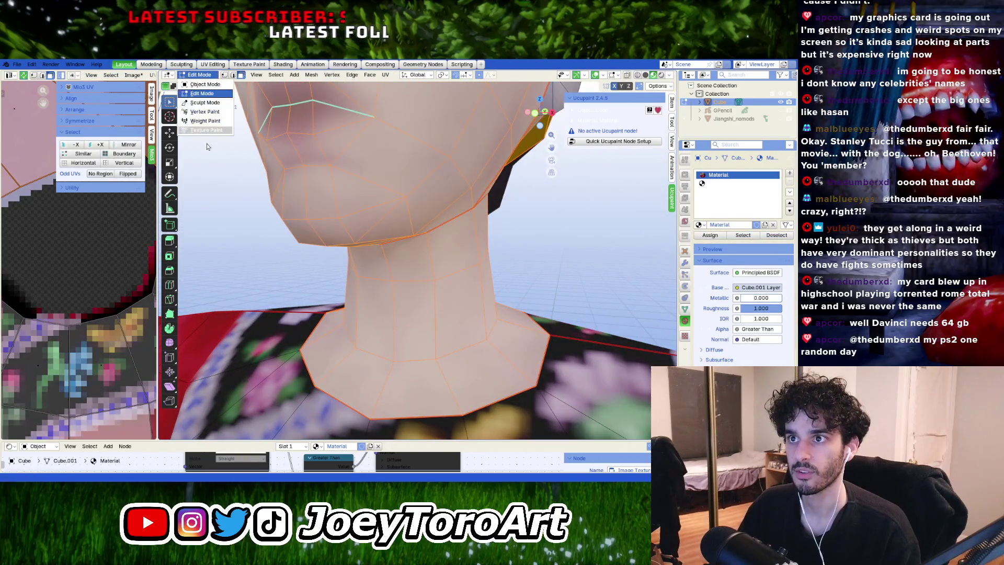
click(205, 130)
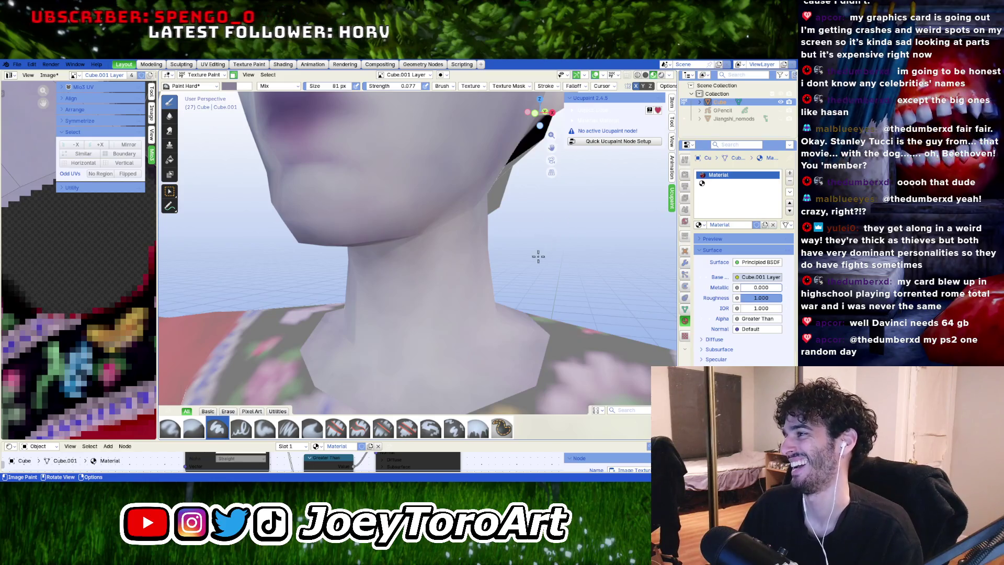
Step: Paint pale lavender shading under the neck at 40 px, checking the collar from many angles
middle_drag(535, 256, 481, 260)
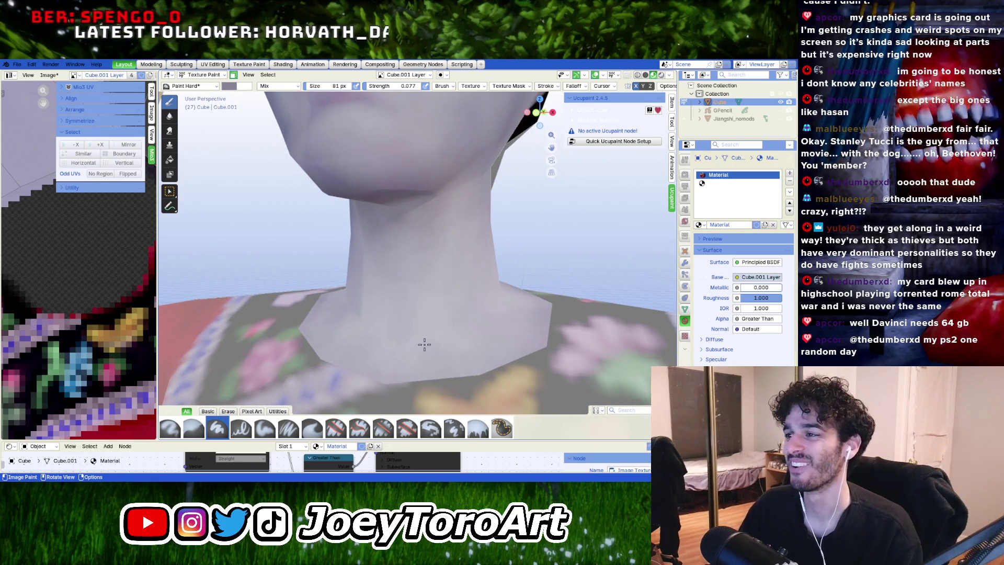
mouse_move(421, 343)
middle_down()
mouse_move(432, 287)
mouse_move(460, 318)
middle_up()
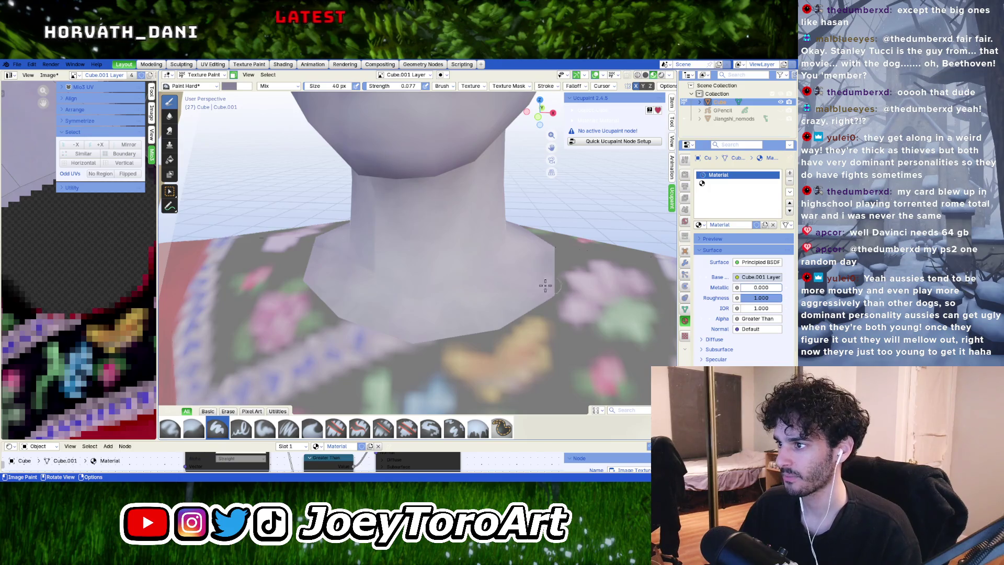
middle_drag(550, 277, 424, 306)
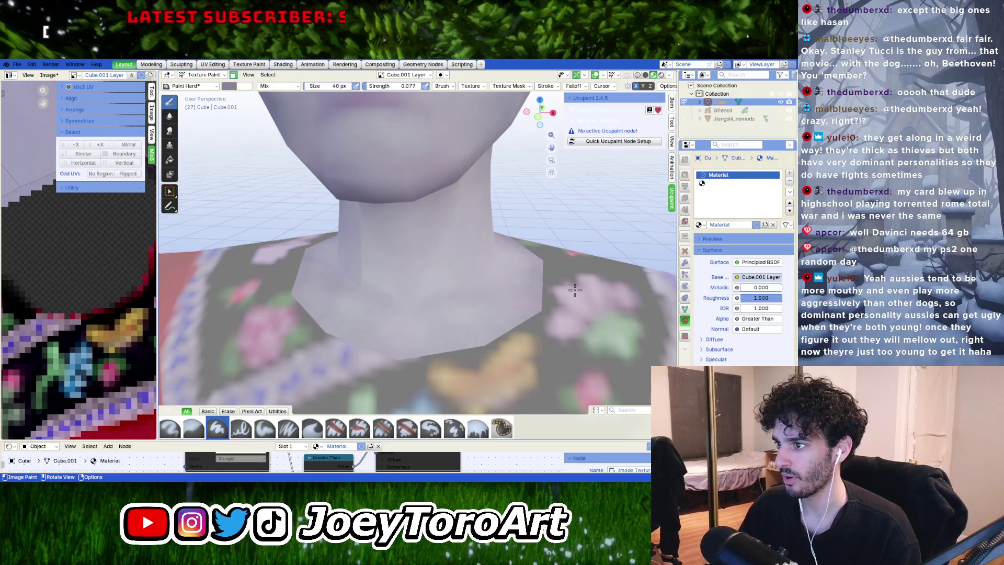
mouse_move(553, 295)
middle_down()
mouse_move(493, 296)
mouse_move(529, 291)
middle_up()
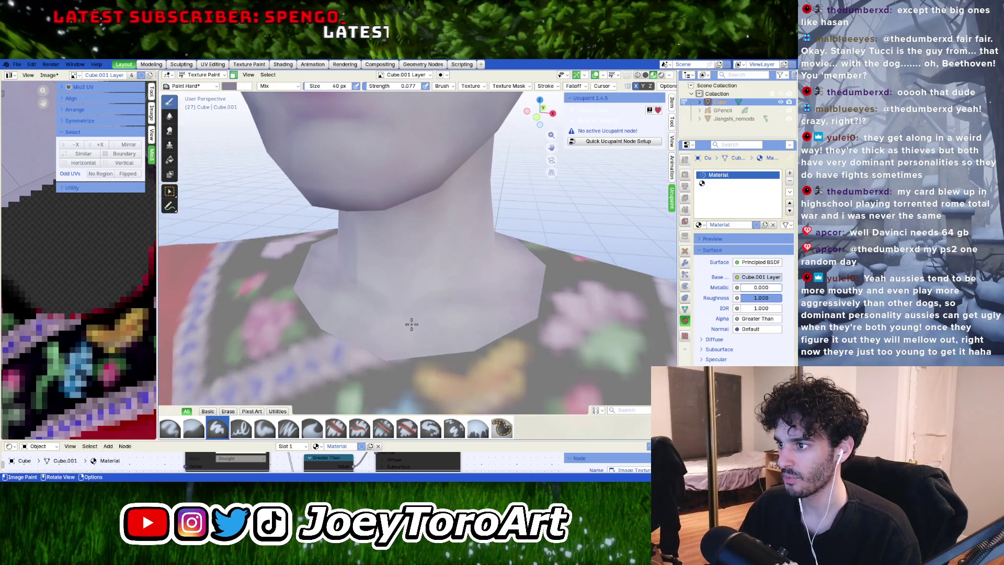
mouse_move(440, 322)
middle_down()
mouse_move(460, 293)
mouse_move(447, 295)
middle_up()
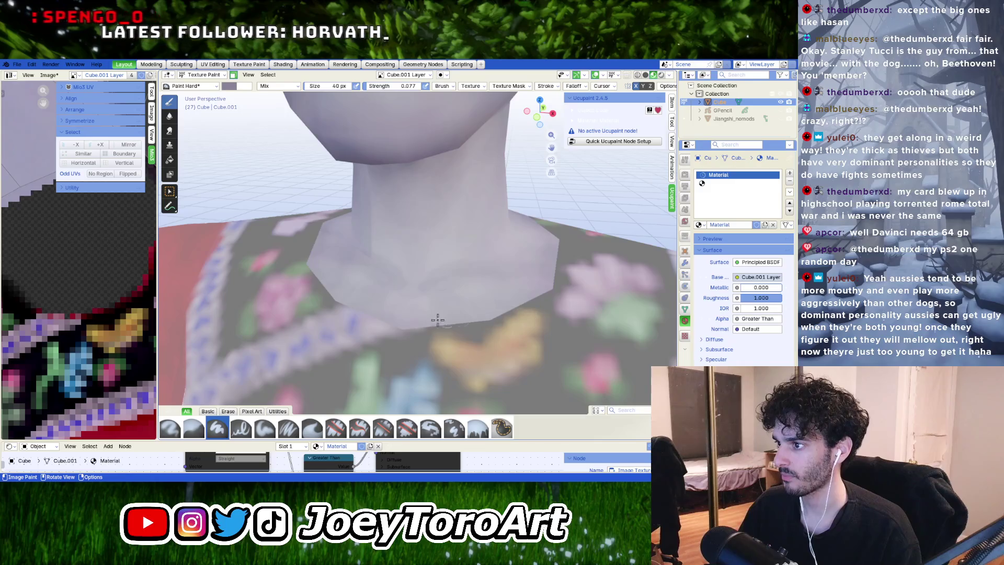
middle_drag(519, 305, 450, 352)
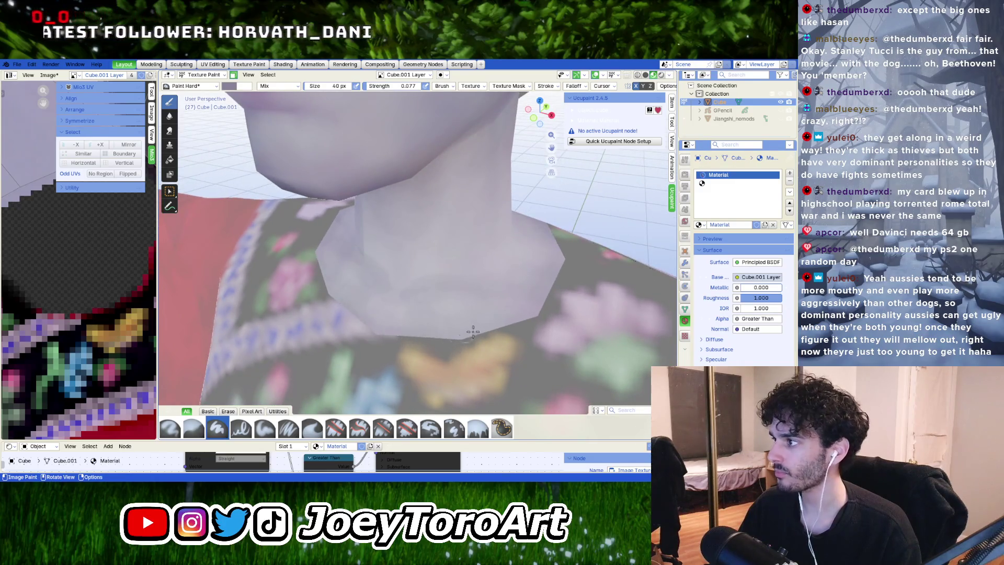
middle_drag(525, 311, 499, 300)
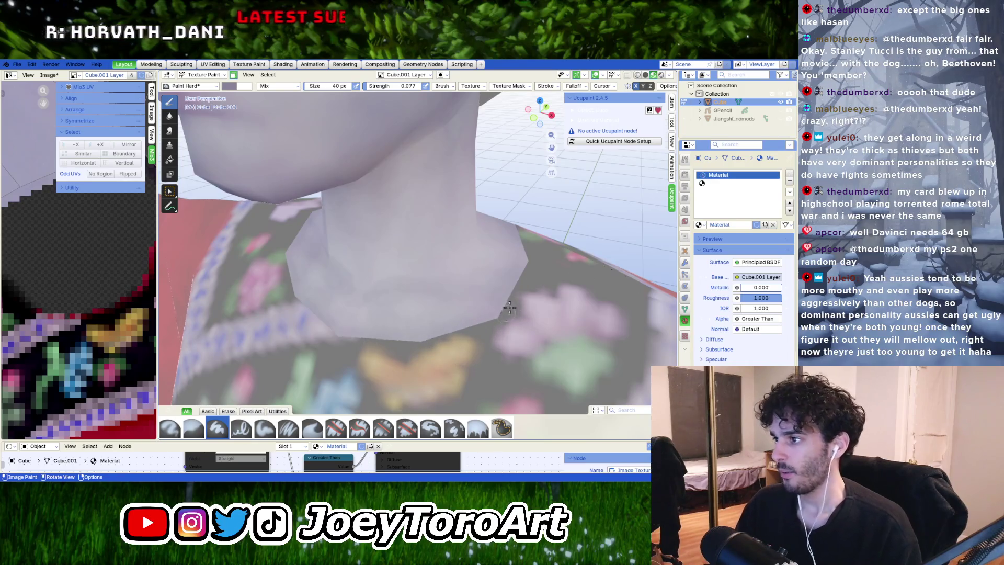
middle_drag(508, 308, 448, 311)
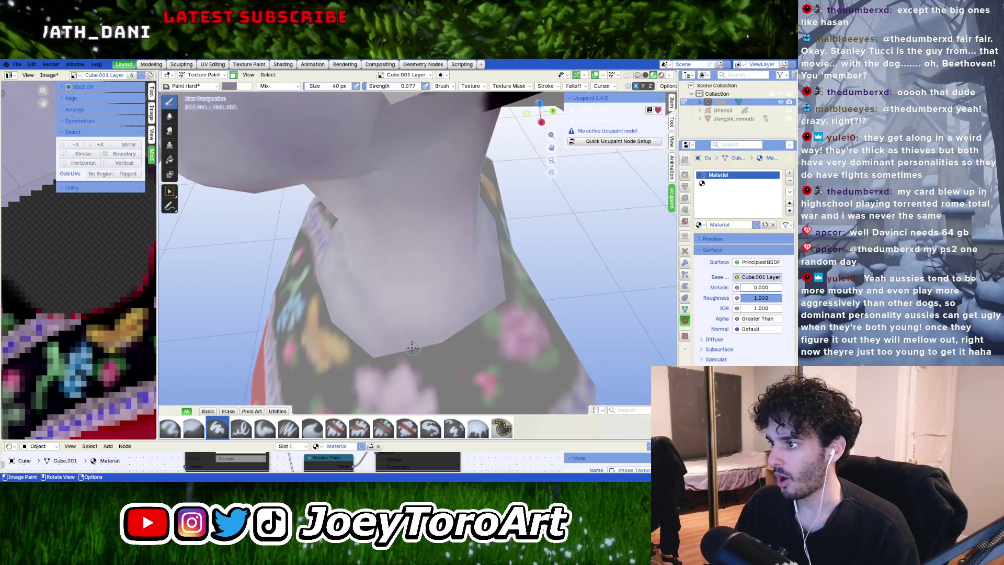
mouse_move(470, 324)
middle_down()
mouse_move(401, 345)
mouse_move(478, 277)
middle_up()
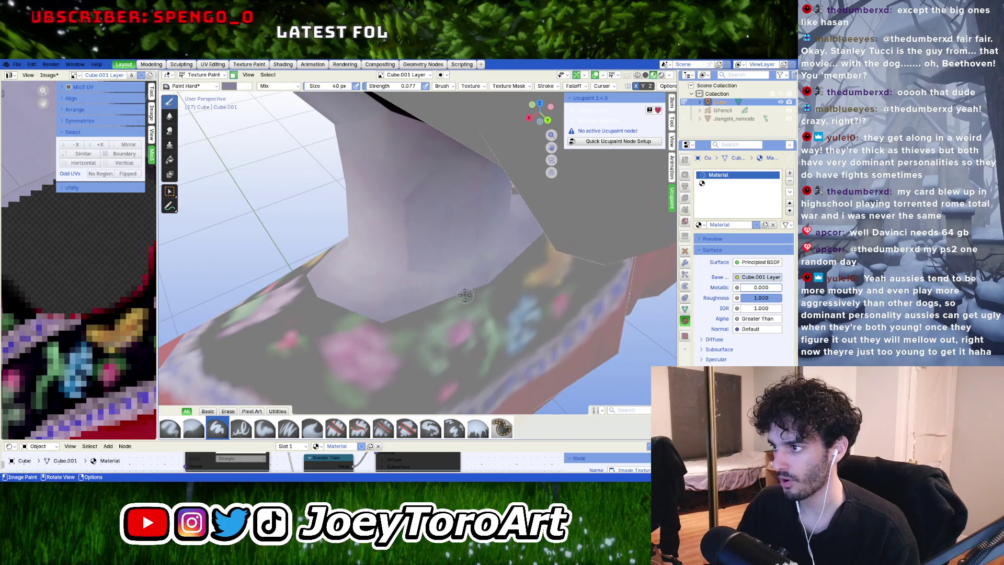
mouse_move(463, 259)
middle_down()
mouse_move(473, 266)
mouse_move(452, 294)
middle_up()
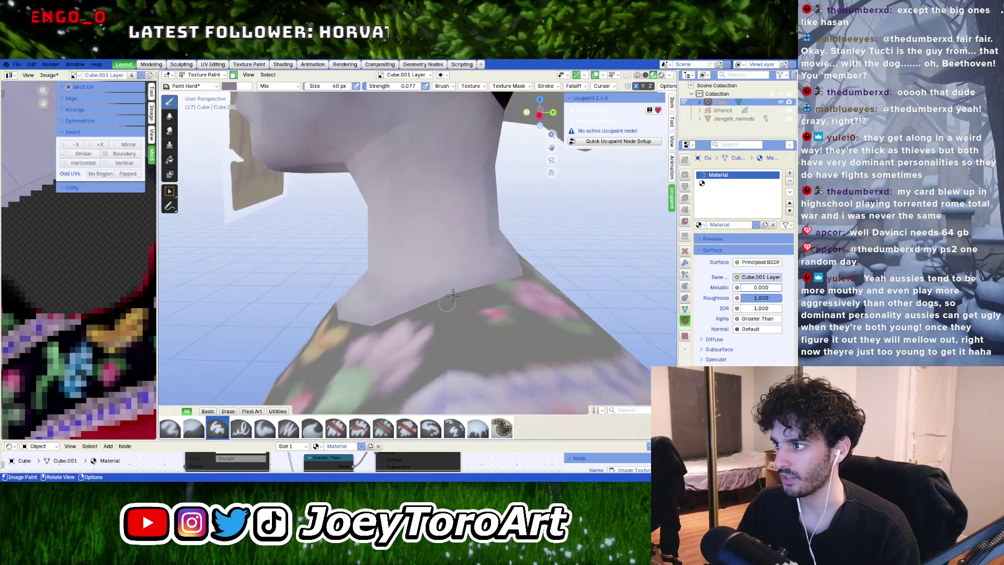
middle_drag(497, 257, 506, 259)
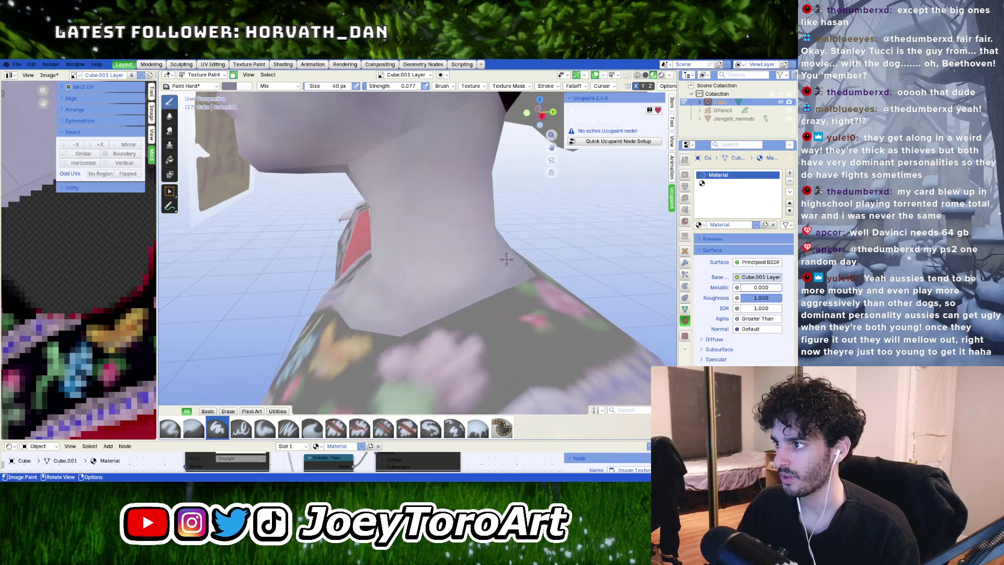
Step: Switch the paint colour to a muted purple and shade the neck from below
right_click(475, 194)
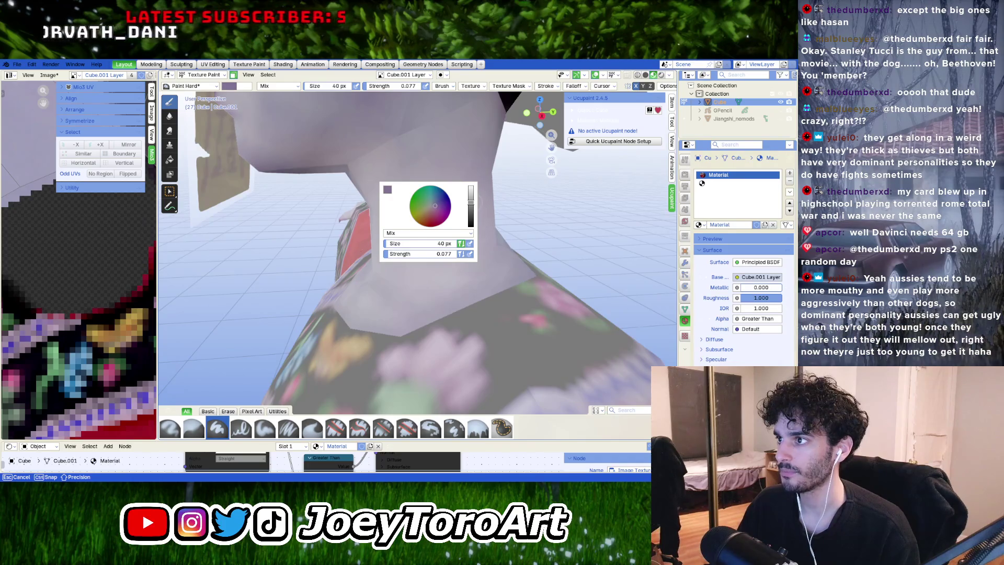
drag(435, 205, 431, 204)
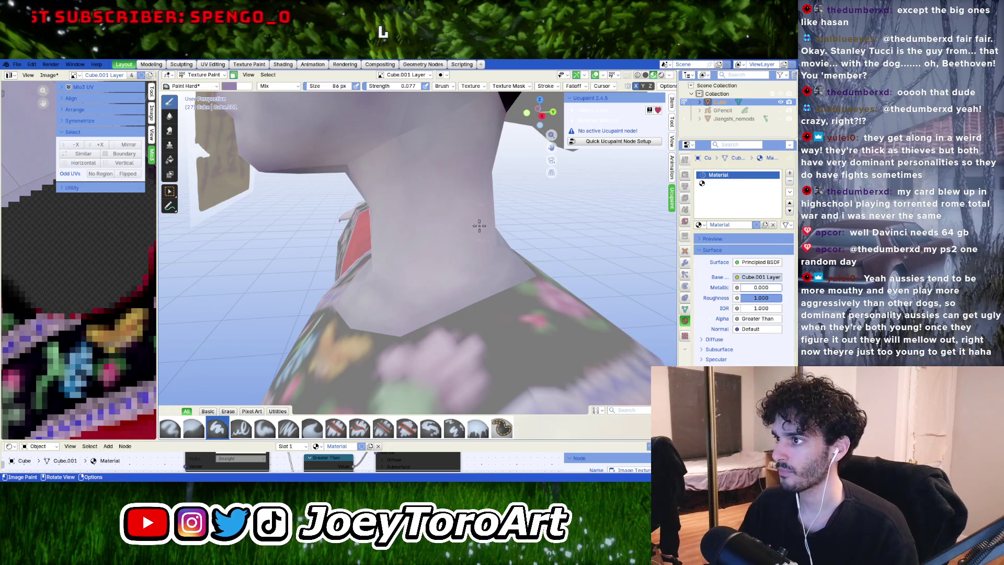
middle_drag(479, 225, 456, 253)
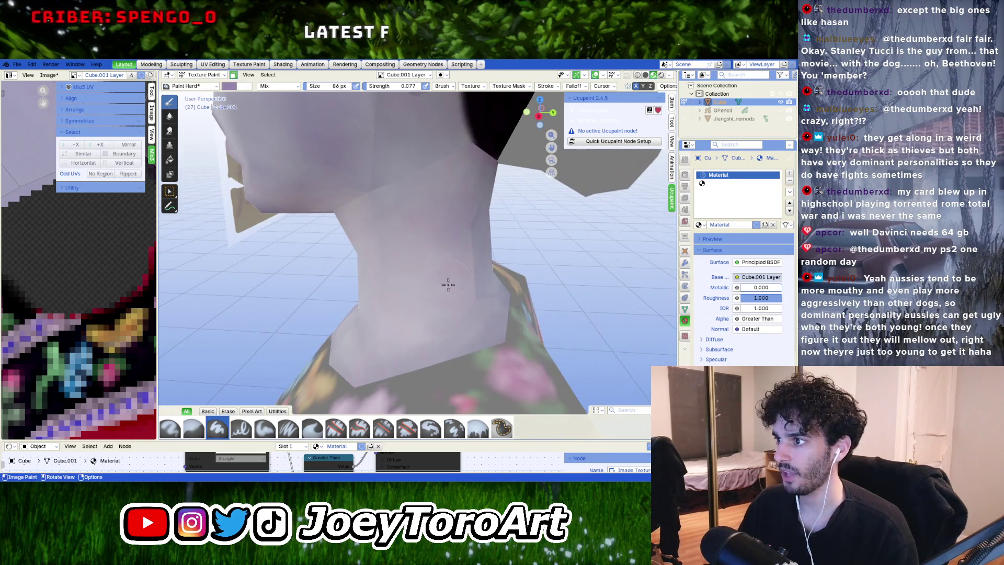
middle_drag(477, 319, 433, 268)
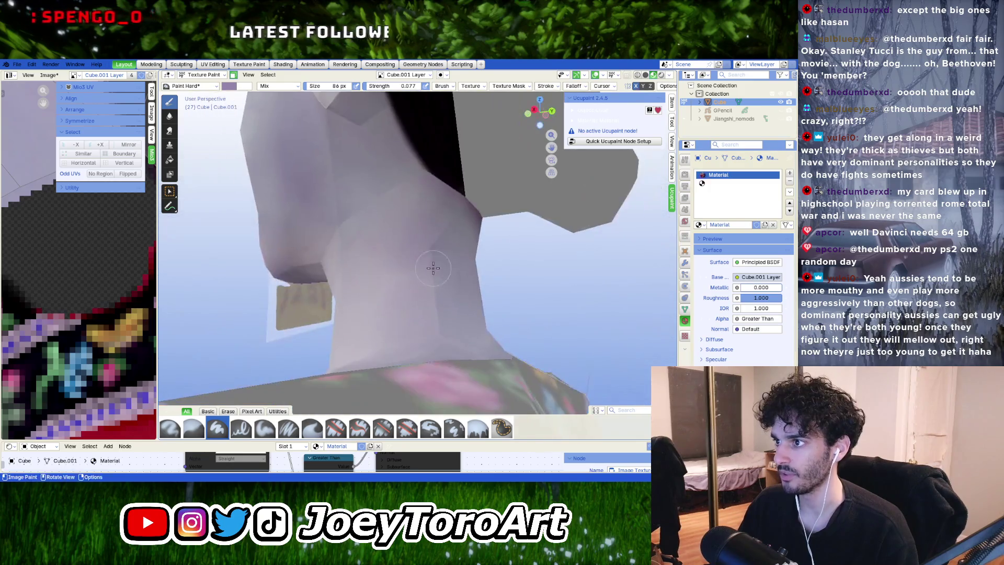
middle_drag(403, 219, 411, 245)
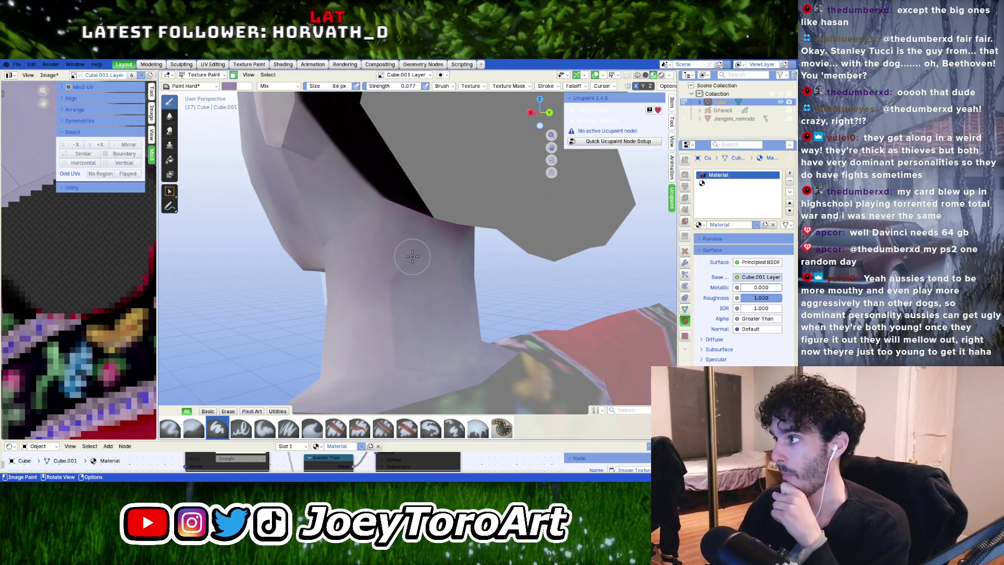
mouse_move(437, 303)
middle_down()
mouse_move(460, 293)
mouse_move(470, 267)
mouse_move(480, 325)
middle_up()
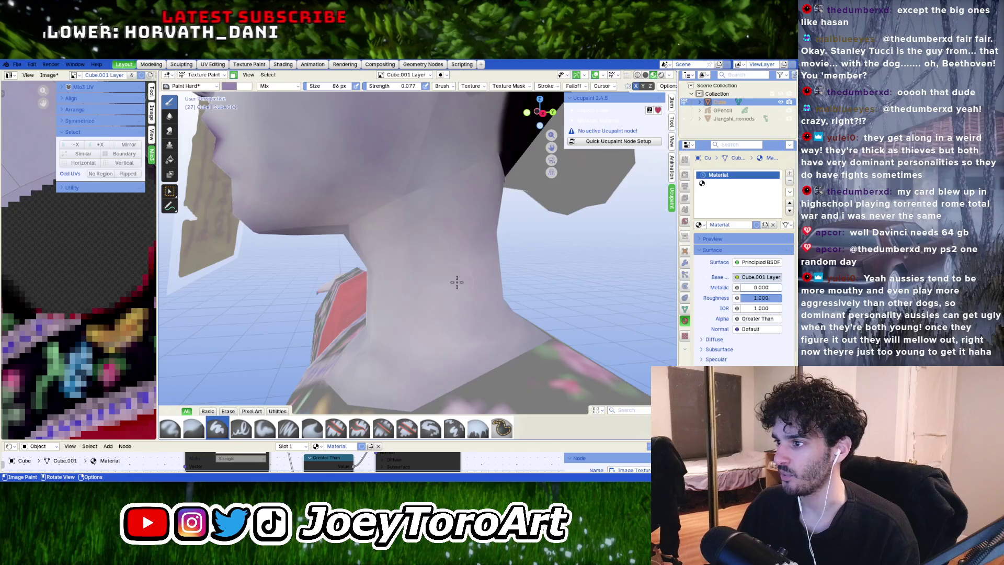
Step: Enlarge the brush to 86 px and blend lavender across the neck below the ear
middle_drag(457, 283, 486, 315)
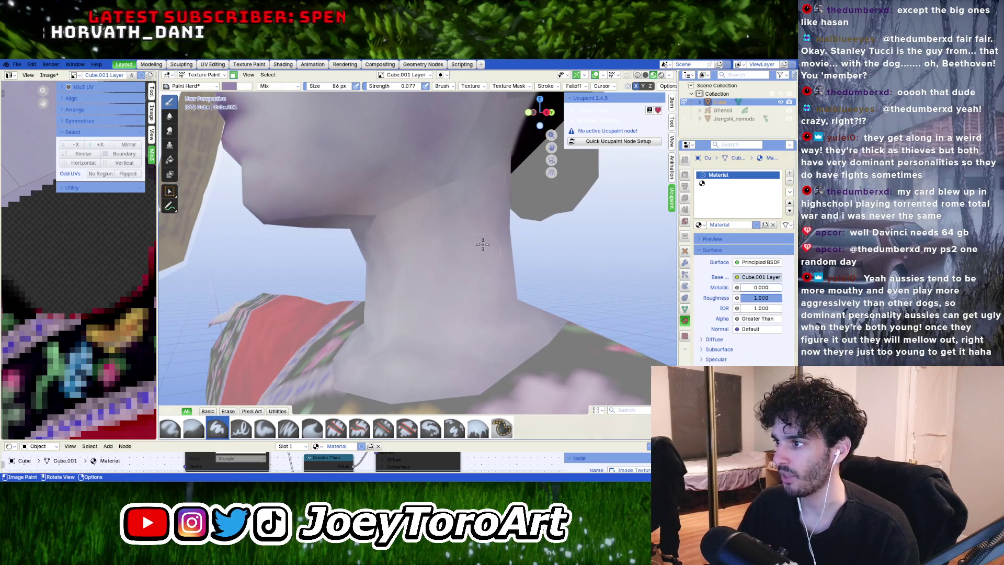
mouse_move(474, 239)
middle_down()
mouse_move(446, 276)
mouse_move(438, 179)
mouse_move(450, 181)
mouse_move(442, 246)
middle_up()
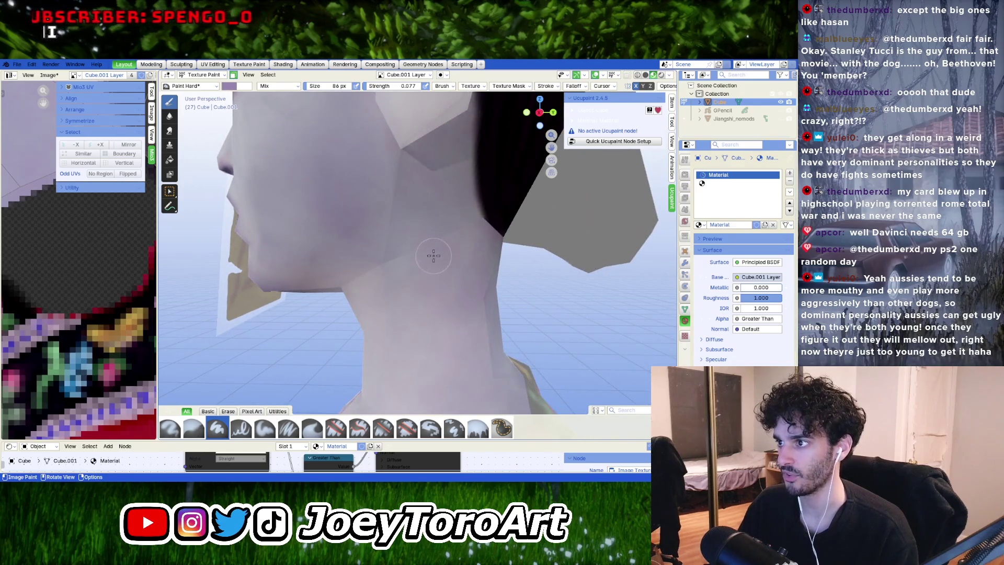
middle_drag(450, 306, 428, 285)
key(e)
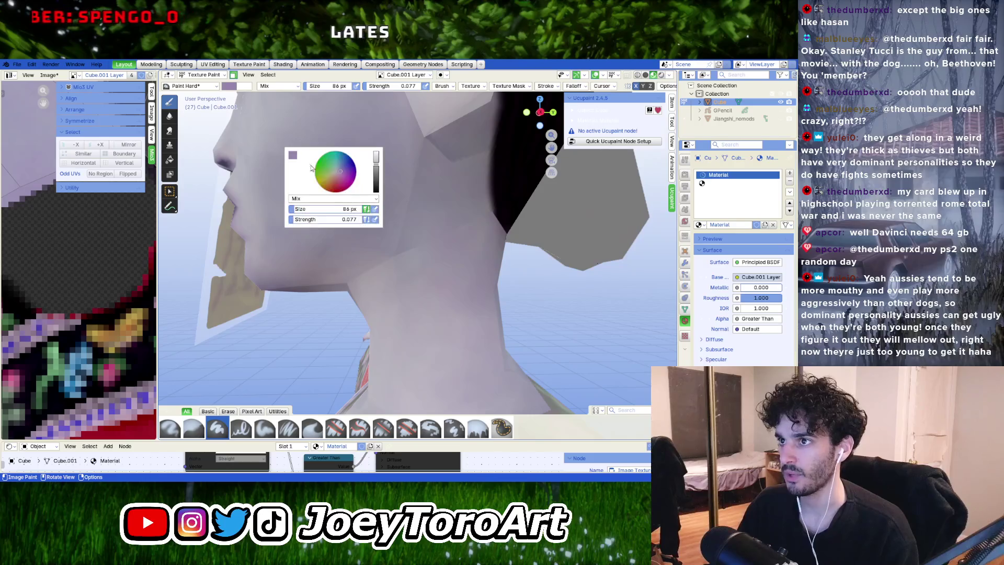
key(e)
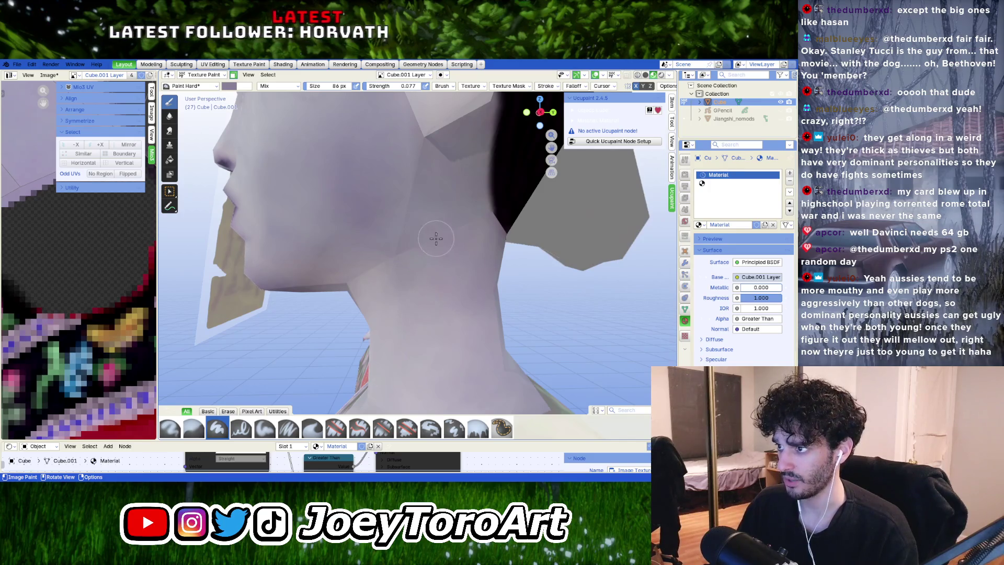
mouse_move(459, 298)
middle_down()
mouse_move(437, 410)
mouse_move(441, 314)
mouse_move(472, 371)
middle_up()
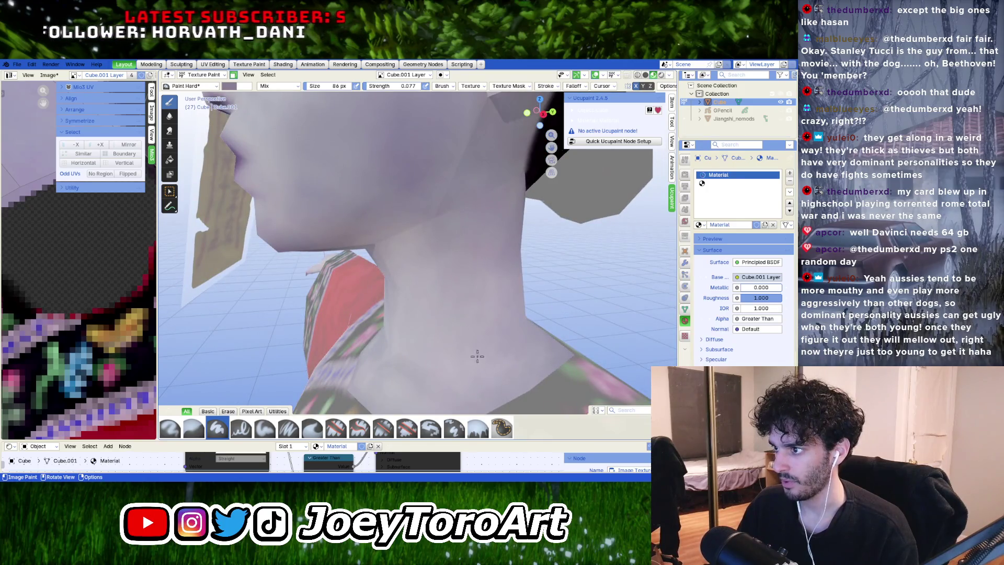
Step: Sample the neck's light lavender as the paint colour
right_click(442, 256)
click(401, 240)
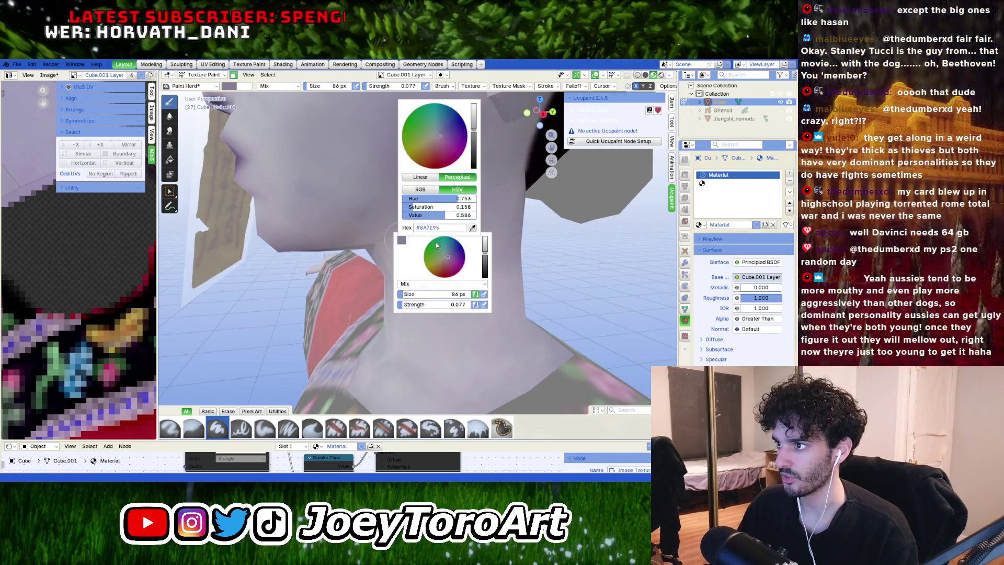
click(473, 229)
click(473, 282)
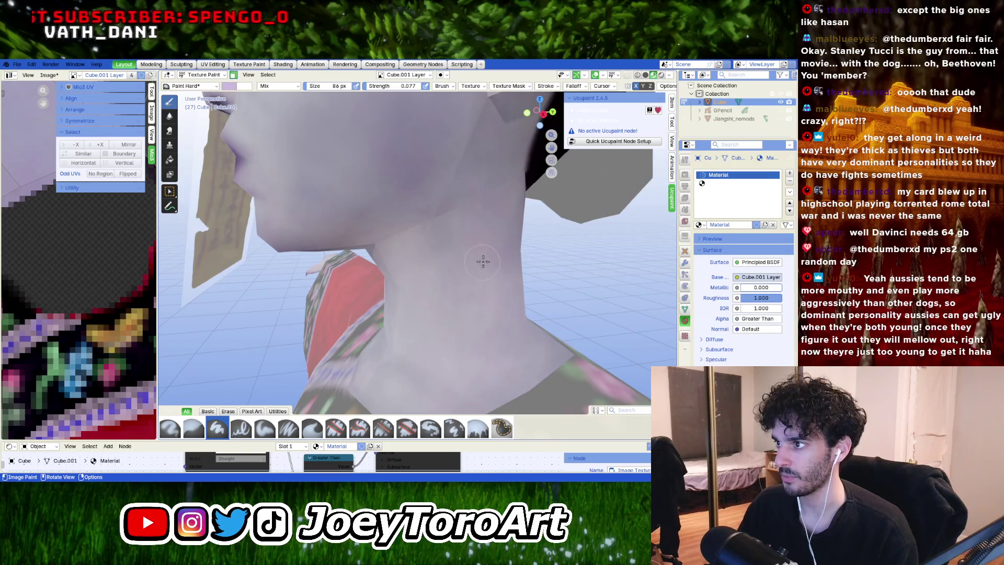
middle_drag(482, 261, 421, 267)
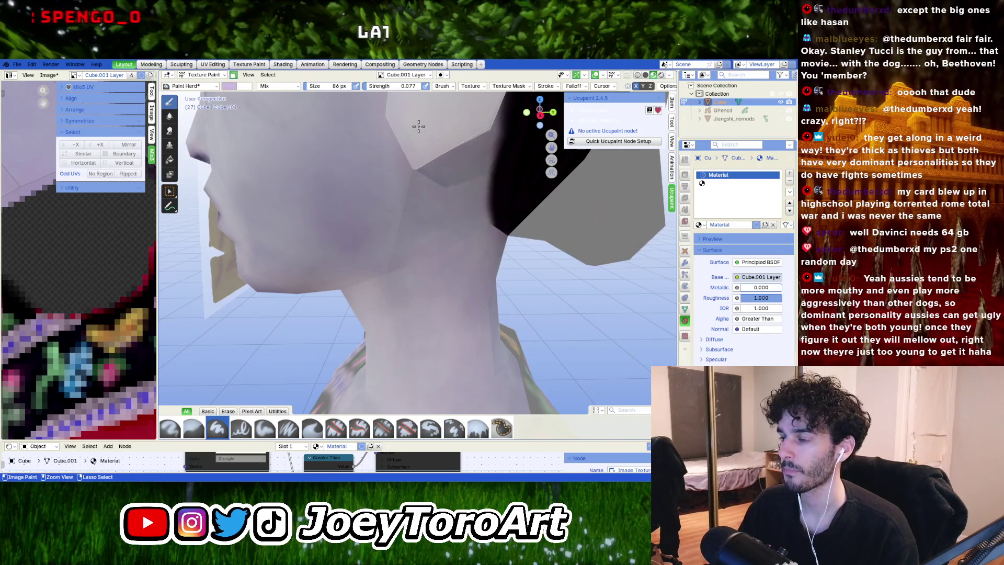
Step: Lower brush strength to 0.042 and soften the shading under the jaw
drag(390, 87, 373, 88)
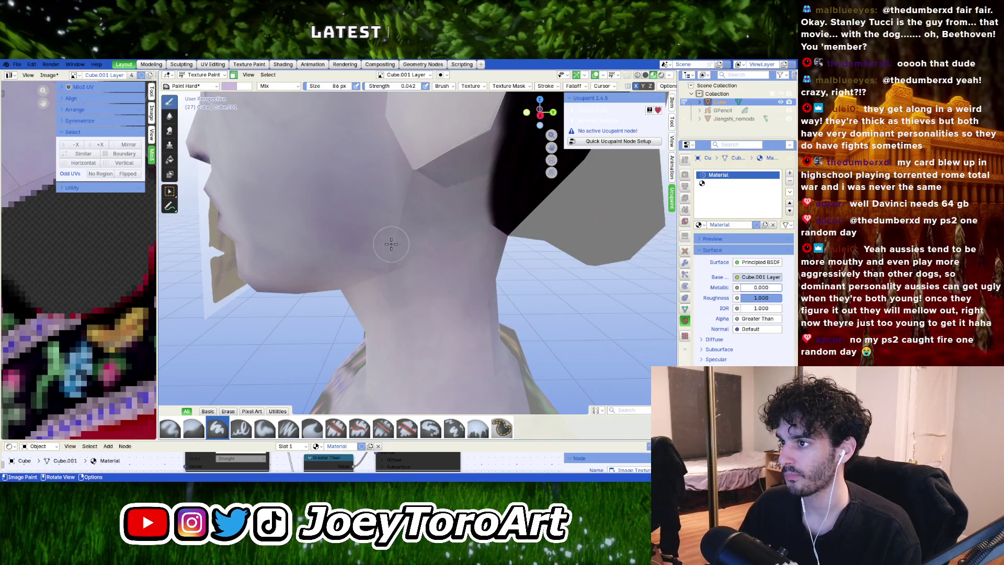
middle_drag(404, 265, 414, 272)
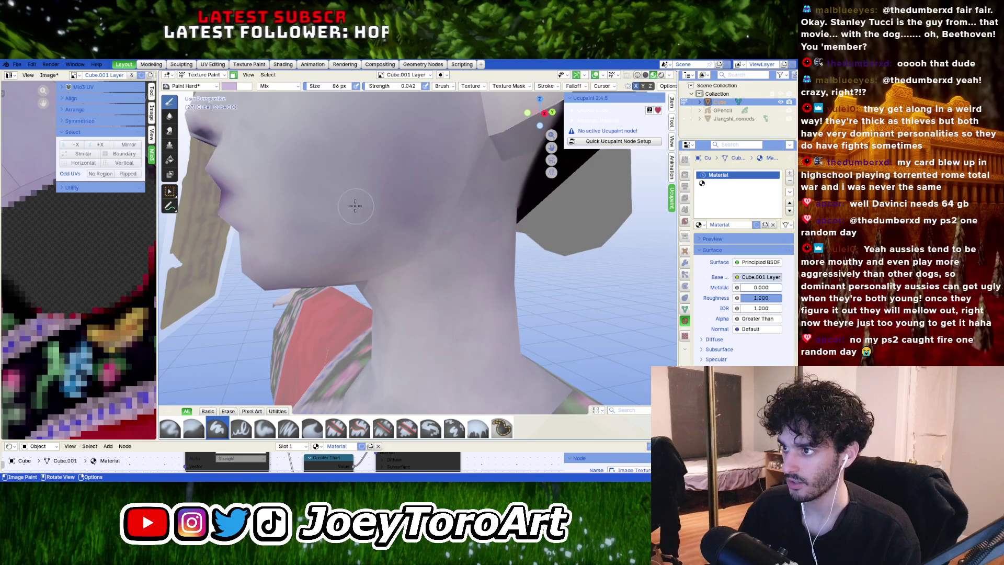
mouse_move(446, 296)
middle_down()
mouse_move(424, 228)
mouse_move(472, 206)
mouse_move(459, 217)
mouse_move(481, 229)
mouse_move(439, 223)
mouse_move(413, 315)
mouse_move(460, 240)
mouse_move(458, 266)
mouse_move(399, 251)
mouse_move(424, 262)
middle_up()
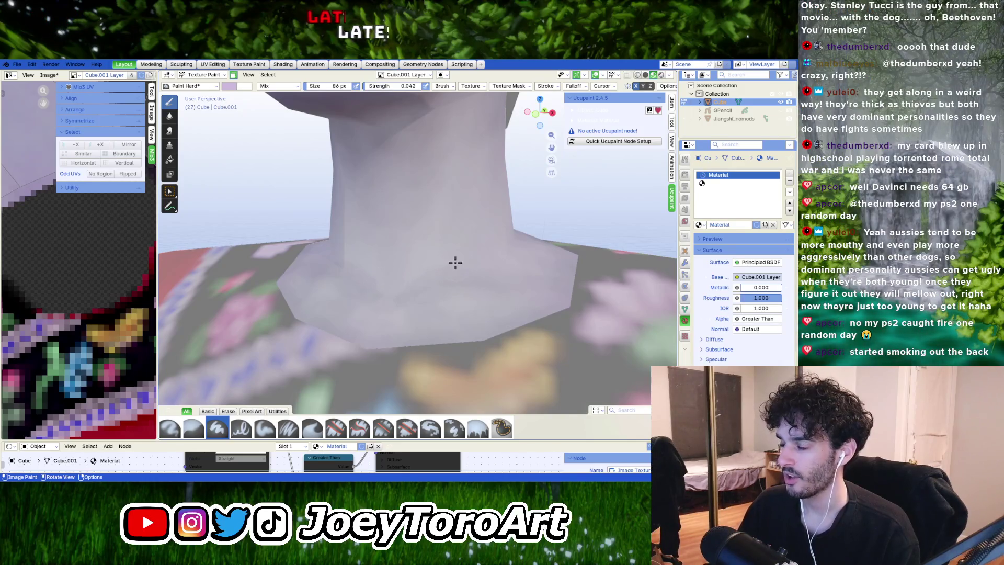
Step: Shrink the brush from 86 px to 49 px
key(bracketleft)
key(bracketleft)
key(bracketleft)
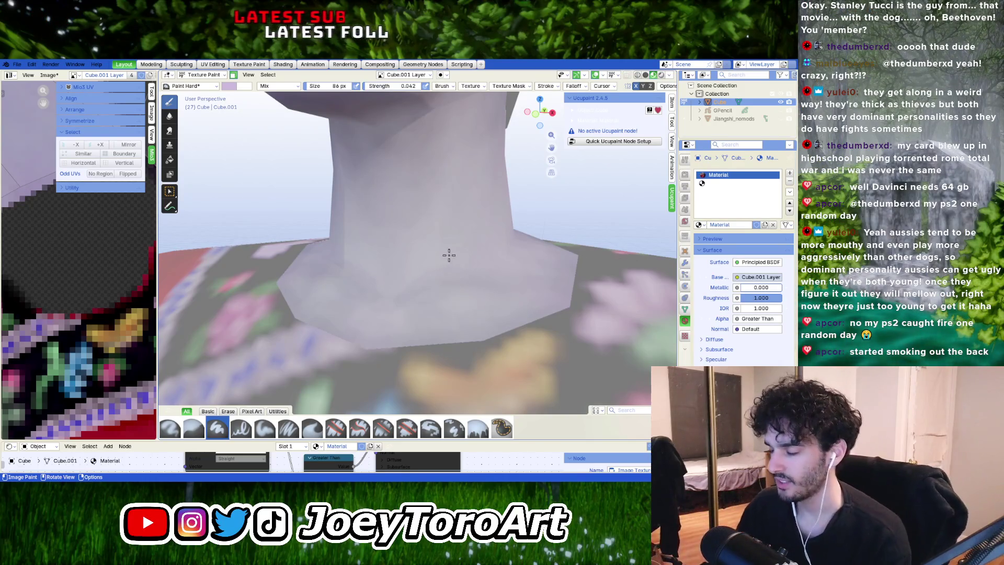
key(bracketleft)
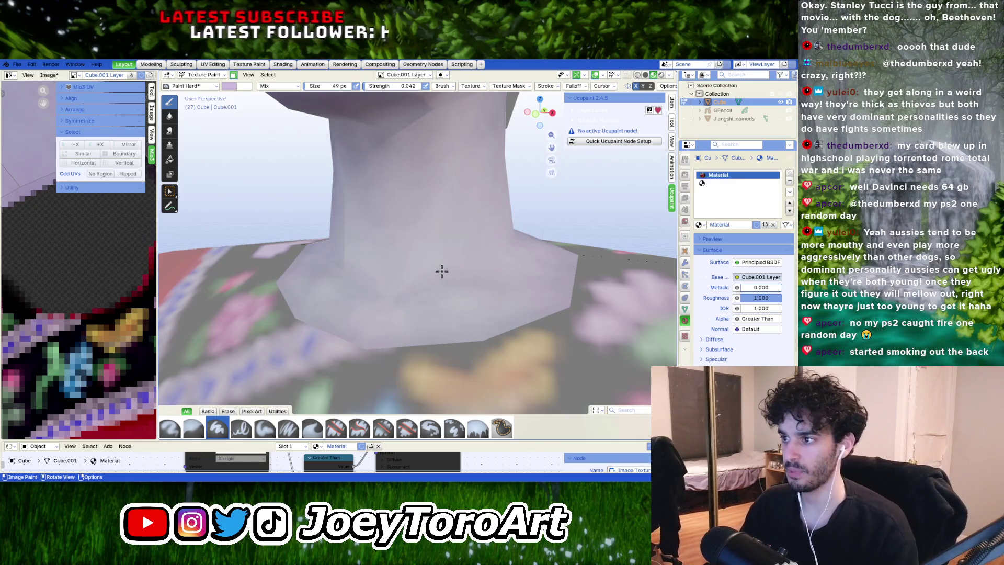
mouse_move(403, 277)
middle_down()
mouse_move(466, 278)
mouse_move(441, 293)
mouse_move(432, 276)
middle_up()
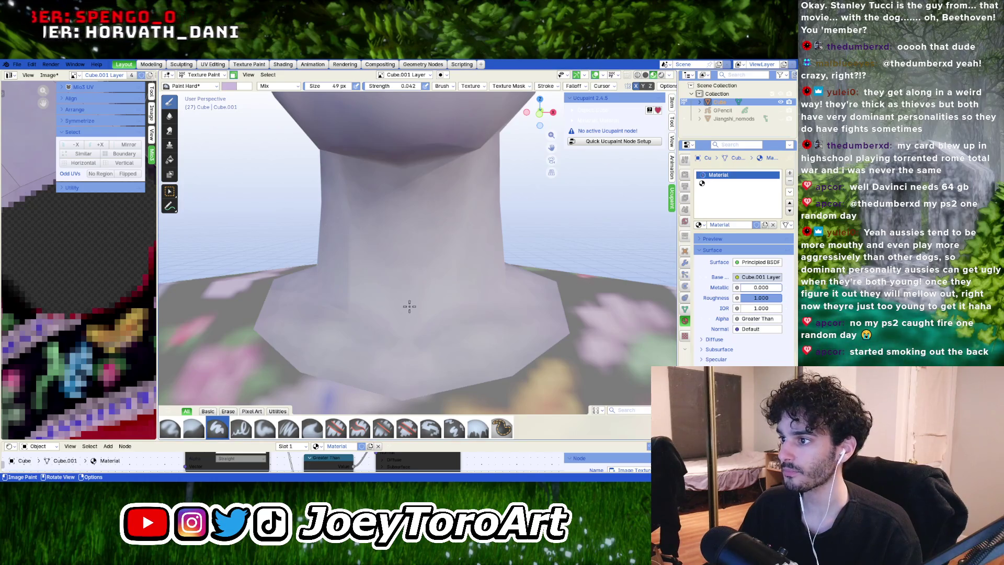
Step: Eyedrop the neck's skin colour as the paint colour
right_click(407, 289)
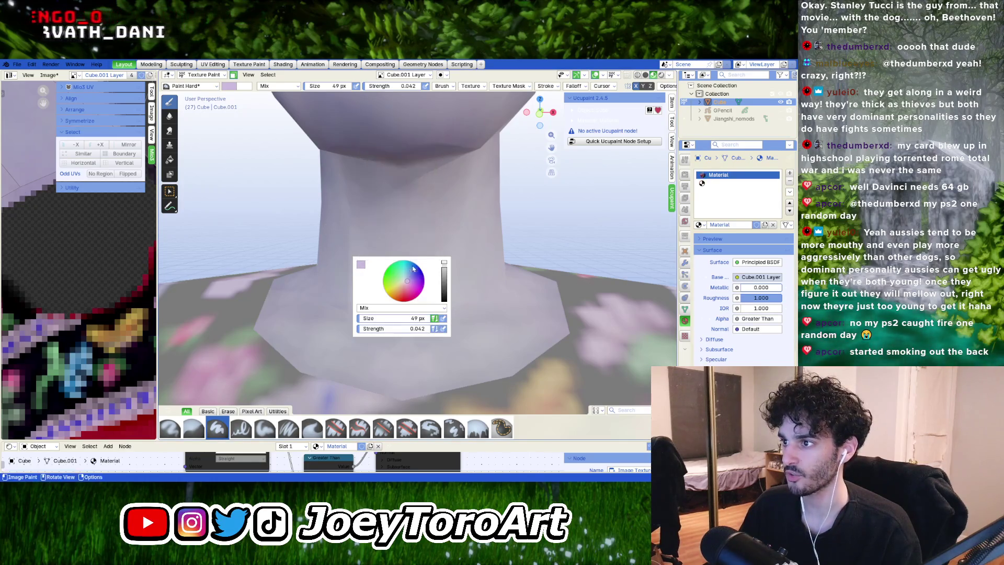
click(361, 267)
click(433, 255)
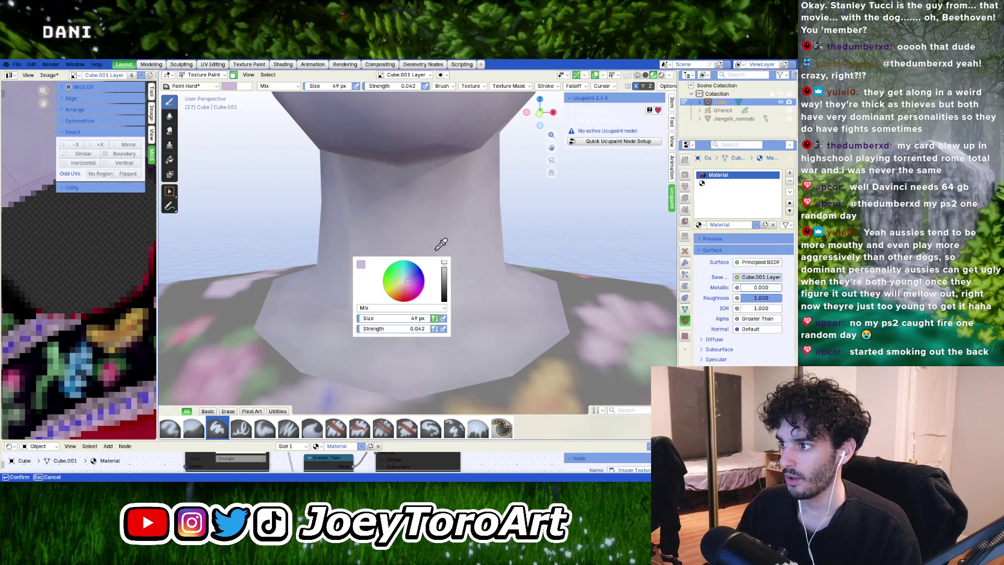
click(462, 313)
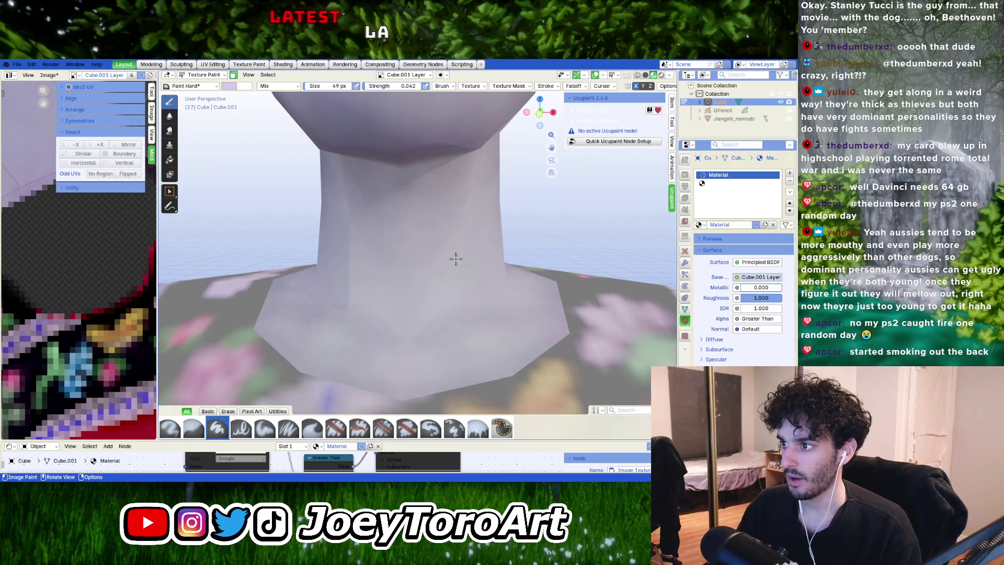
mouse_move(455, 303)
middle_down()
mouse_move(470, 247)
mouse_move(470, 265)
middle_up()
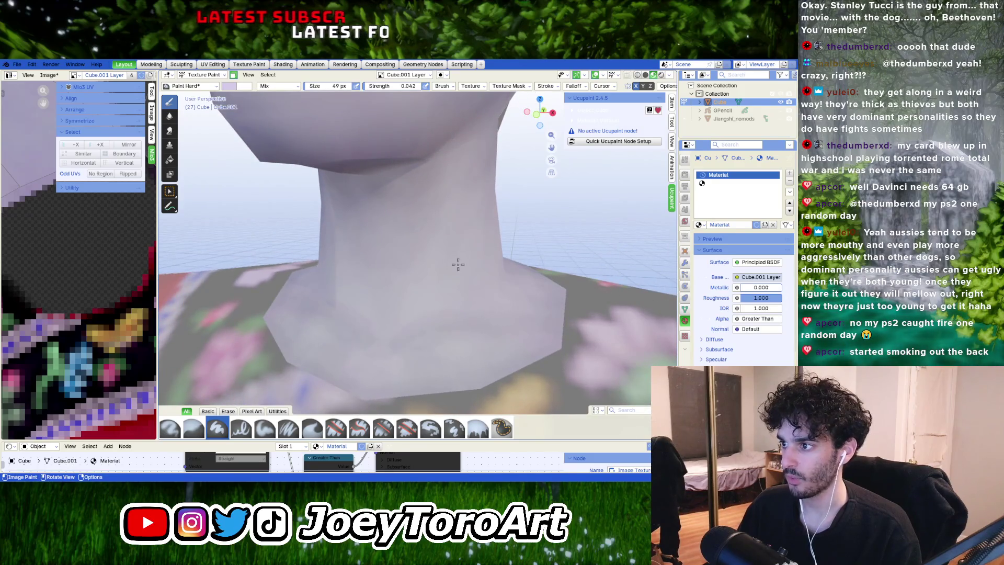
Step: Enlarge the brush to 66 px and paint the neck from lower angles
key(f)
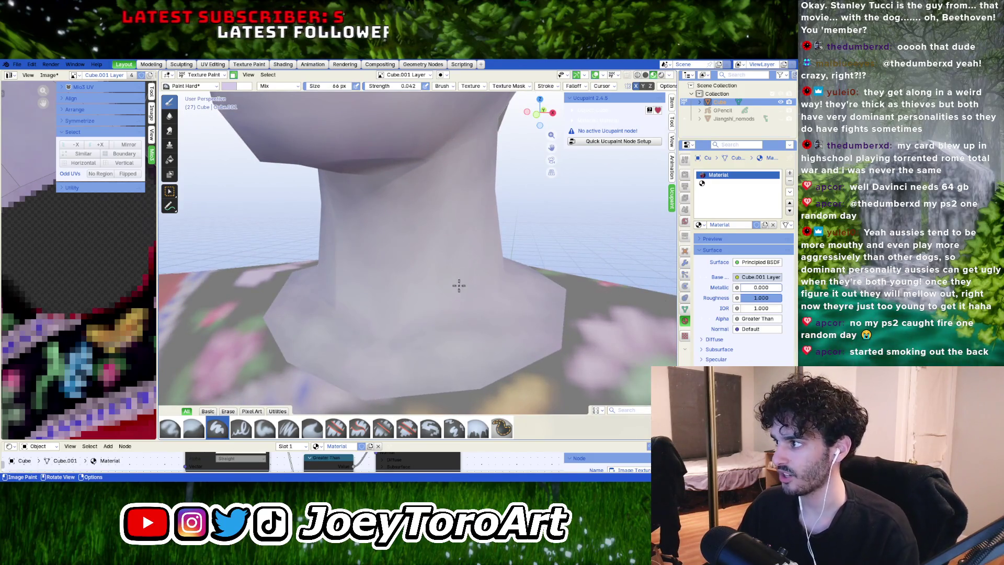
click(446, 303)
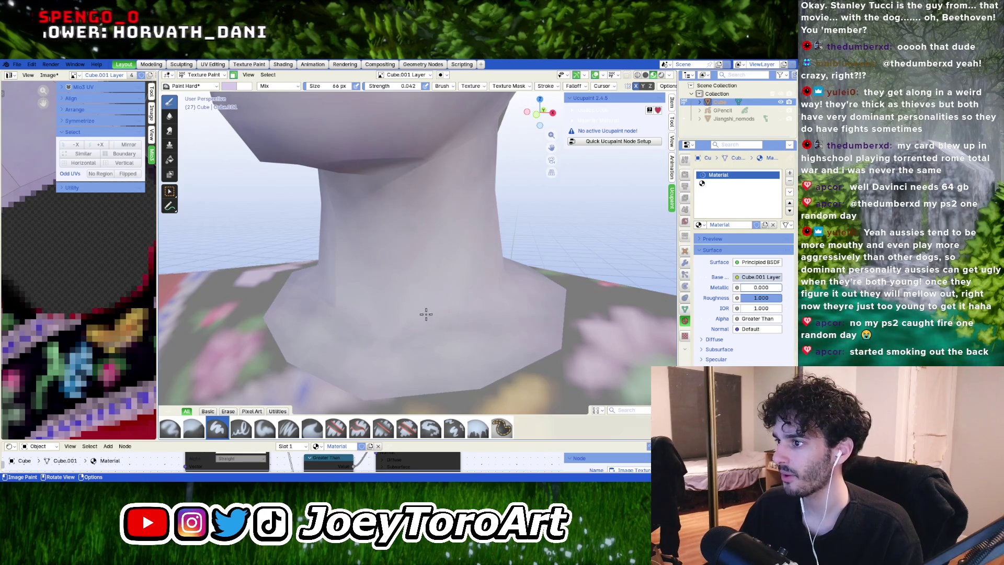
middle_drag(426, 271, 423, 265)
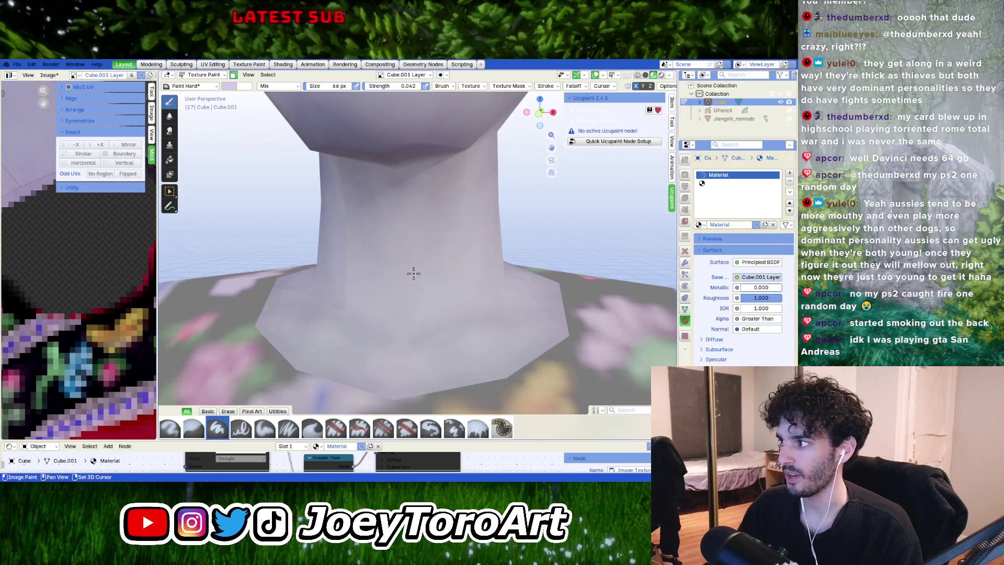
mouse_move(410, 272)
middle_down()
mouse_move(399, 300)
mouse_move(402, 237)
middle_up()
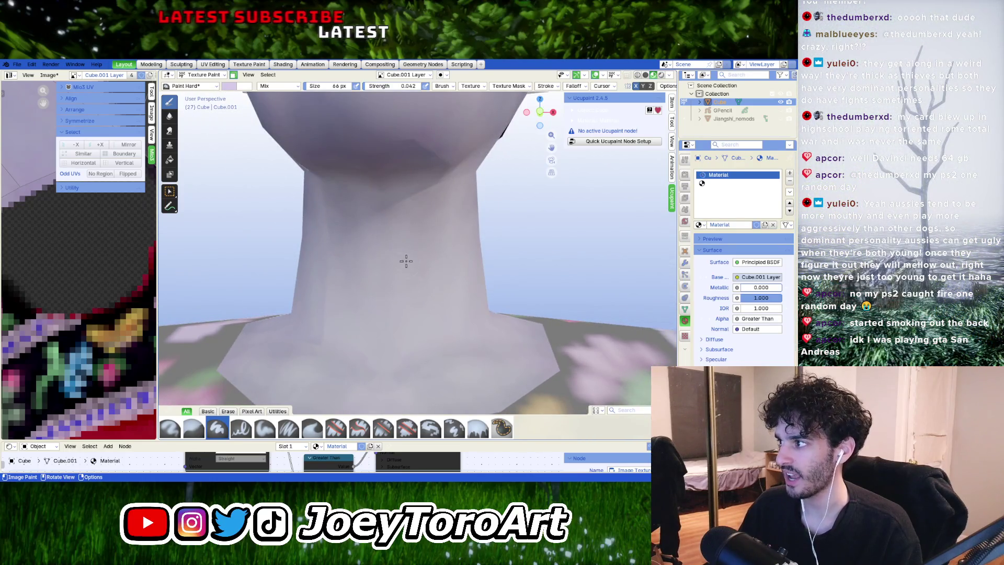
key(KP_0)
key(KP_0)
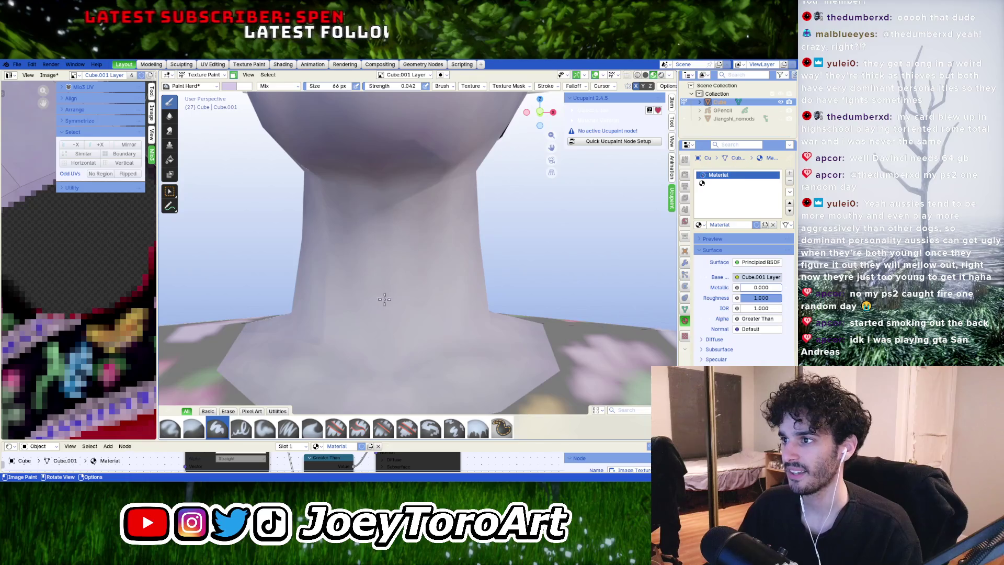
mouse_move(403, 320)
middle_down()
mouse_move(354, 273)
mouse_move(382, 273)
mouse_move(410, 311)
mouse_move(406, 273)
middle_up()
Step: Darken the brush colour slightly and shade the neck and chin
right_click(405, 273)
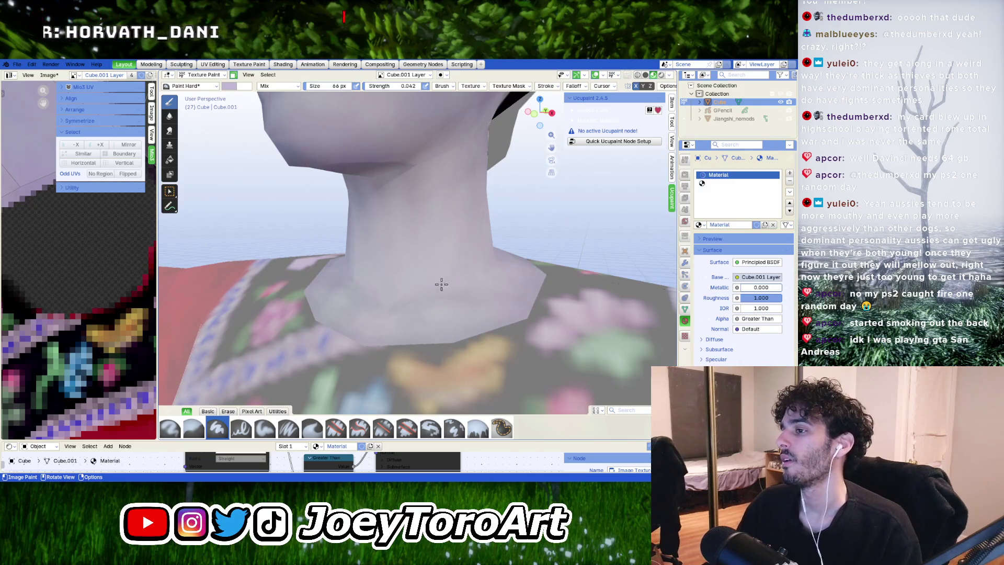
right_click(460, 286)
drag(467, 247, 467, 249)
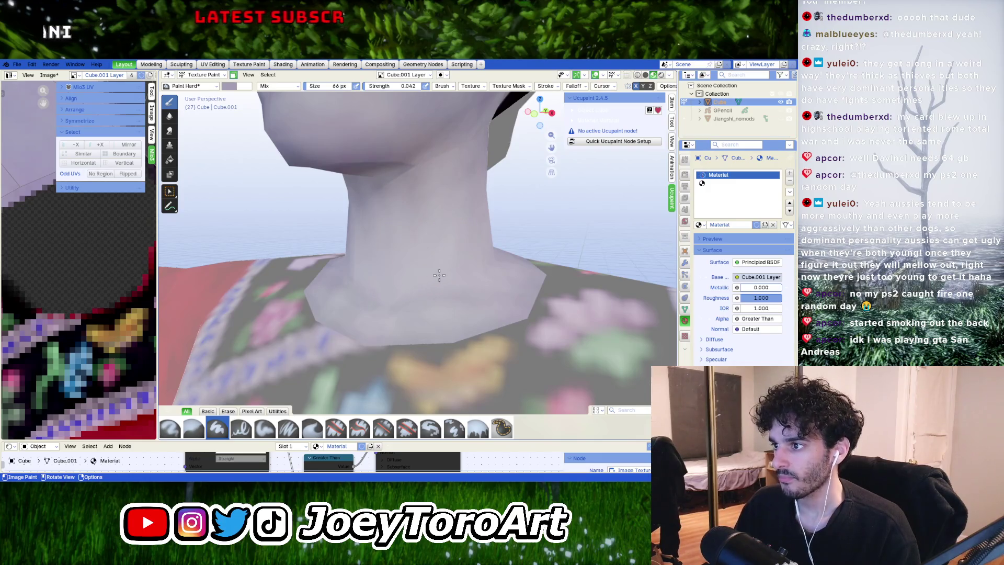
middle_drag(439, 275, 438, 289)
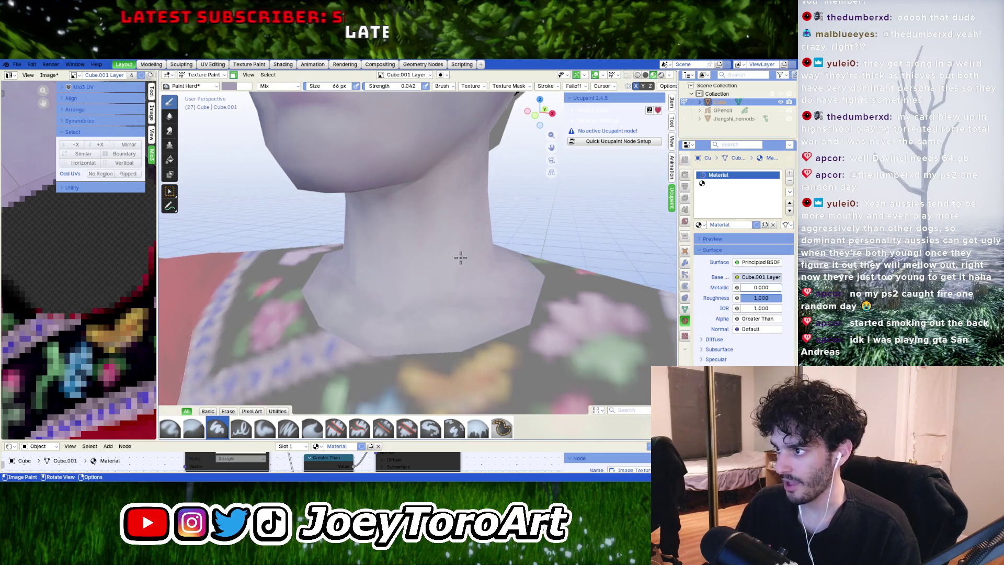
middle_drag(467, 290, 405, 263)
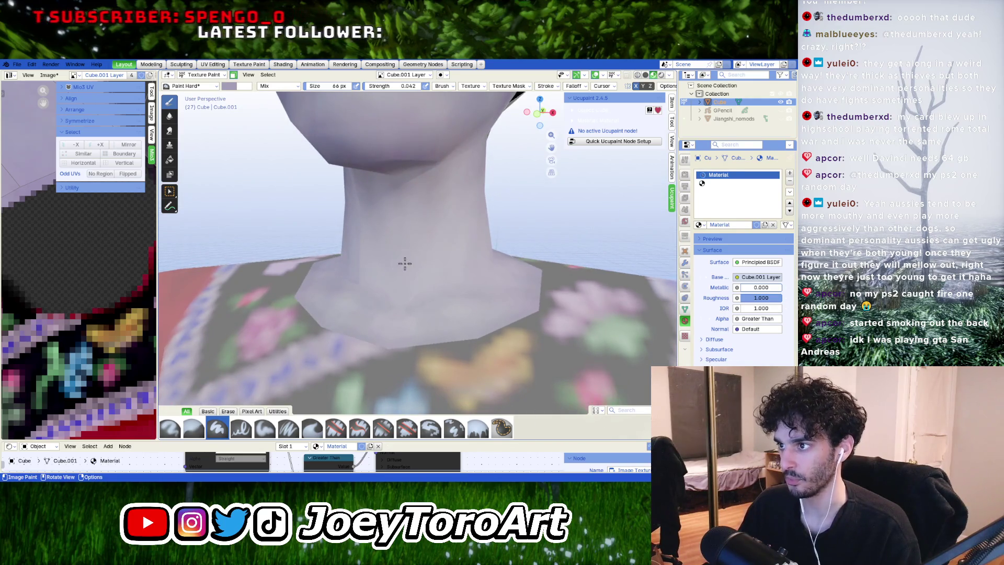
mouse_move(417, 223)
middle_down()
mouse_move(419, 275)
mouse_move(402, 291)
mouse_move(438, 304)
middle_up()
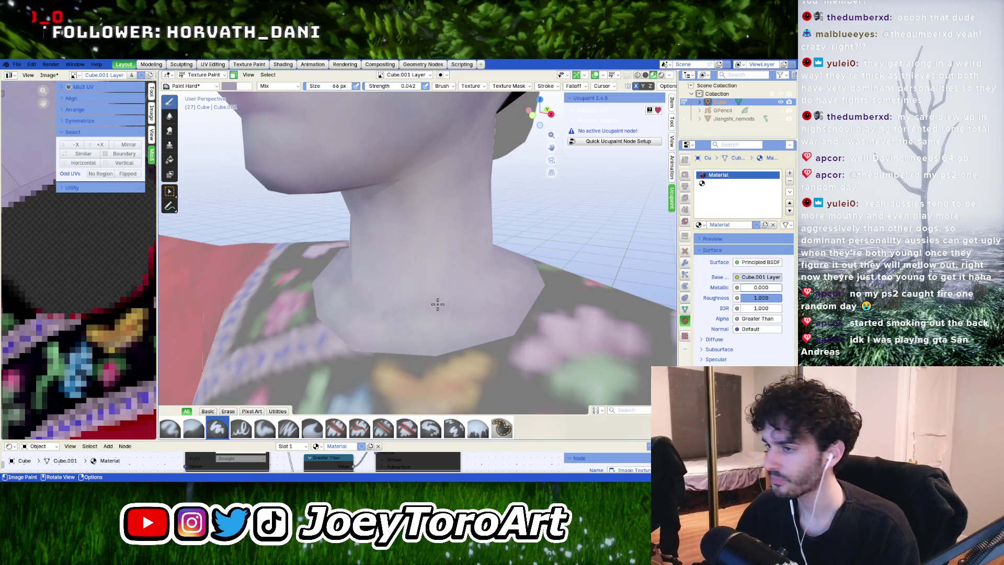
Step: Darken the colour to a muted greyish lavender and blend the lower neck toward the collar
right_click(443, 273)
click(451, 233)
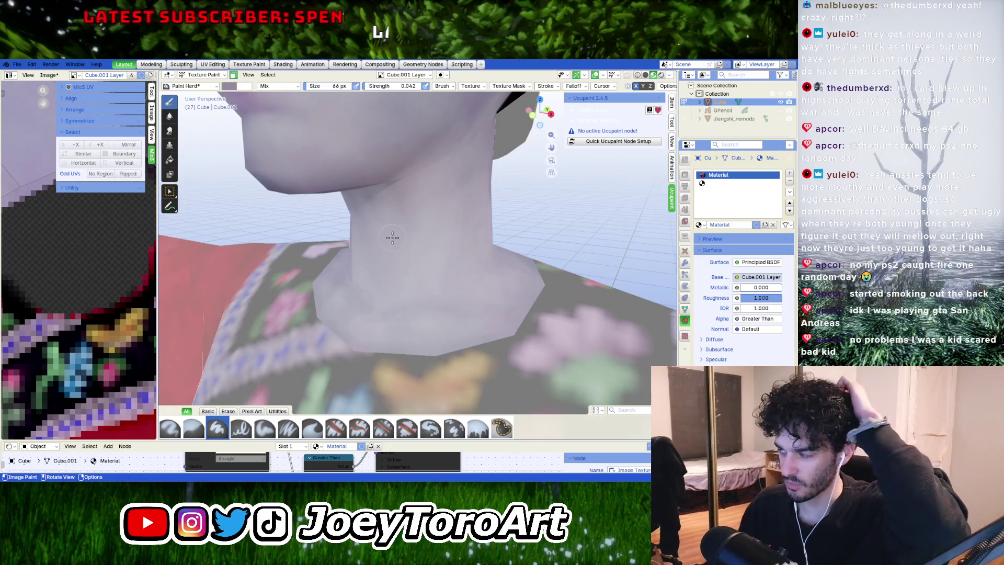
middle_drag(391, 238, 424, 226)
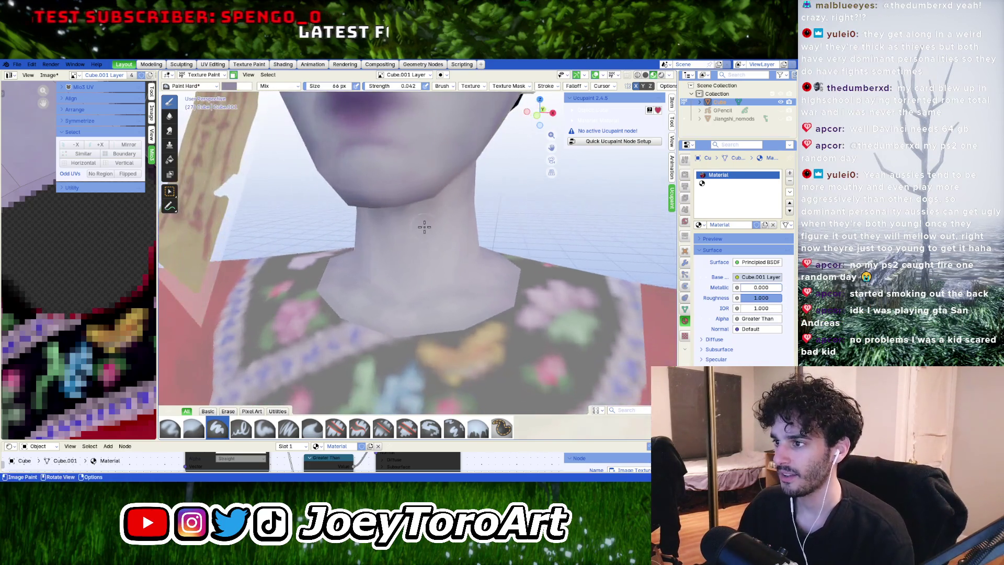
middle_drag(417, 285, 416, 296)
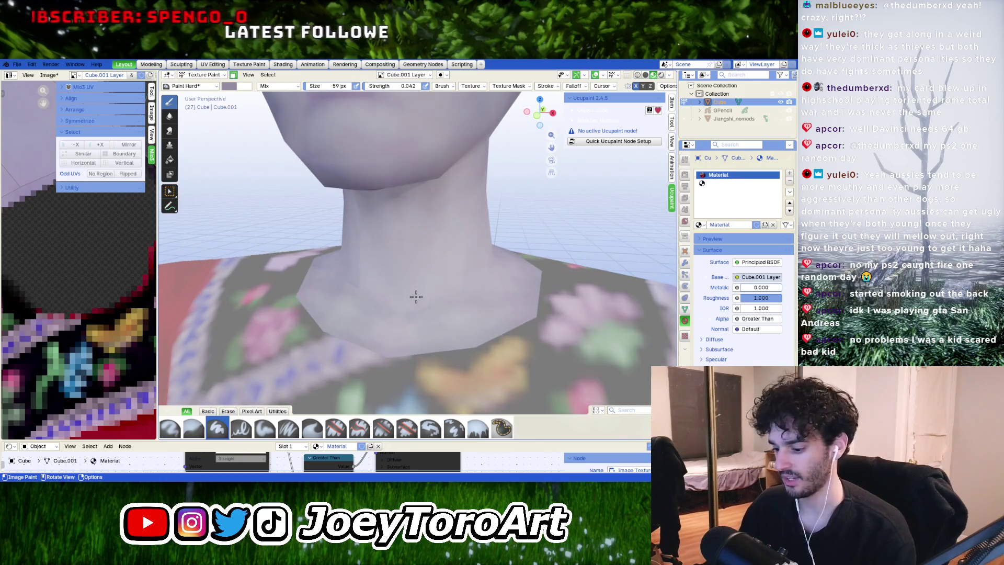
scroll(413, 303, up, 3)
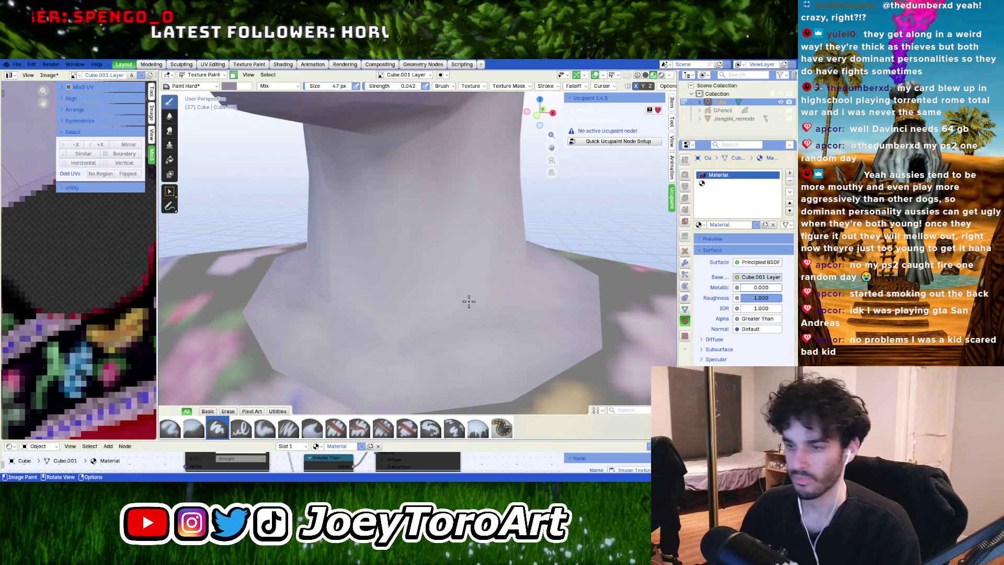
scroll(469, 302, down, 3)
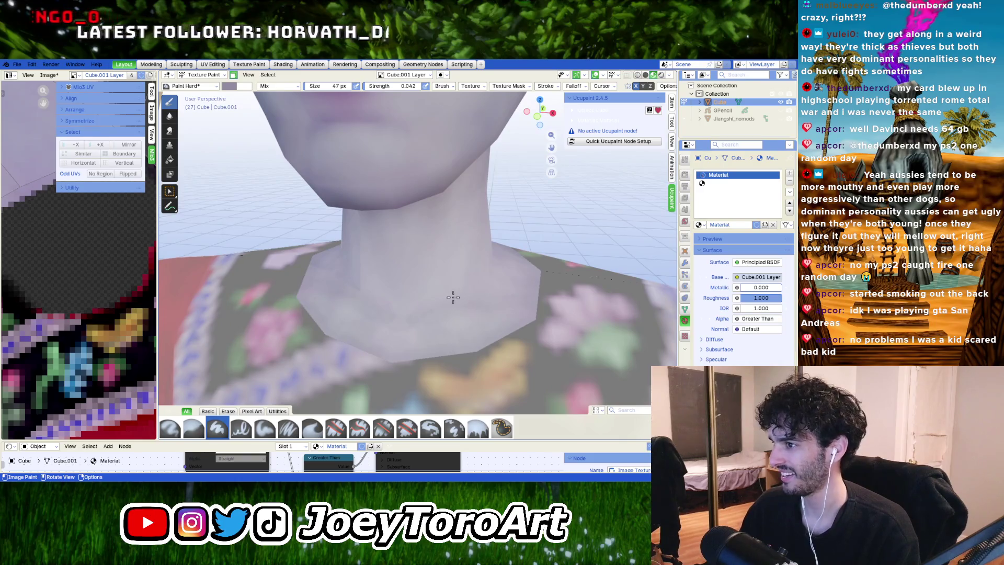
middle_drag(476, 290, 466, 289)
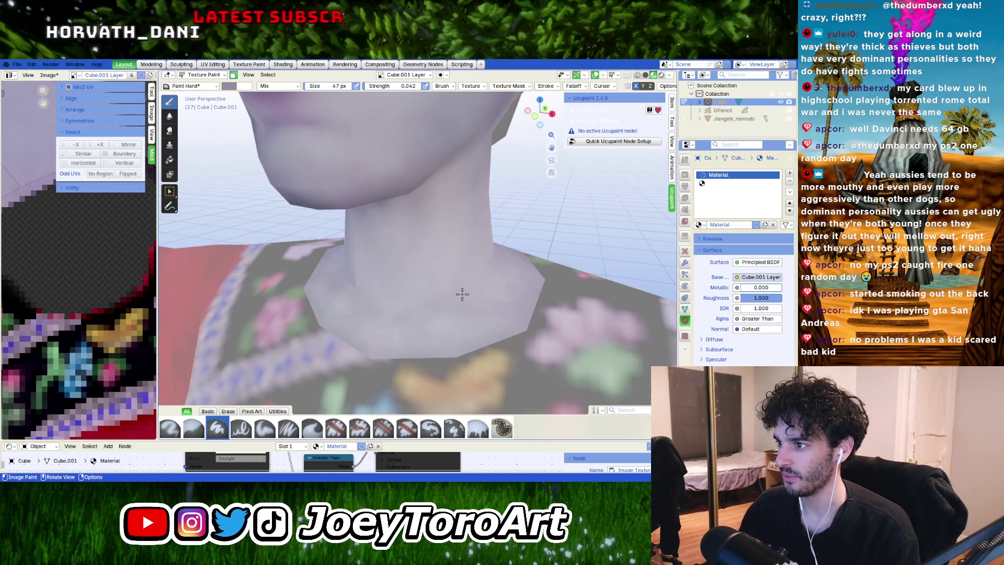
scroll(462, 295, up, 2)
scroll(425, 284, down, 2)
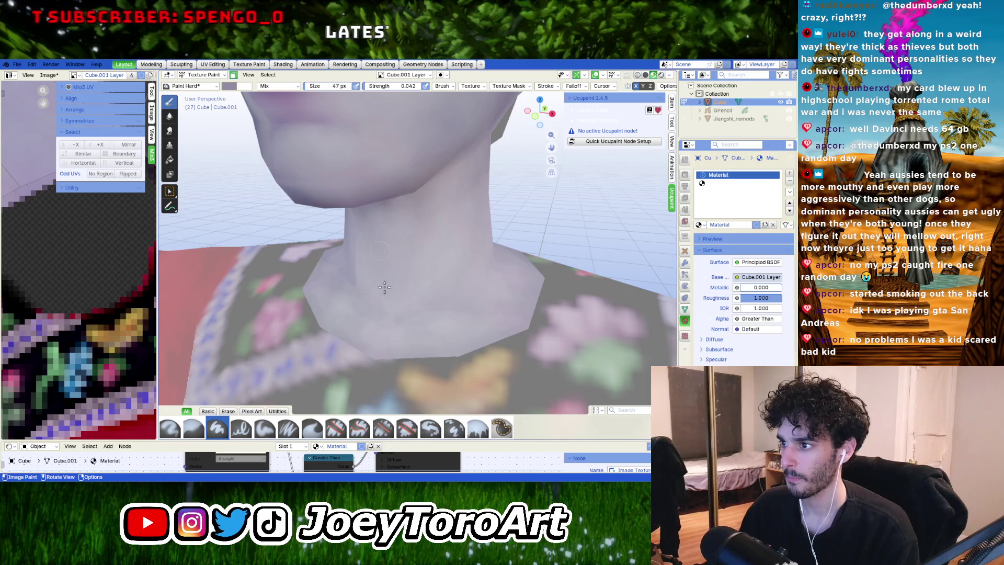
middle_drag(416, 236, 413, 259)
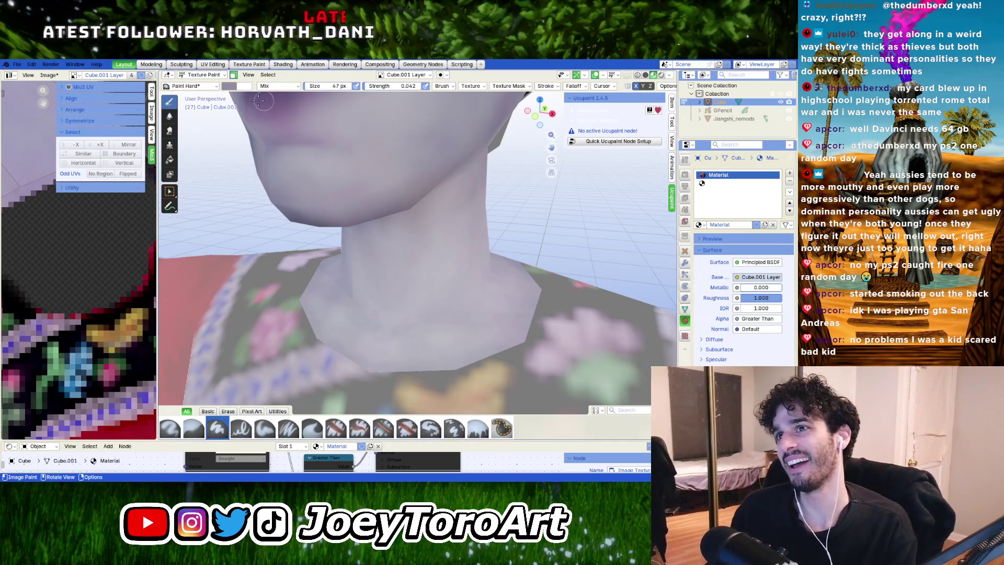
Step: Raise the brush colour Value to 0.766, then brighten it further to #B3A9C3
click(228, 87)
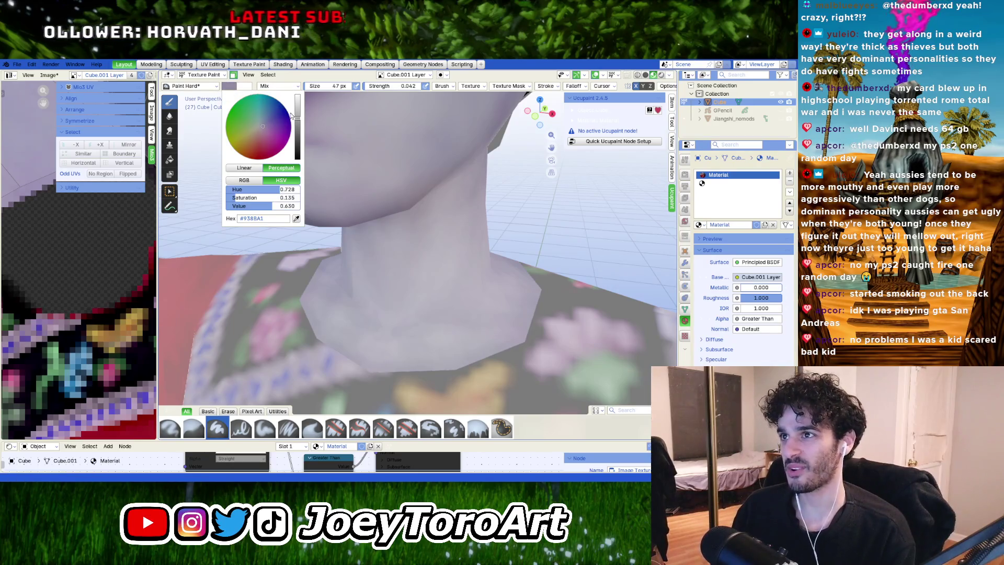
drag(296, 118, 296, 107)
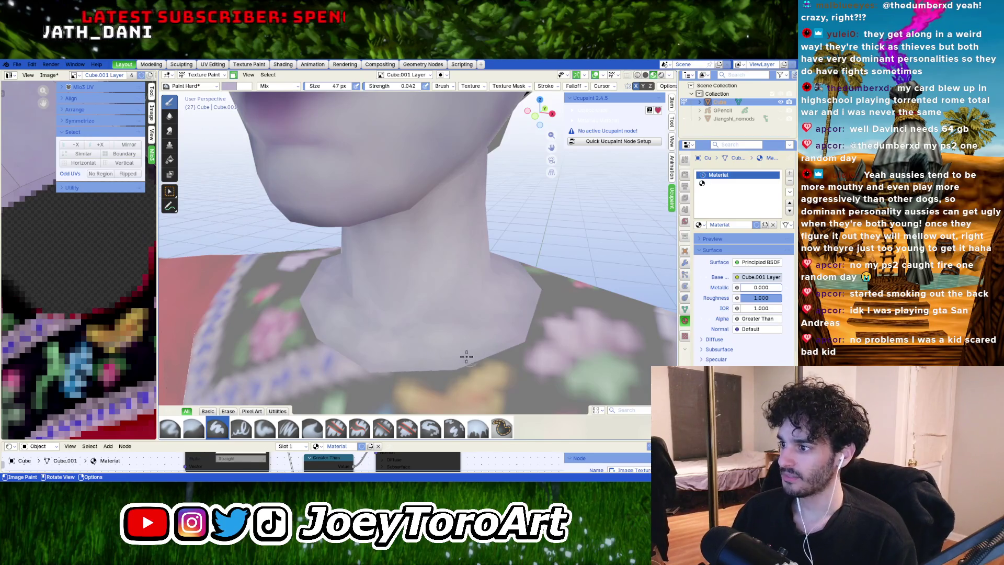
middle_drag(462, 349, 483, 338)
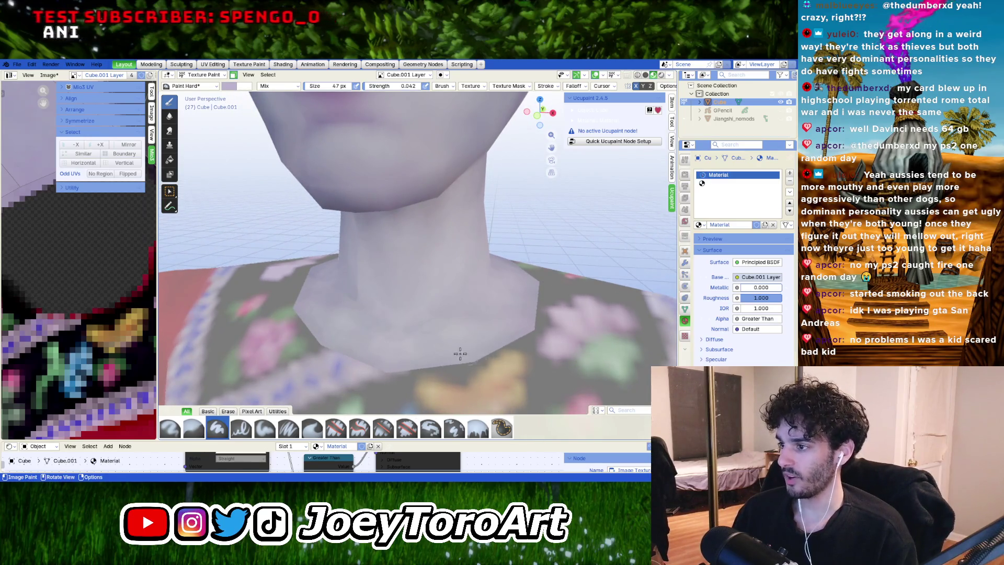
right_click(455, 337)
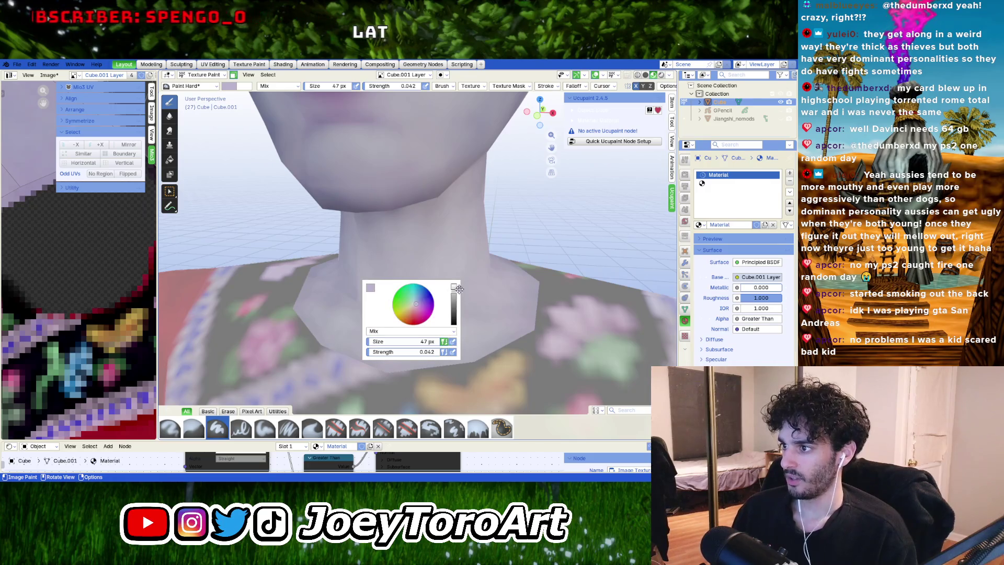
drag(453, 290, 453, 286)
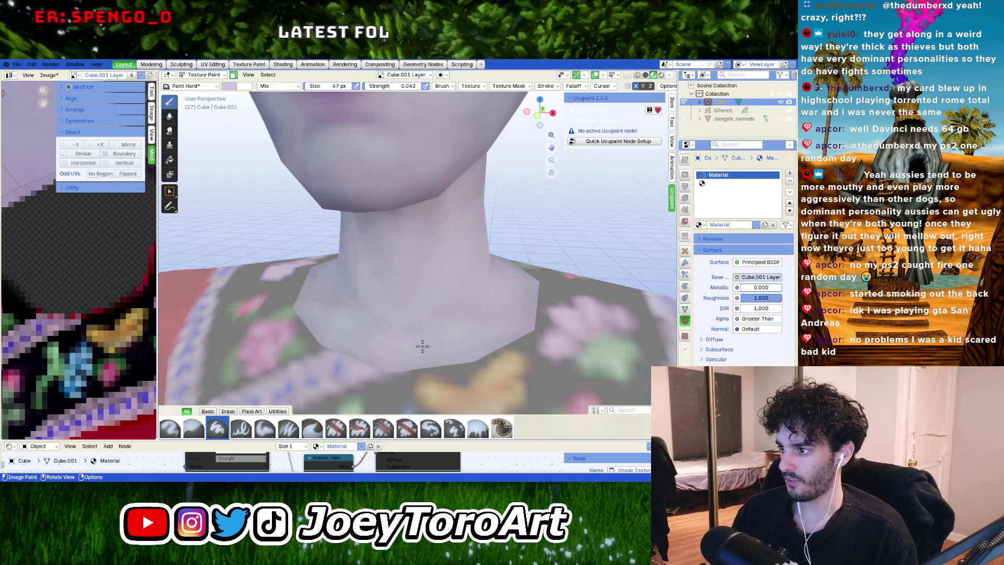
Step: Blend the paler lavender evenly from the jaw down to the robe collar
mouse_move(428, 337)
middle_down()
mouse_move(484, 318)
mouse_move(450, 333)
middle_up()
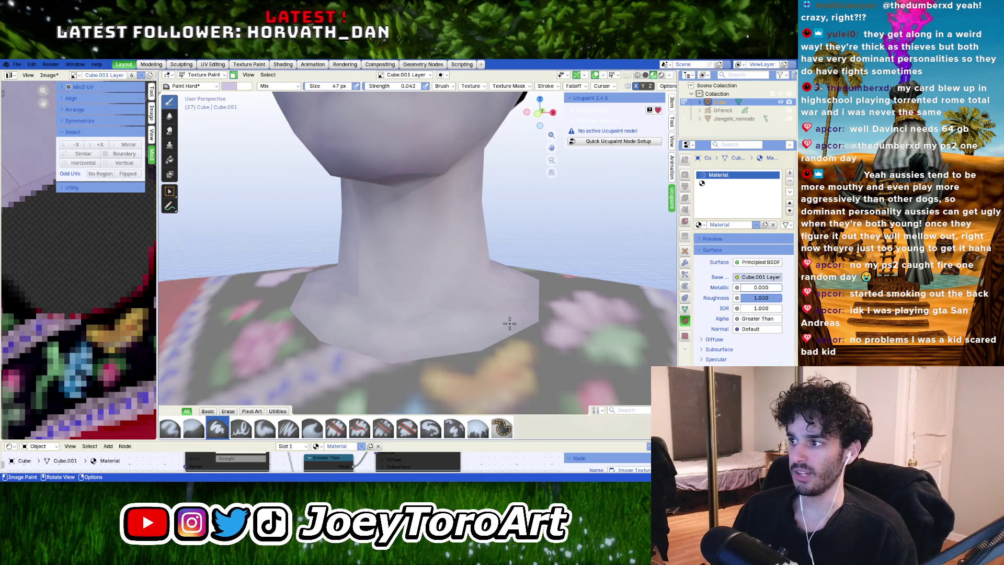
mouse_move(508, 325)
middle_down()
mouse_move(443, 324)
mouse_move(442, 291)
mouse_move(476, 296)
mouse_move(462, 298)
middle_up()
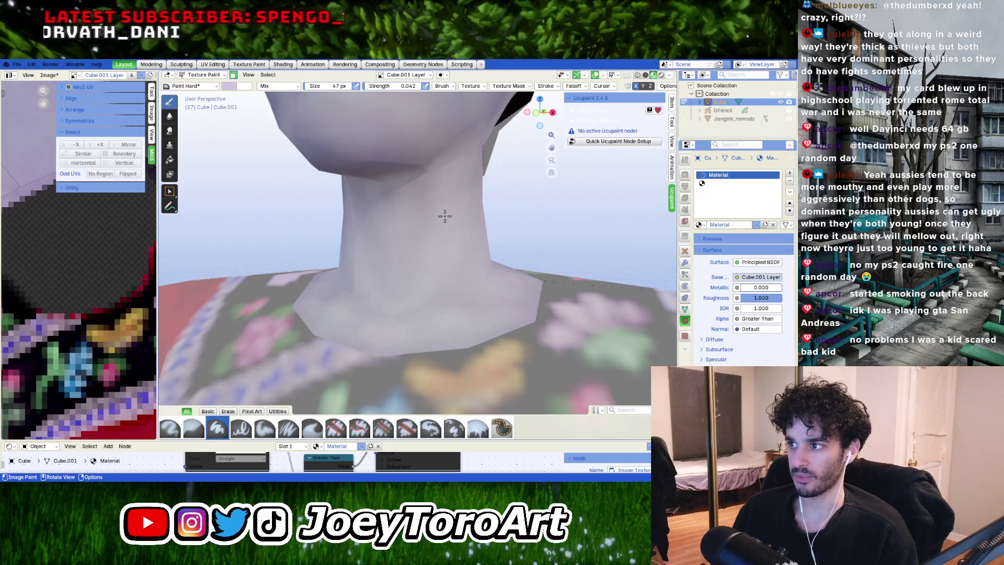
middle_drag(428, 274, 448, 261)
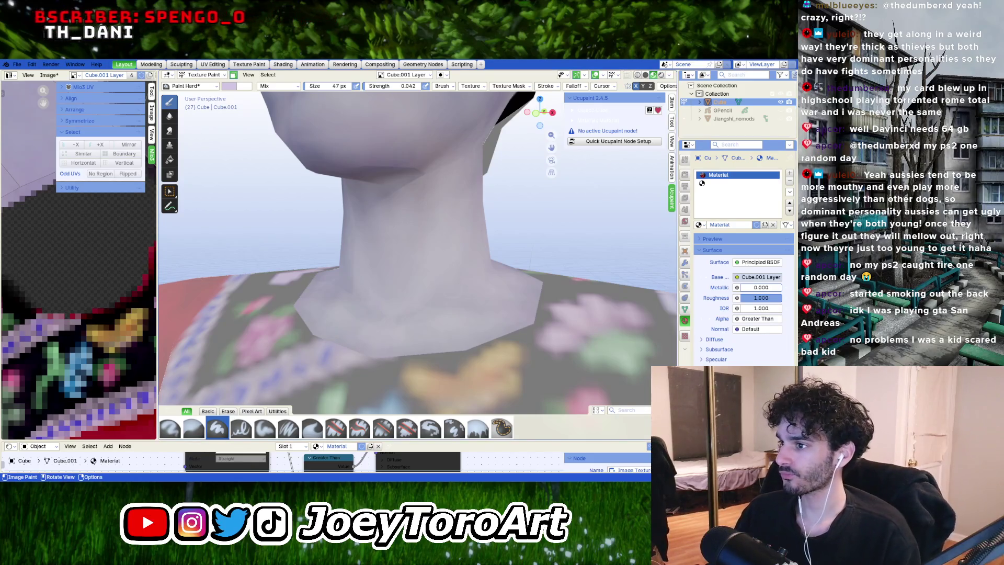
scroll(443, 297, up, 3)
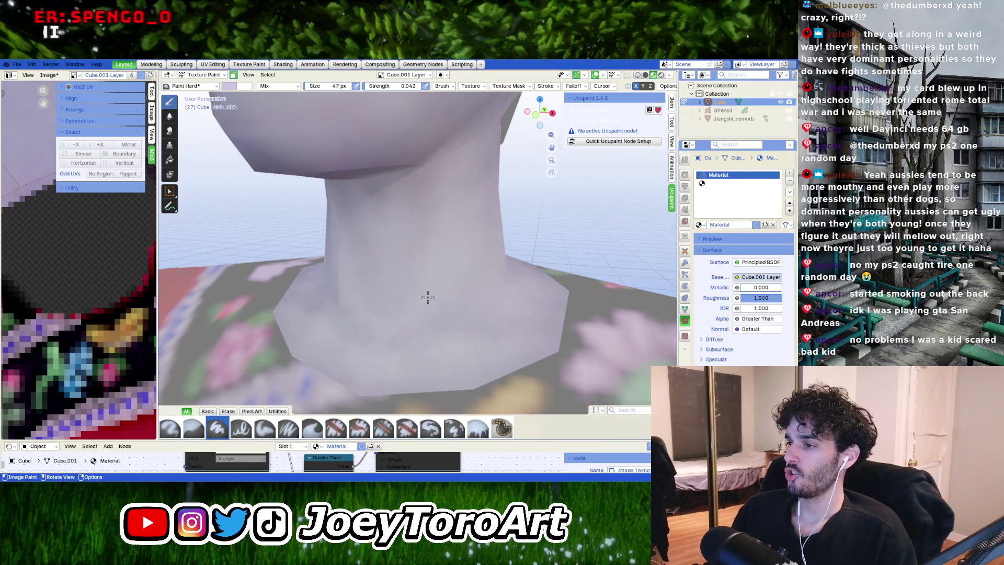
scroll(396, 303, down, 8)
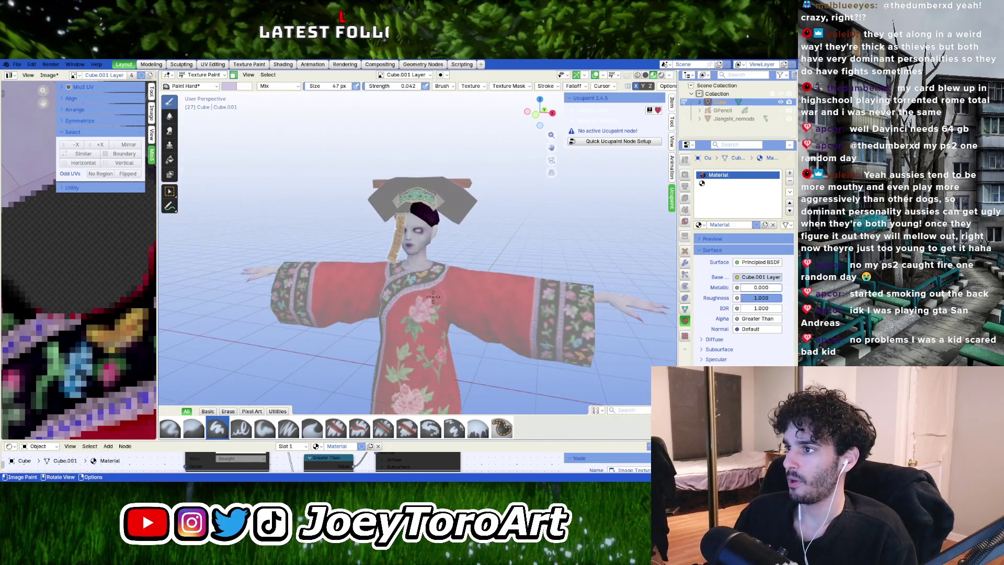
Step: Zoom in on the neck and enlarge the brush to 192 px with a pale lavender colour
scroll(433, 297, up, 5)
scroll(450, 240, up, 3)
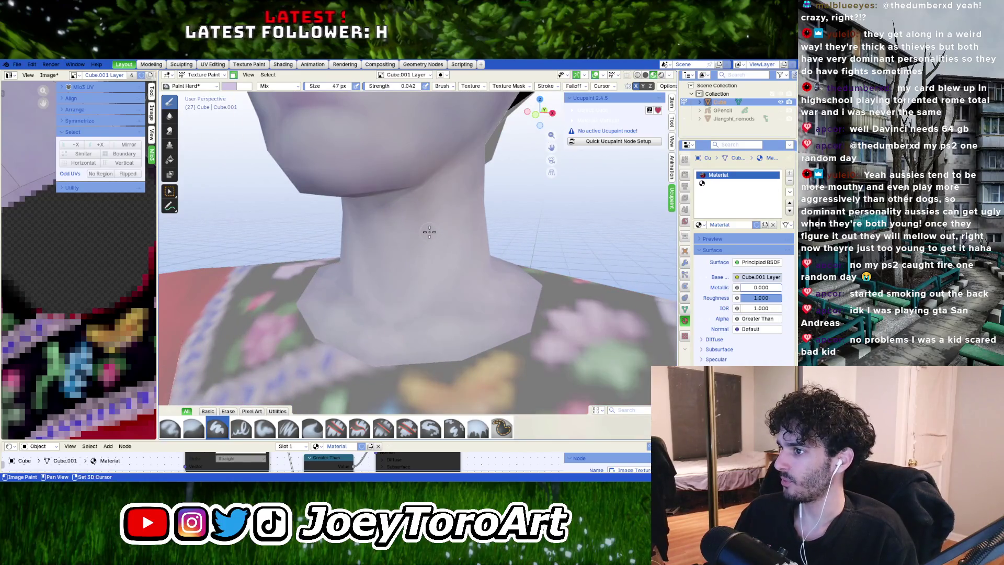
scroll(422, 266, up, 3)
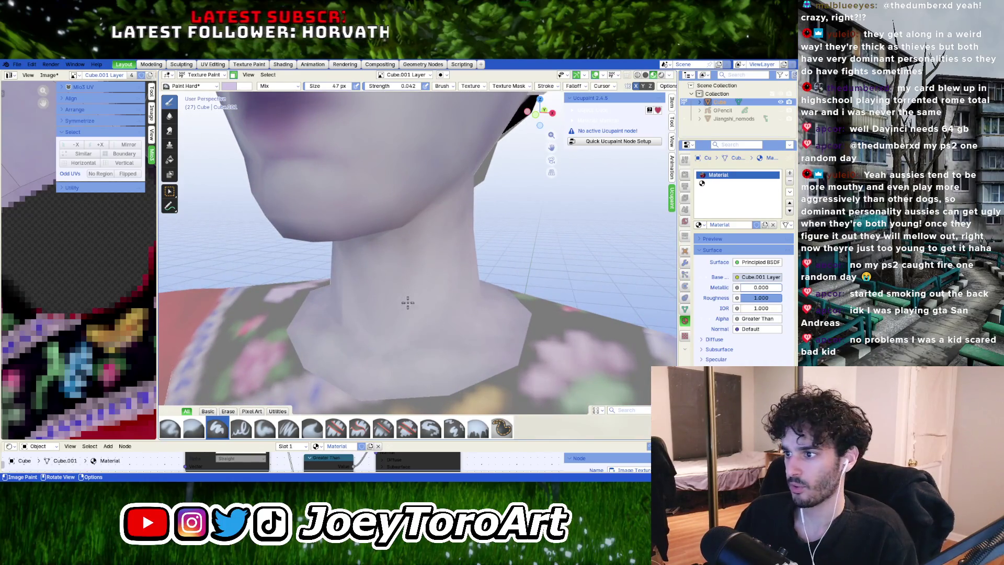
middle_drag(407, 300, 410, 271)
right_click(386, 289)
scroll(491, 217, down, 5)
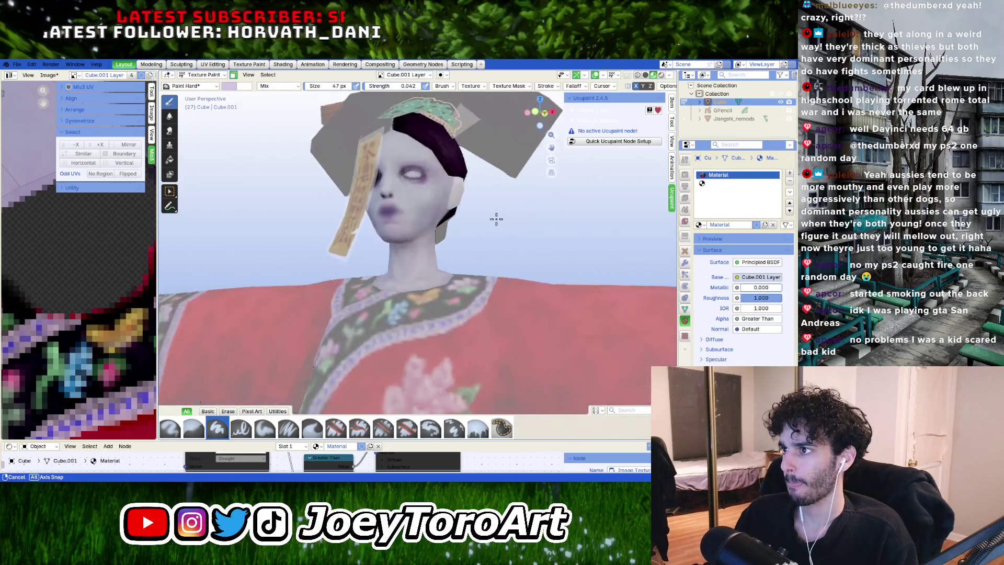
Step: Orbit around the head to check the chin, neck and robe from the side
middle_drag(495, 218, 466, 234)
scroll(466, 235, up, 3)
mouse_move(403, 275)
middle_down()
mouse_move(465, 253)
mouse_move(413, 290)
mouse_move(419, 281)
middle_up()
scroll(502, 246, down, 4)
scroll(441, 279, down, 2)
scroll(412, 290, up, 4)
scroll(418, 281, up, 5)
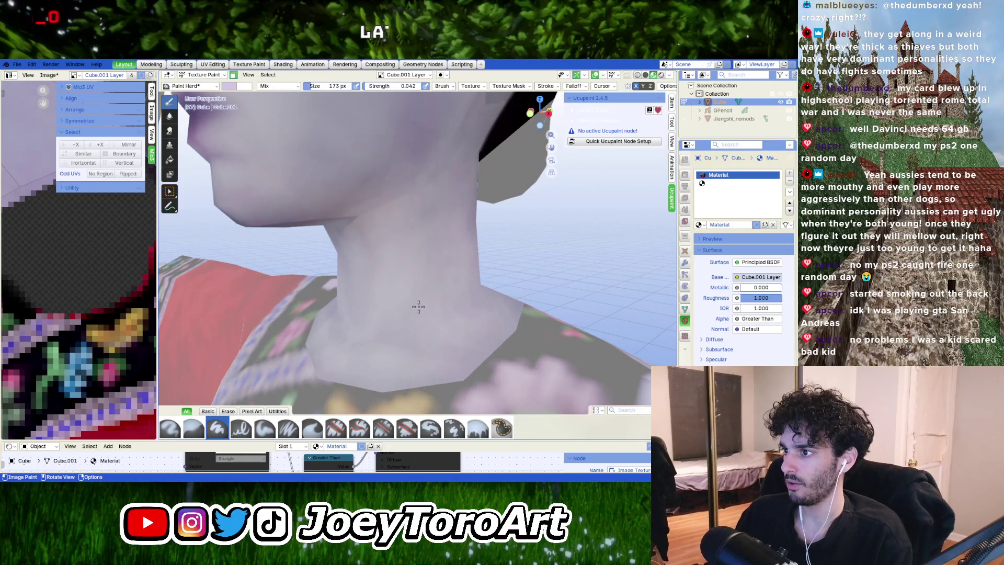
middle_drag(441, 242, 408, 253)
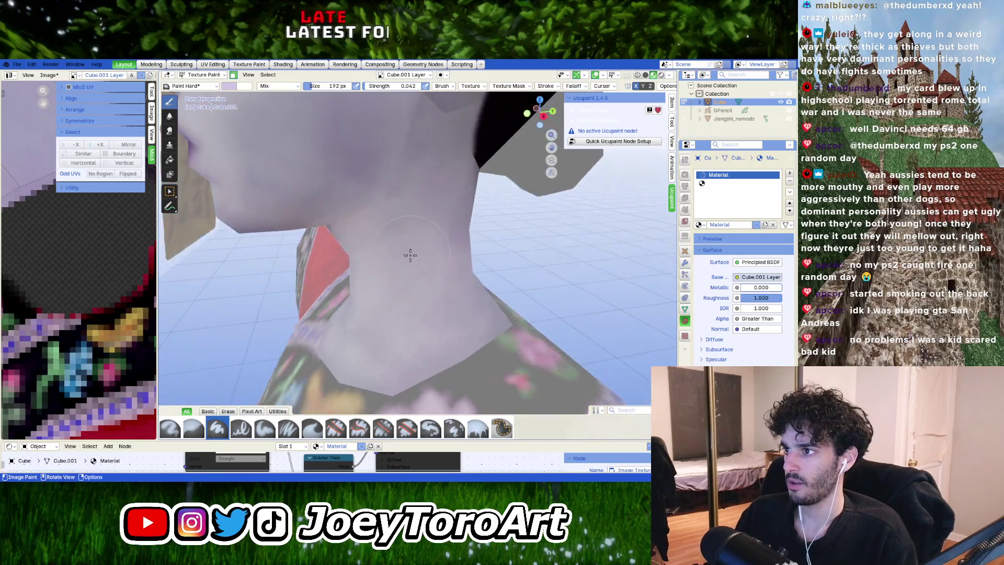
middle_drag(393, 193, 368, 214)
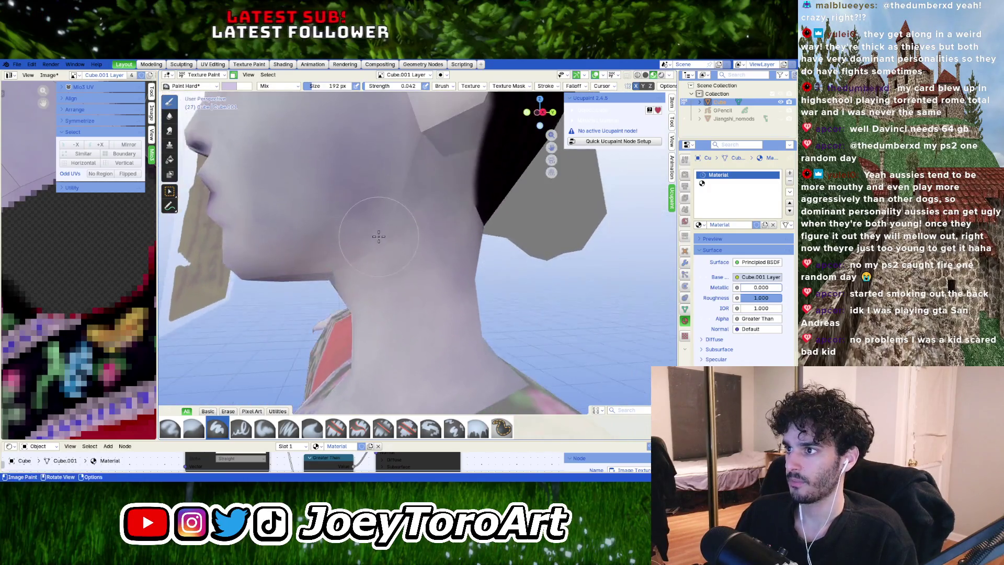
middle_drag(403, 292, 355, 209)
Step: Pick a darker greyish purple in the brush colour picker
right_click(355, 209)
click(263, 118)
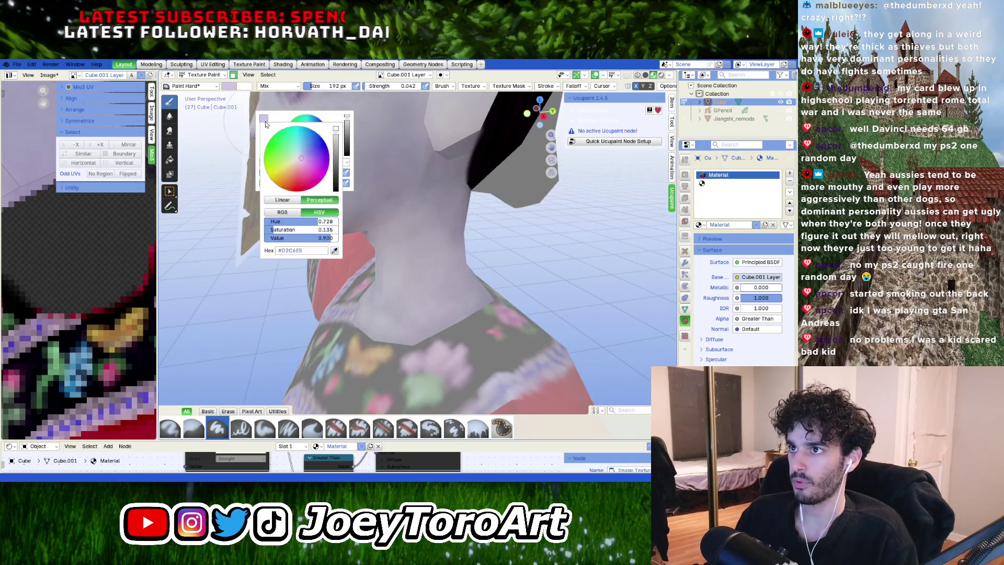
click(334, 251)
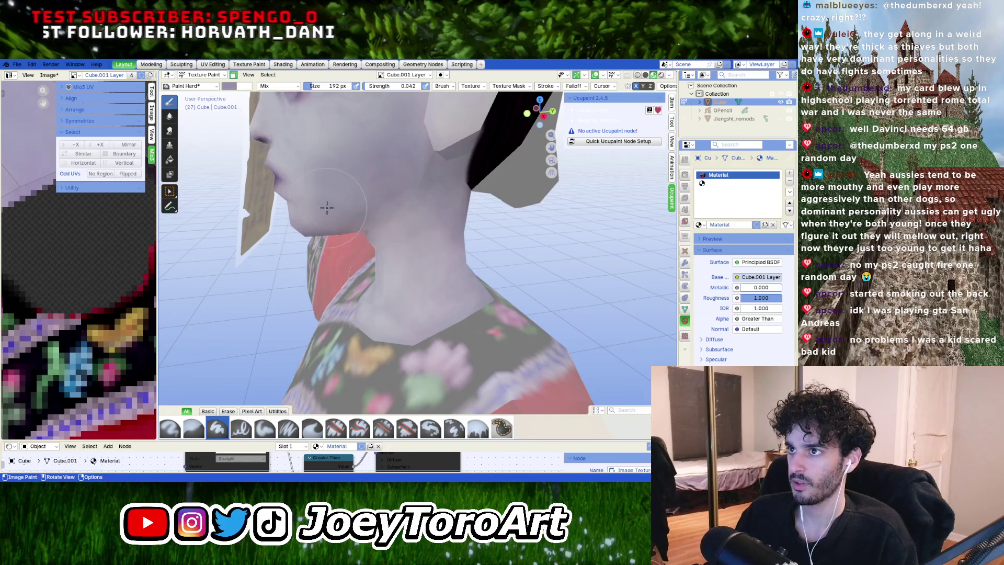
click(422, 267)
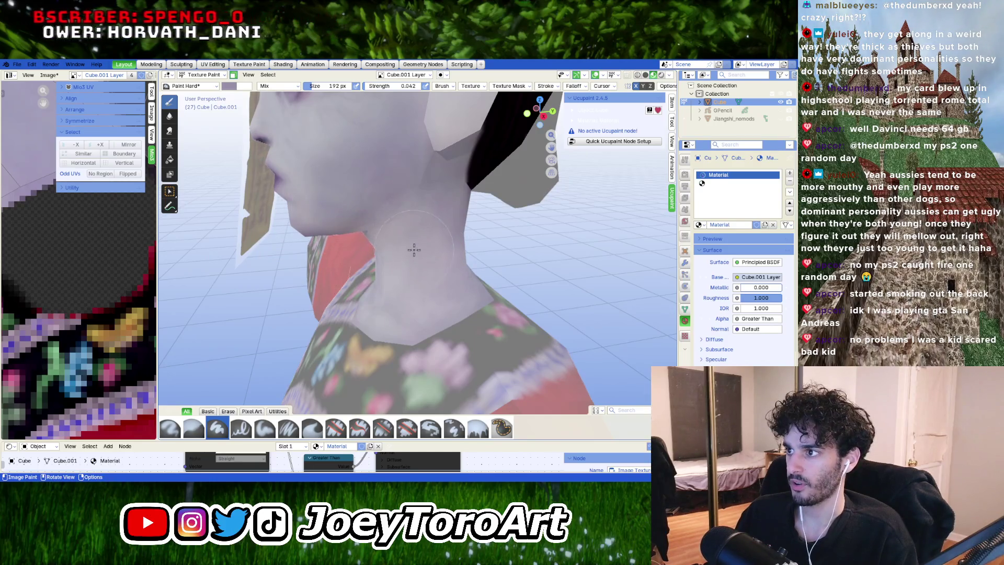
Step: Orbit from a side-on view of the neck round to a frontal face view
middle_drag(421, 249, 425, 241)
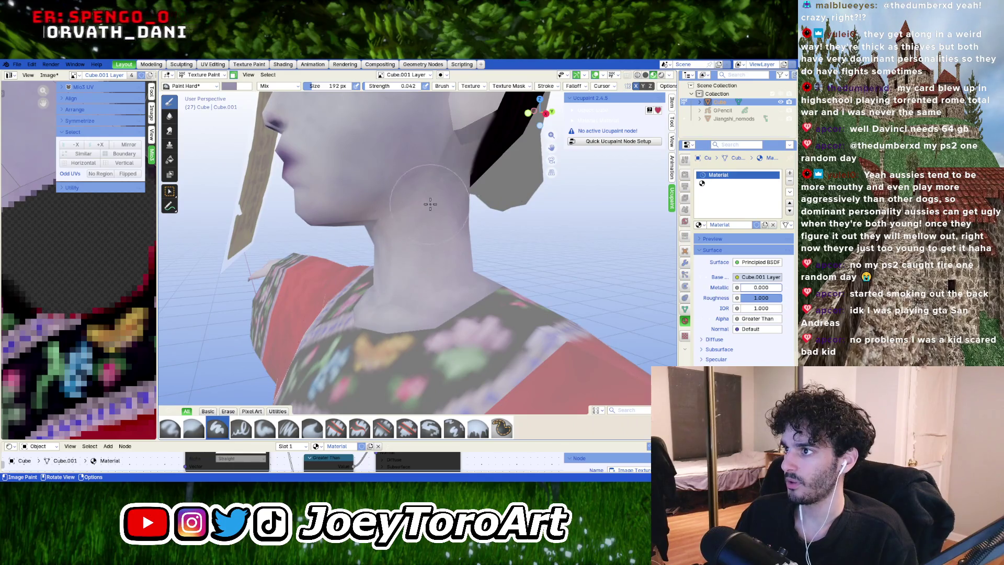
mouse_move(429, 204)
middle_down()
mouse_move(407, 237)
mouse_move(412, 262)
middle_up()
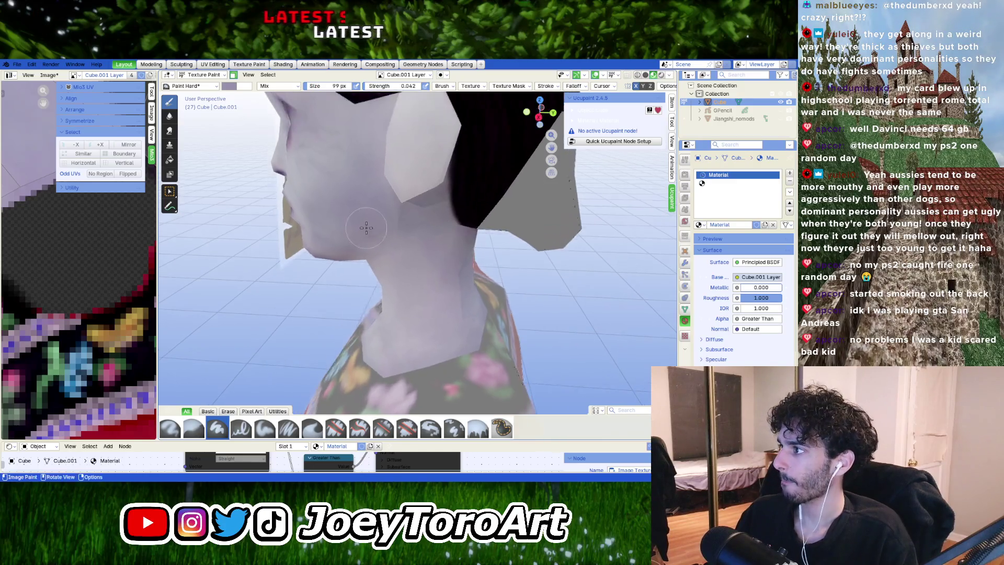
shift+middle_drag(348, 197, 366, 228)
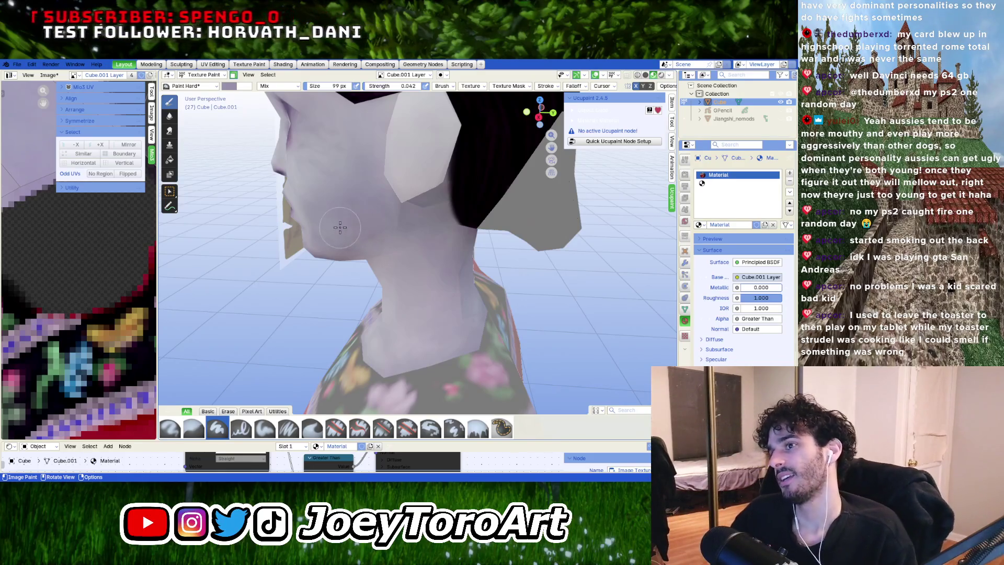
mouse_move(366, 228)
middle_down()
mouse_move(398, 219)
mouse_move(369, 201)
mouse_move(426, 212)
mouse_move(428, 254)
mouse_move(409, 266)
middle_up()
scroll(385, 206, up, 2)
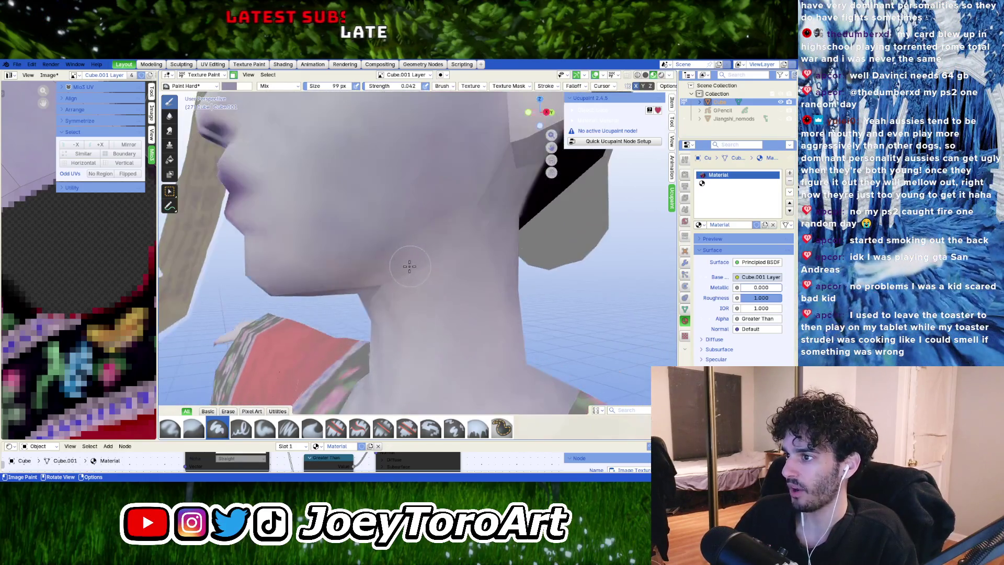
Step: Check the brush colour, size and strength while orbiting to a side profile of lips and chin
right_click(410, 266)
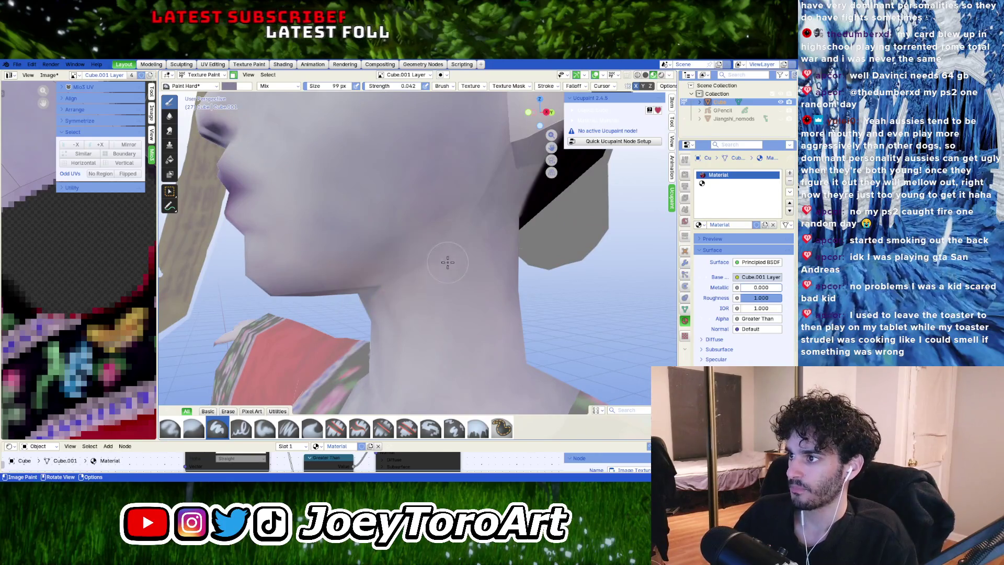
middle_drag(427, 266, 454, 233)
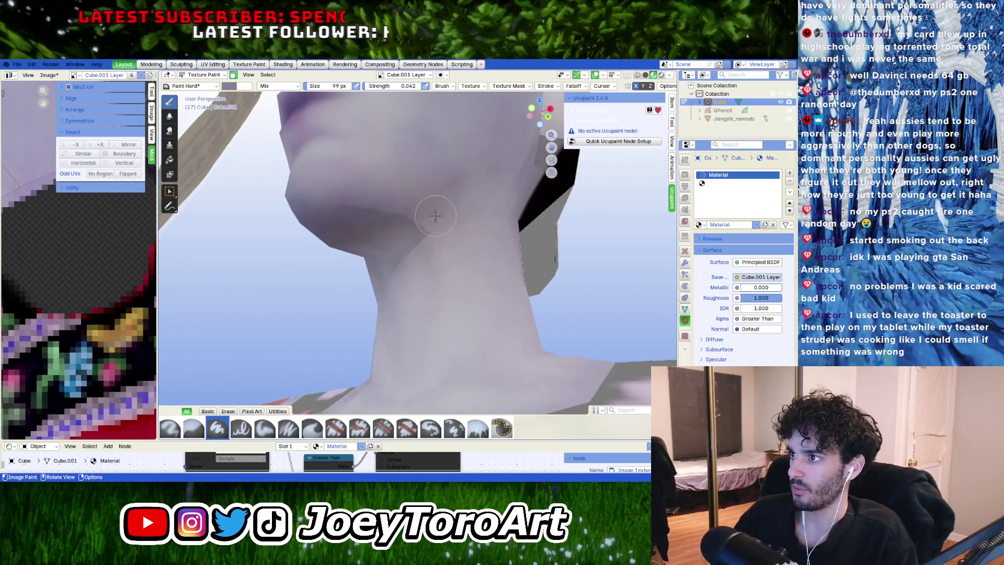
right_click(413, 189)
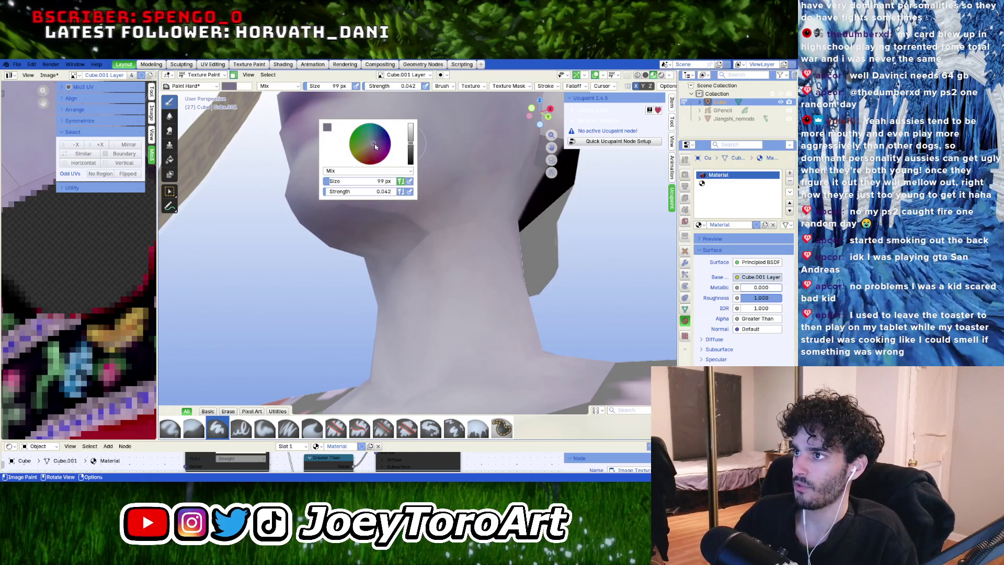
mouse_move(432, 224)
middle_down()
mouse_move(457, 224)
mouse_move(442, 242)
middle_up()
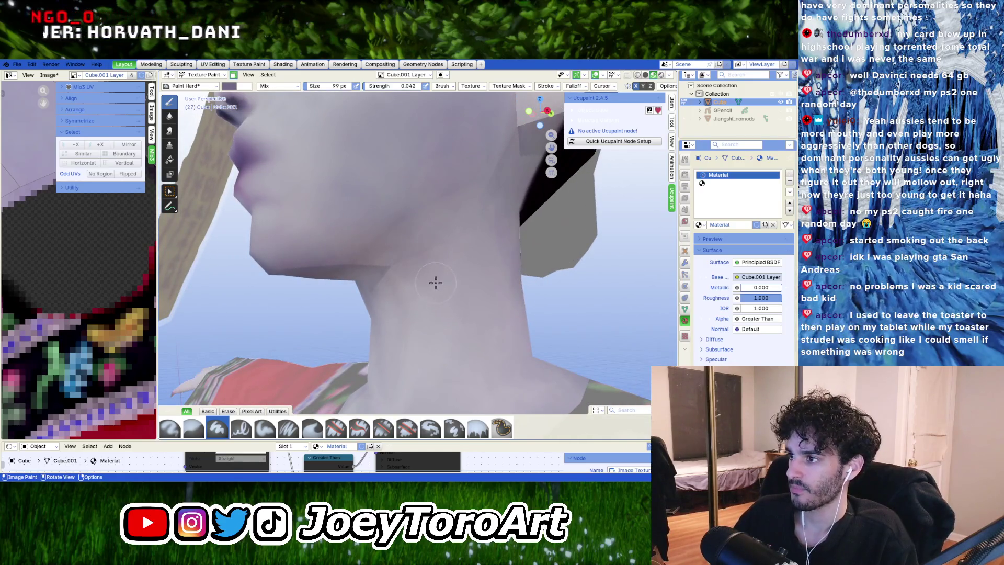
middle_drag(462, 225, 436, 235)
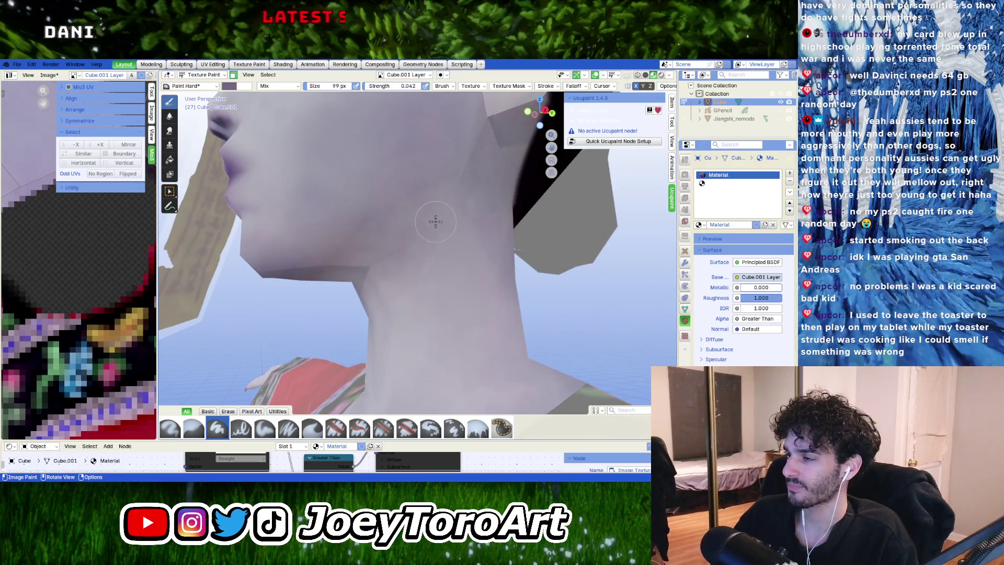
mouse_move(436, 222)
middle_down()
mouse_move(444, 225)
mouse_move(415, 197)
middle_up()
right_click(412, 194)
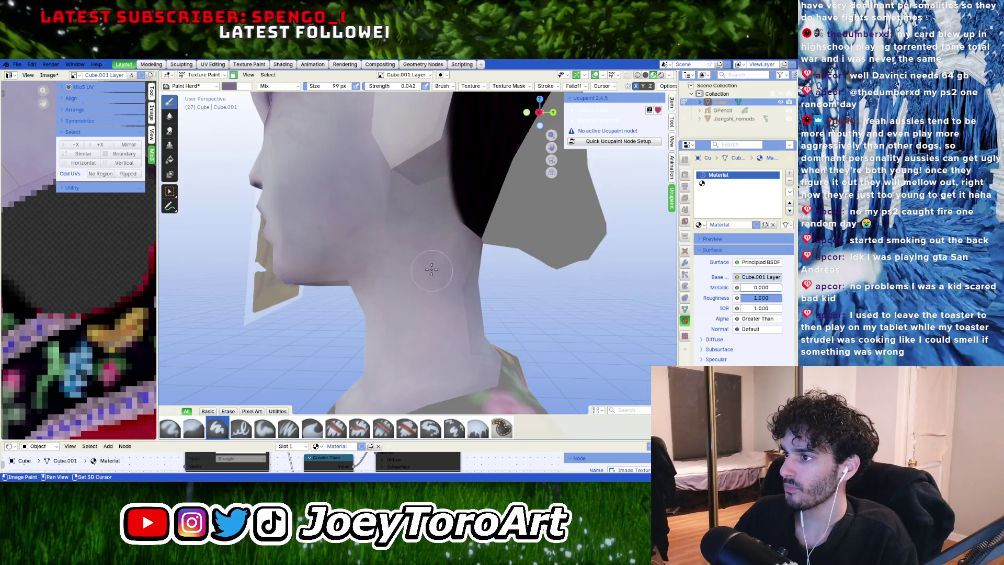
right_click(398, 224)
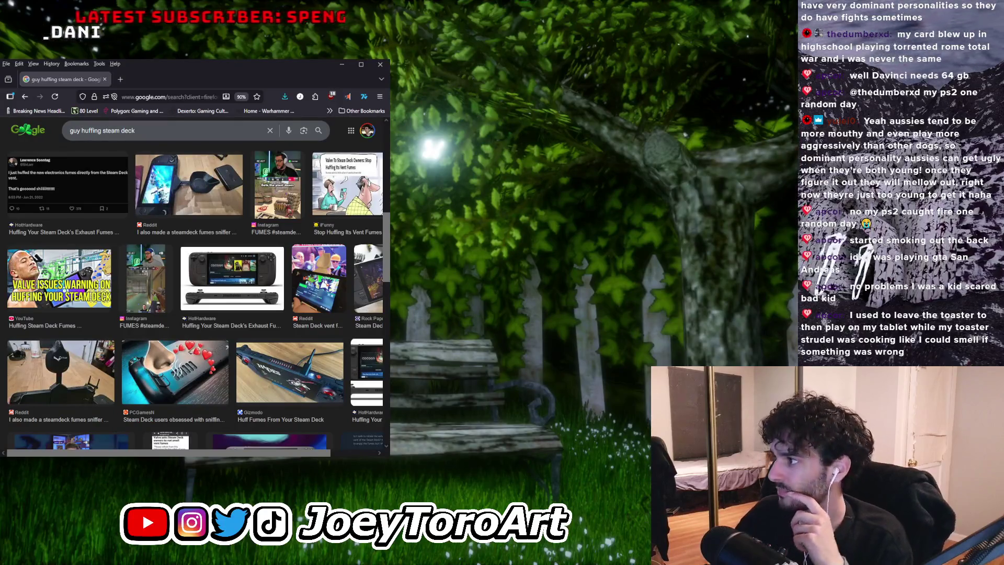
click(189, 184)
scroll(191, 355, down, 5)
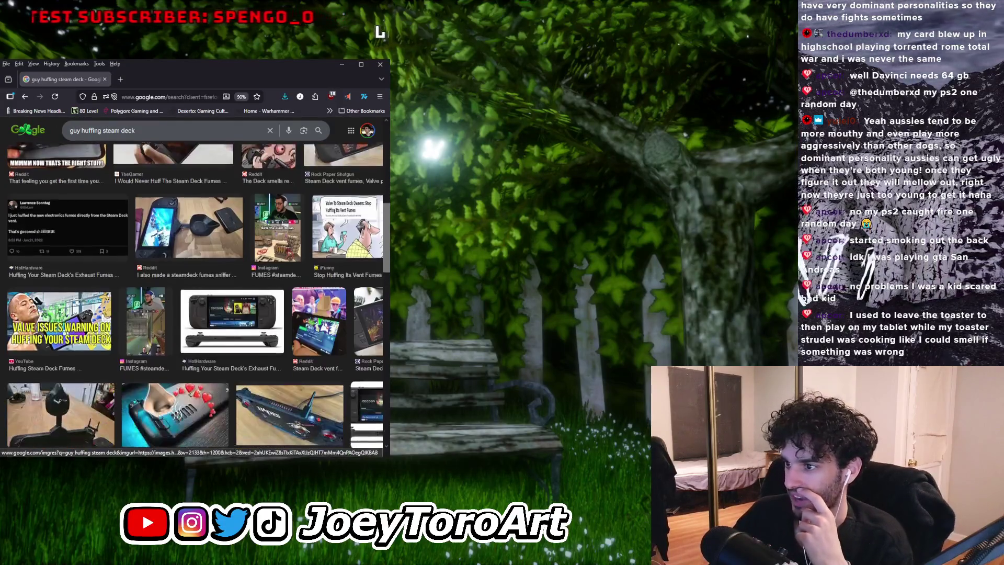
scroll(193, 345, down, 3)
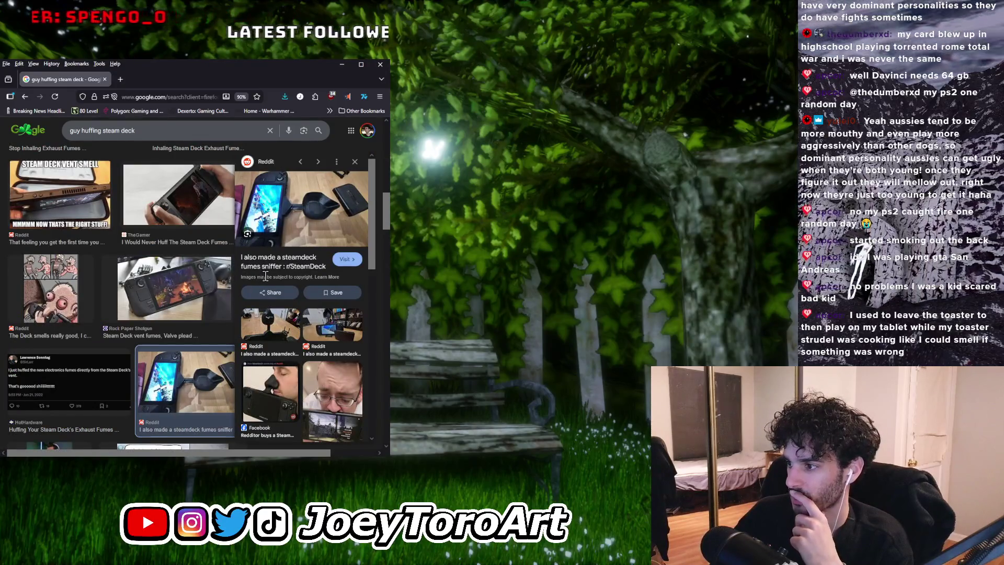
scroll(146, 281, up, 6)
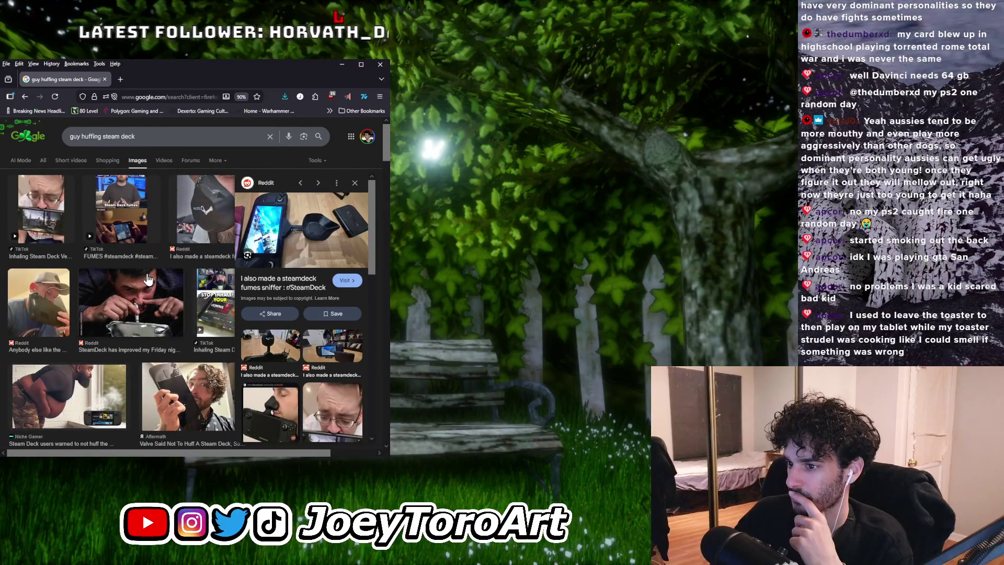
click(213, 230)
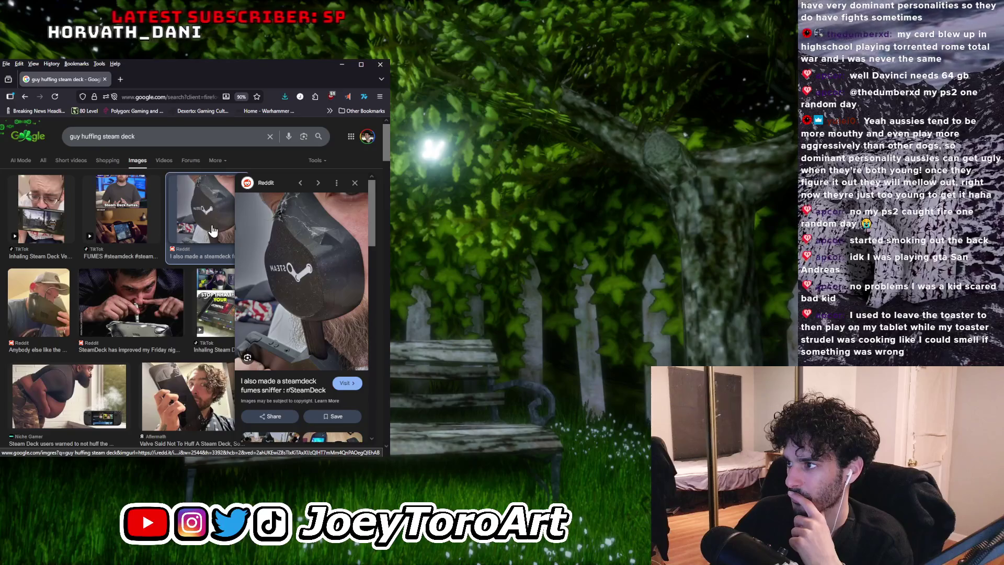
scroll(212, 231, down, 5)
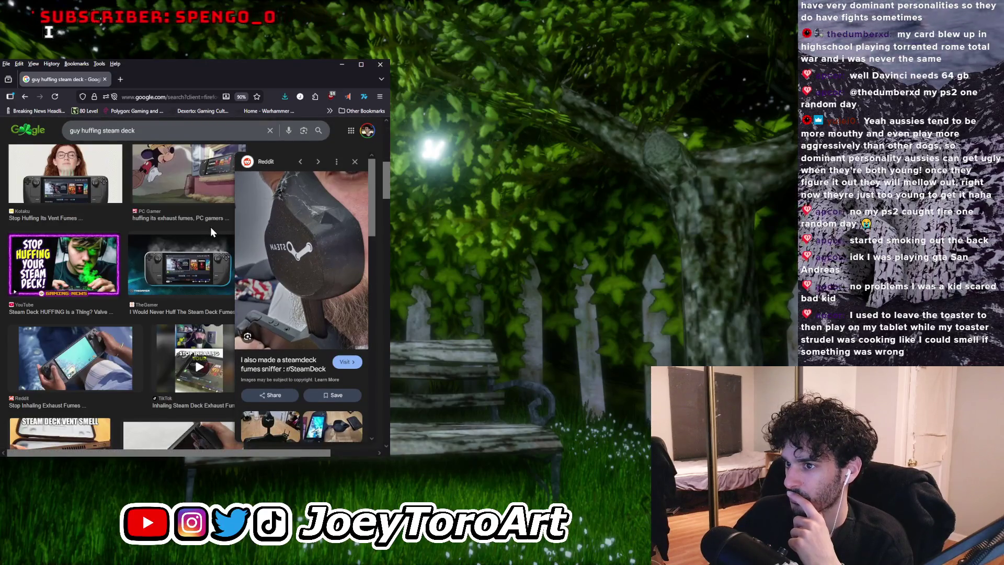
scroll(210, 227, down, 5)
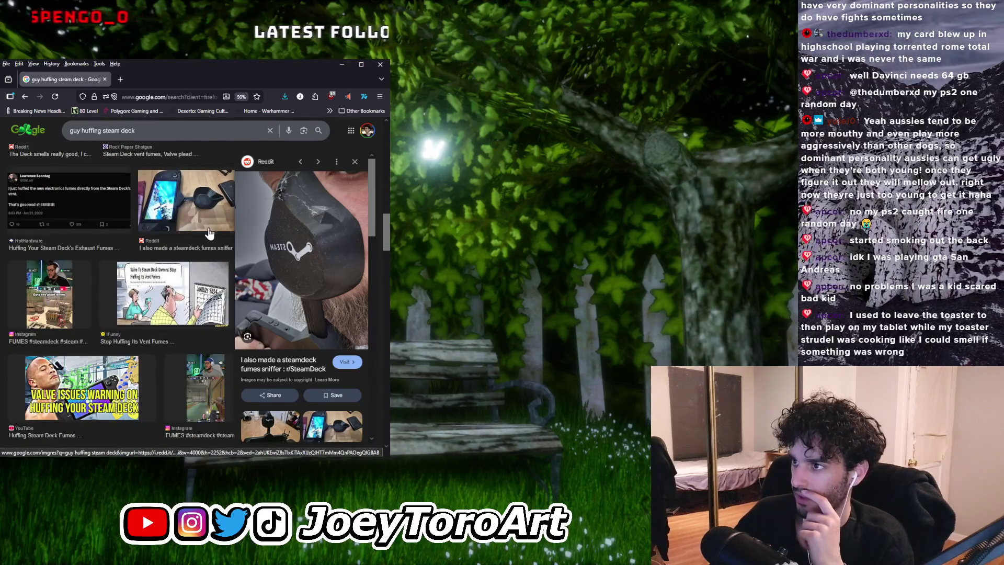
scroll(205, 222, down, 10)
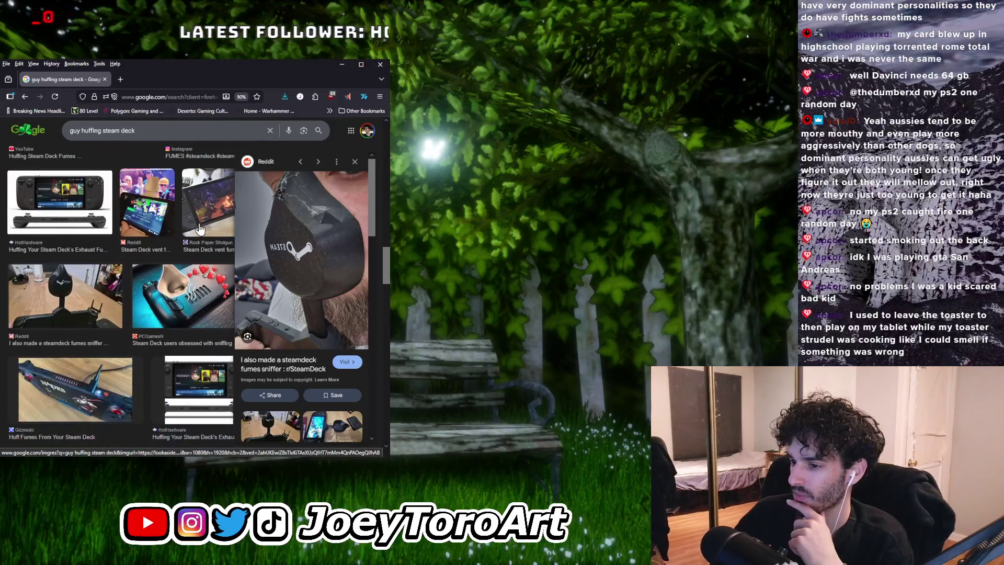
scroll(192, 236, down, 5)
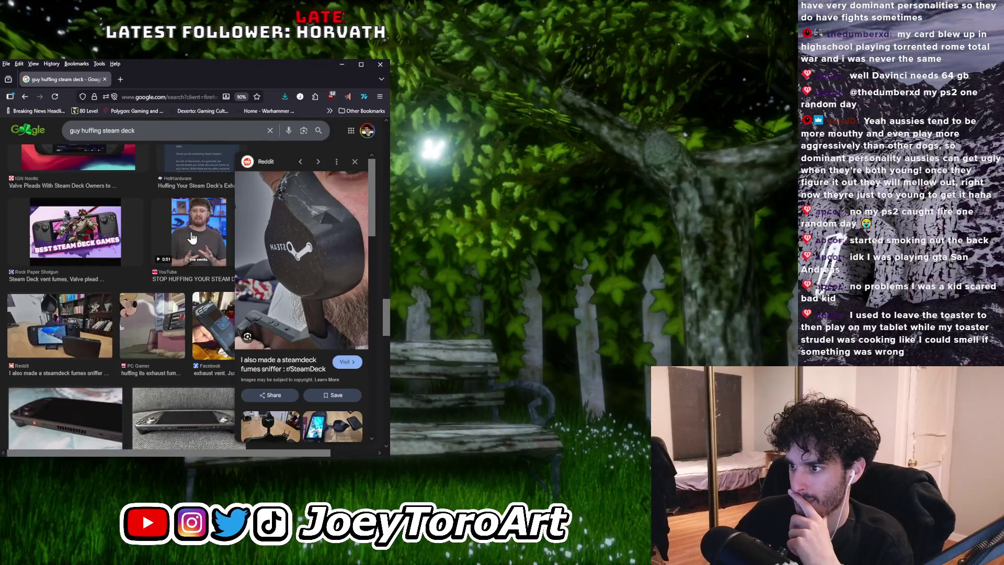
scroll(192, 237, down, 5)
scroll(191, 238, down, 5)
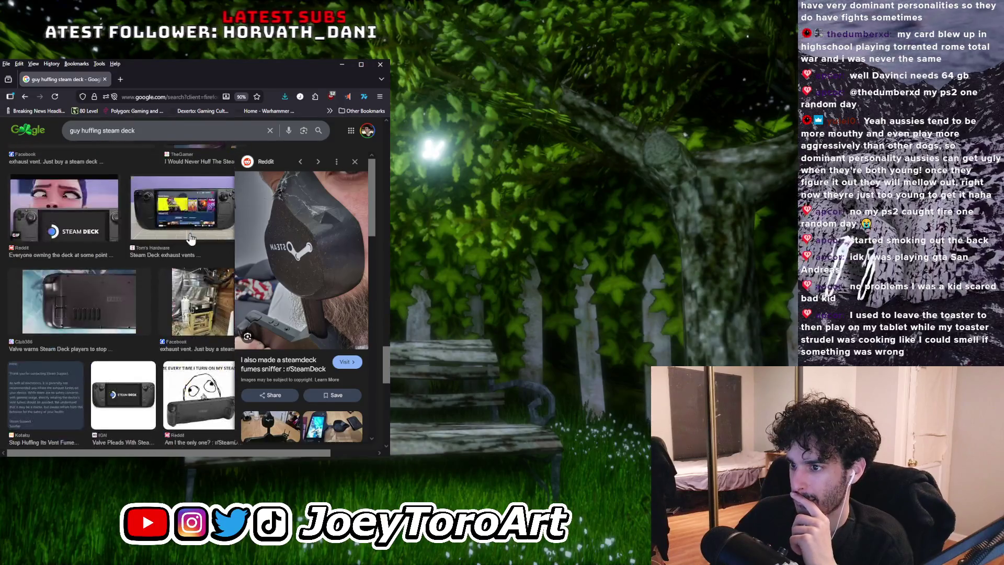
scroll(191, 237, down, 5)
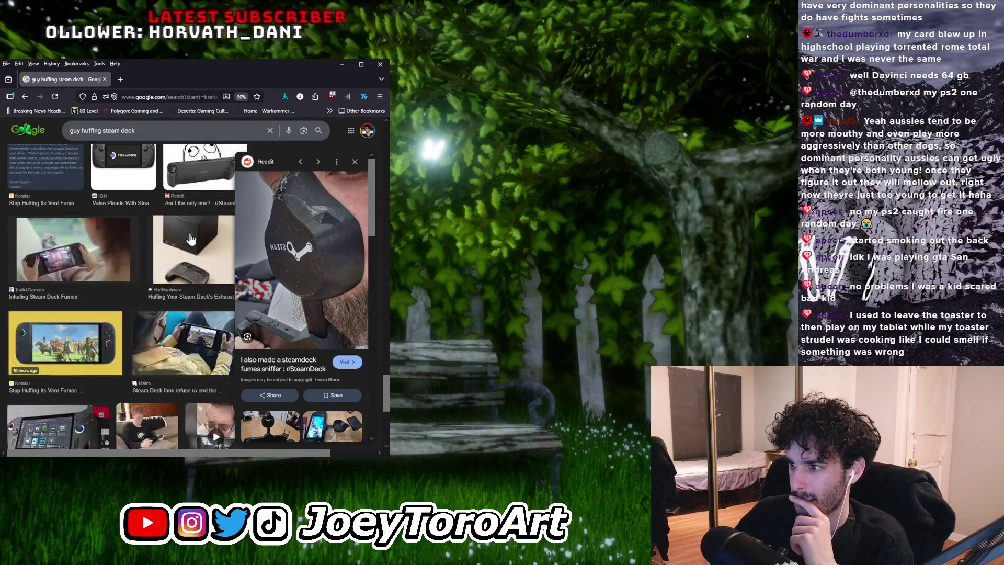
scroll(192, 238, down, 3)
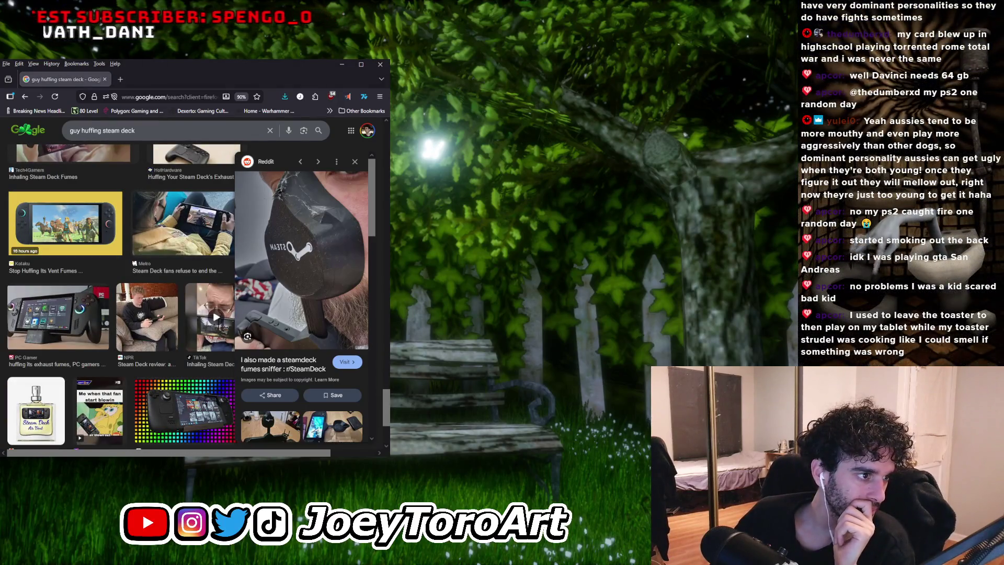
scroll(73, 261, down, 3)
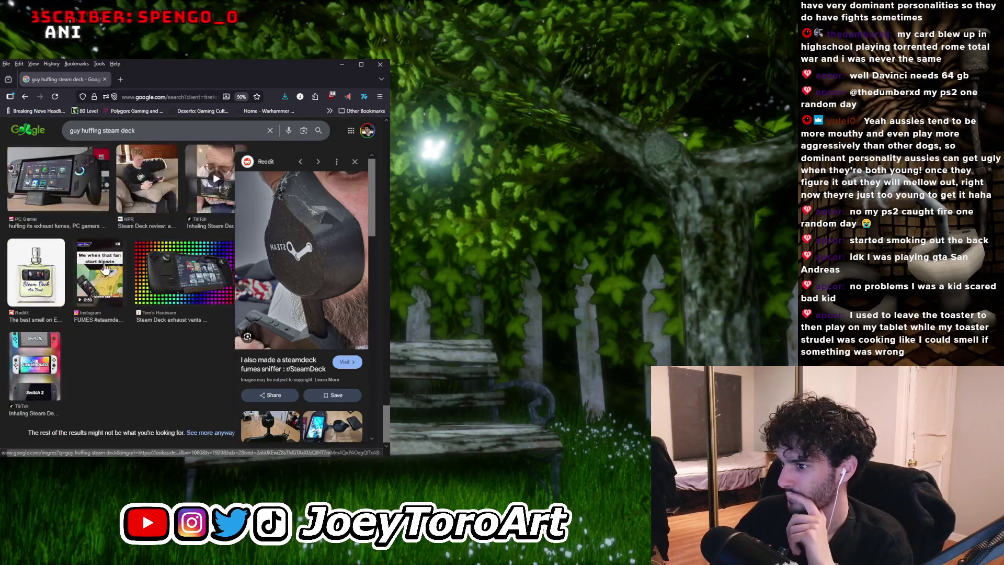
scroll(121, 277, up, 6)
scroll(134, 282, up, 5)
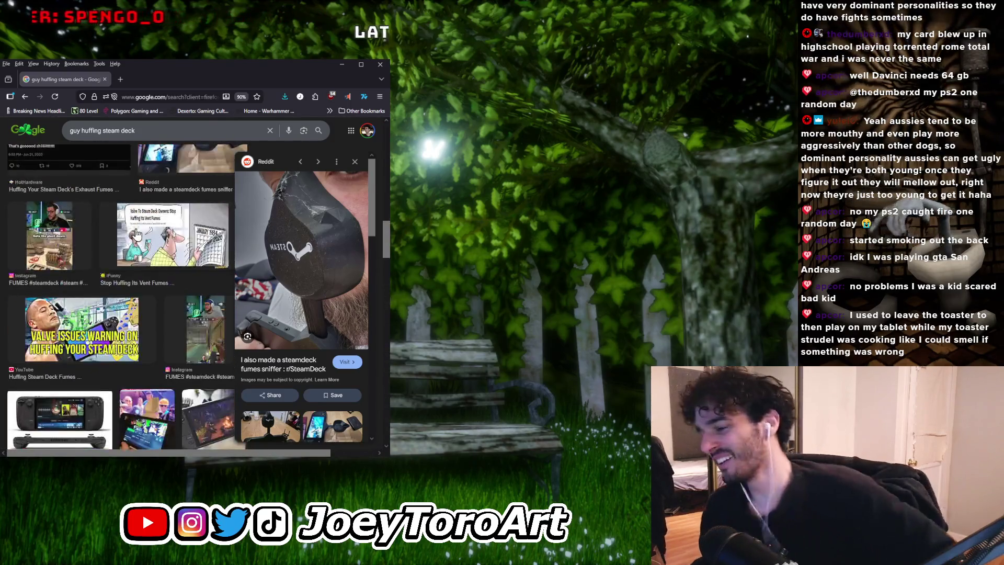
scroll(129, 353, up, 5)
scroll(129, 353, up, 2)
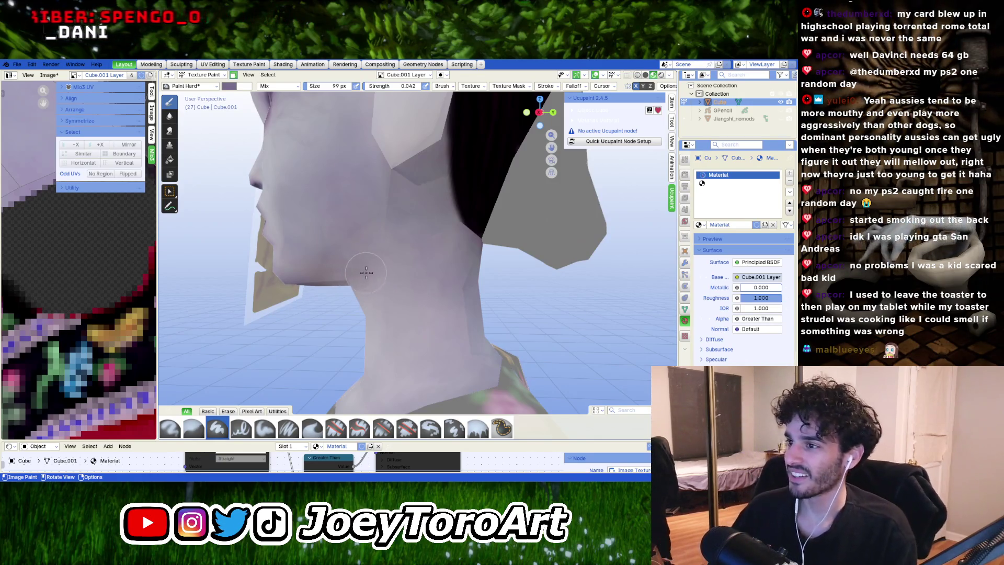
Step: Orbit and zoom around the chin and neck to inspect the pale lavender shading, ending above the head
middle_drag(333, 256, 395, 236)
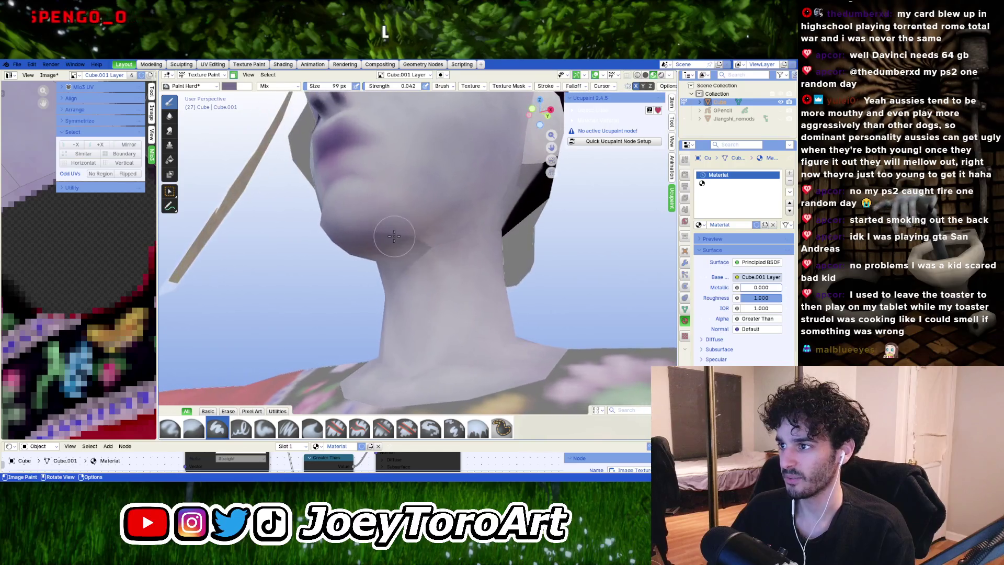
right_click(425, 243)
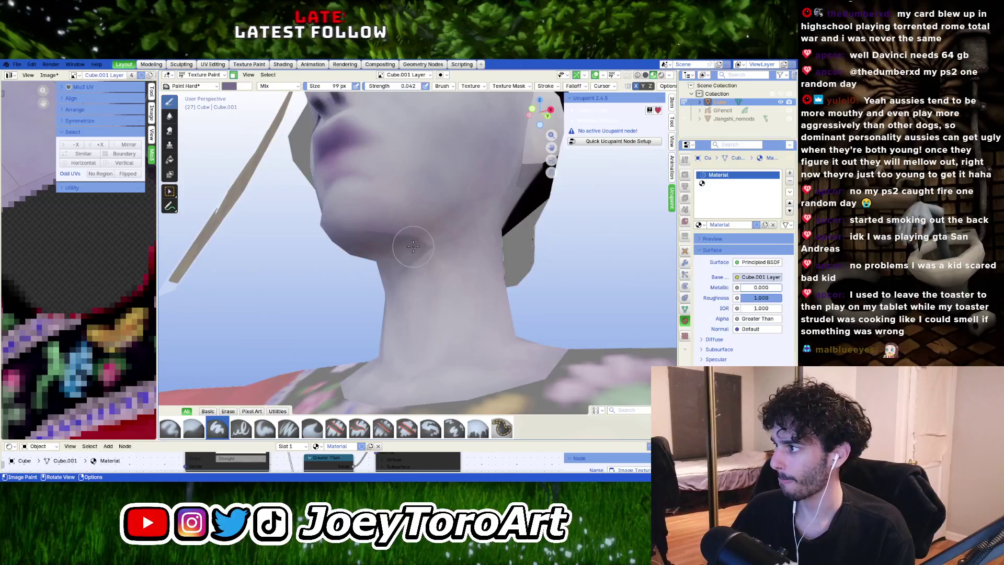
middle_drag(413, 245, 416, 249)
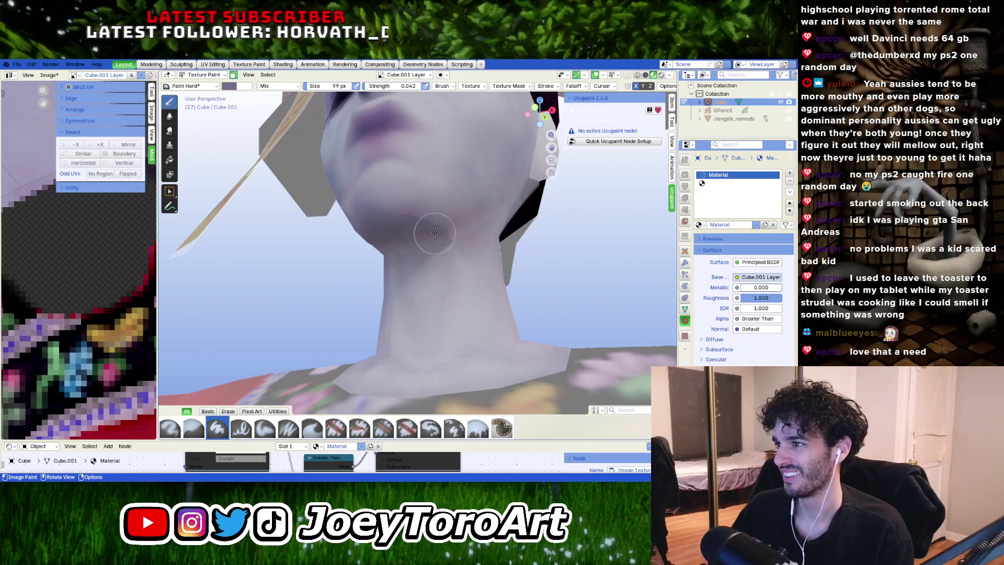
mouse_move(435, 233)
middle_down()
mouse_move(460, 345)
mouse_move(475, 304)
mouse_move(445, 307)
middle_up()
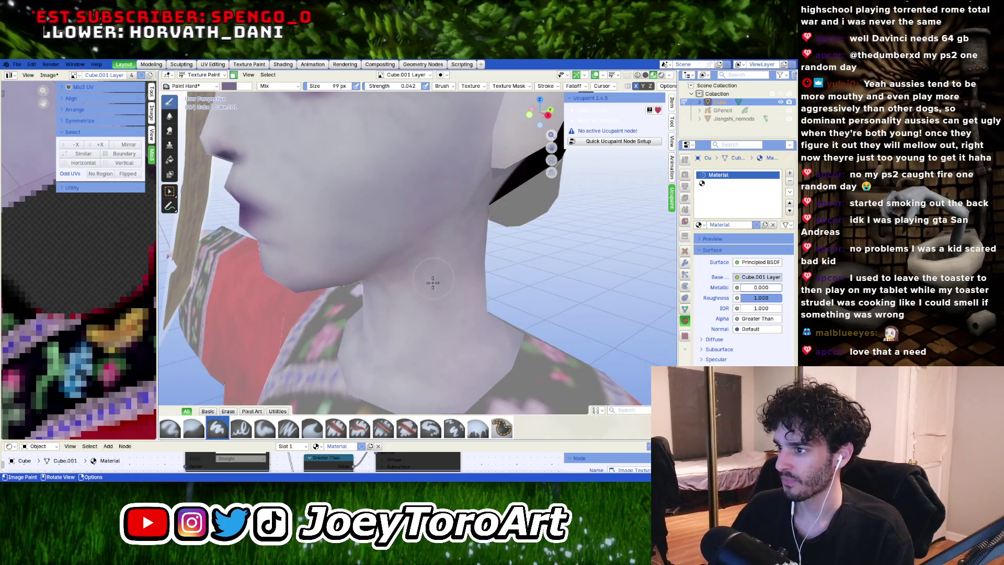
mouse_move(421, 269)
middle_down()
mouse_move(473, 265)
mouse_move(437, 256)
mouse_move(403, 316)
mouse_move(404, 193)
mouse_move(401, 254)
middle_up()
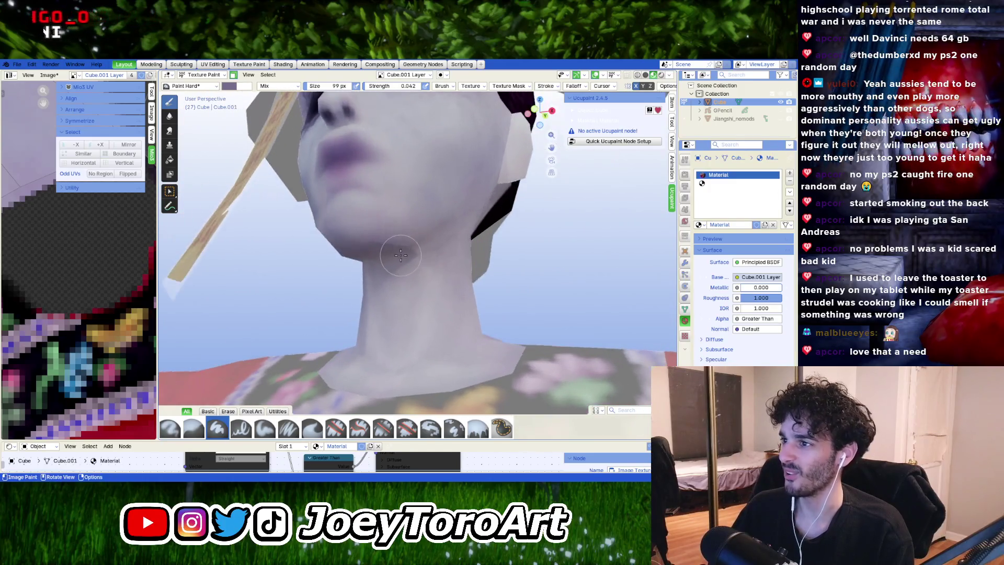
scroll(396, 255, down, 6)
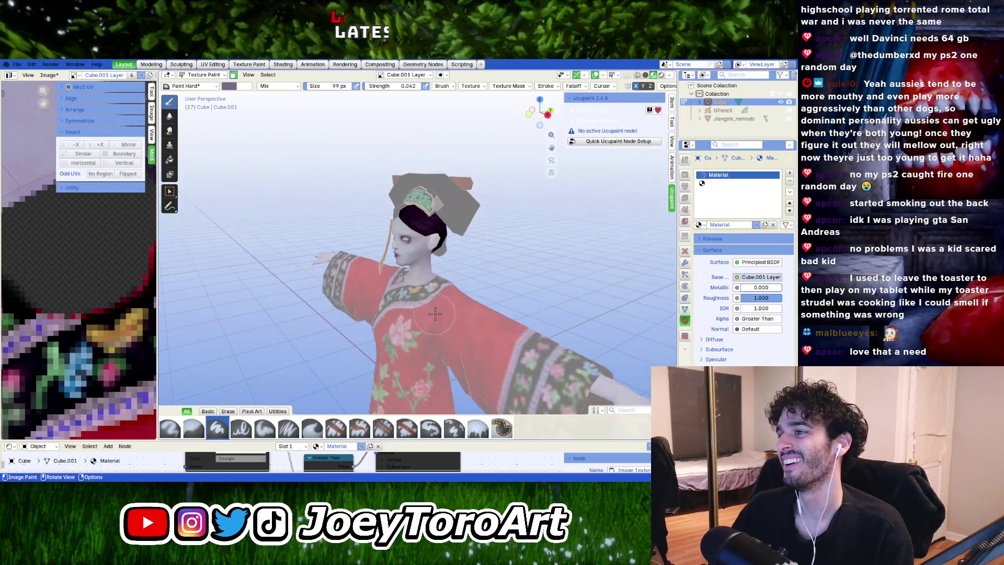
scroll(468, 307, up, 6)
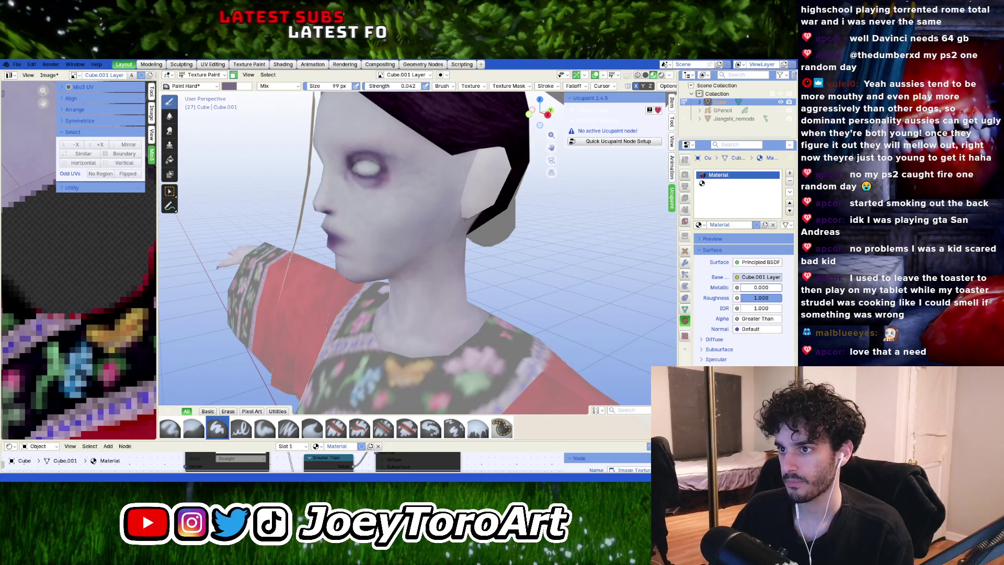
mouse_move(460, 264)
middle_down()
mouse_move(463, 285)
mouse_move(474, 278)
middle_up()
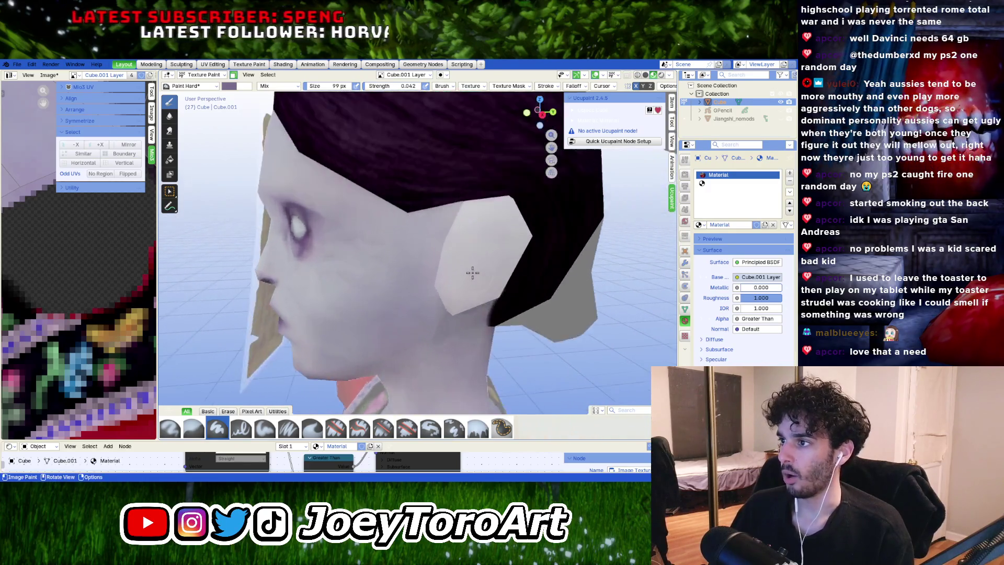
Step: Deselect the whole mesh in Edit Mode and return to Texture Paint mode
key(Tab)
click(601, 376)
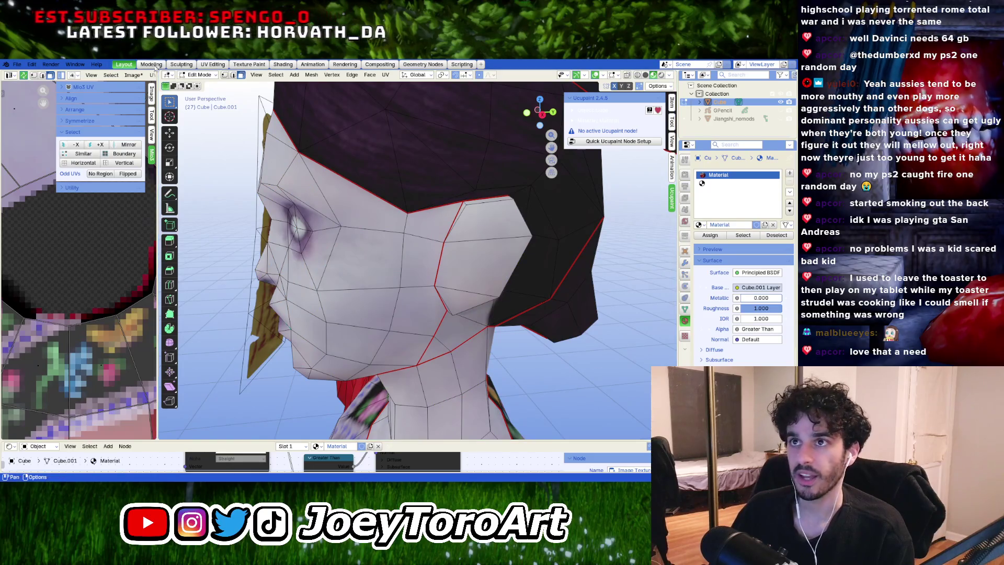
click(199, 75)
click(219, 88)
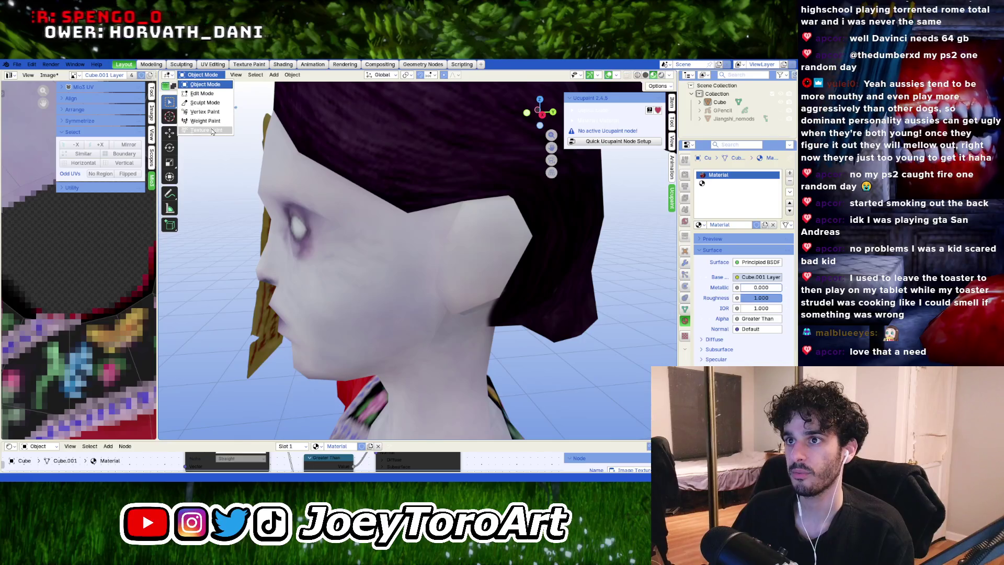
click(207, 130)
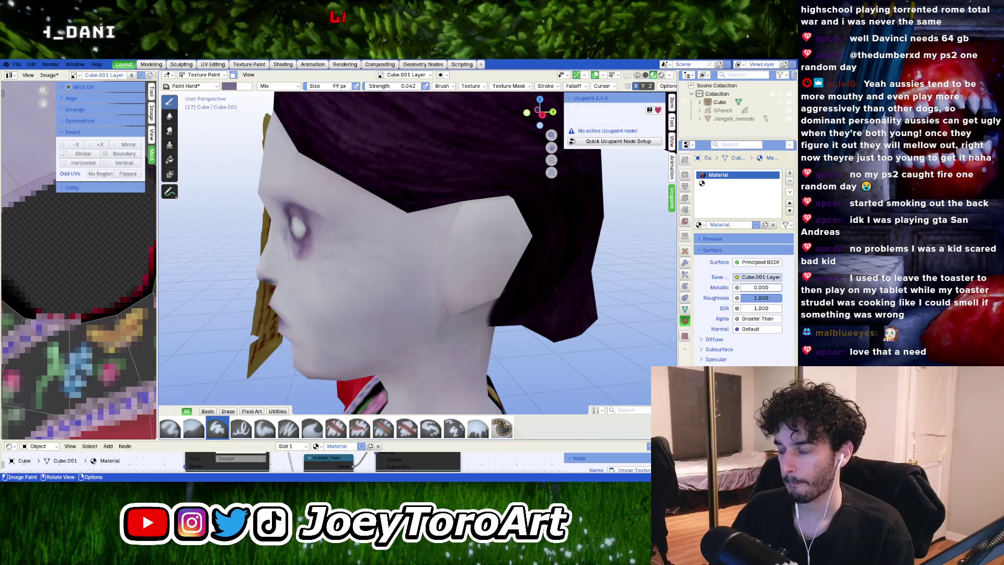
Step: Shrink the brush to 80 px, then save Jiangshi_reformed_texture.png and Jiangshi_reformed_merged_fixed.blend
mouse_move(390, 264)
middle_down()
mouse_move(365, 265)
mouse_move(459, 223)
middle_up()
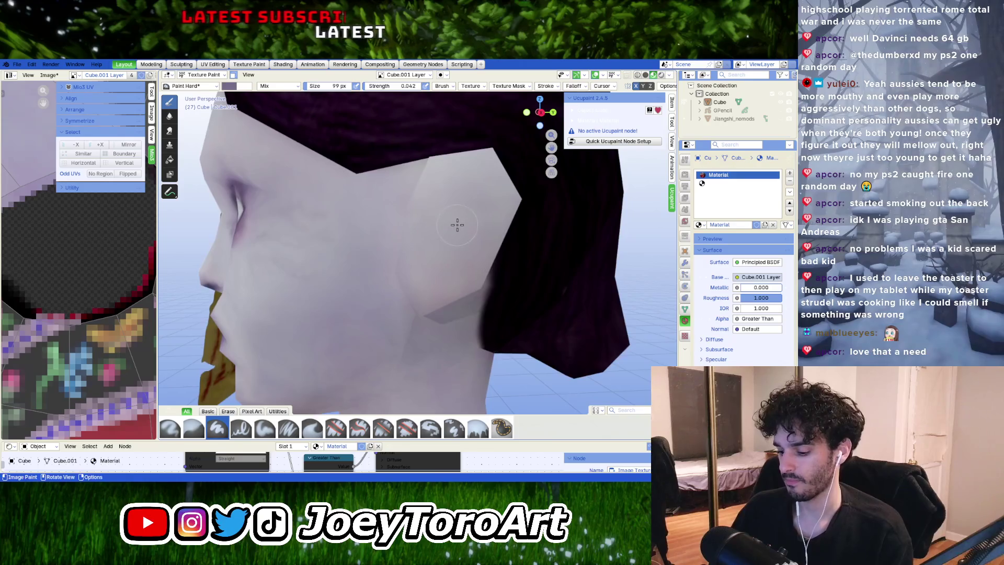
key(bracketleft)
key(bracketleft)
click(49, 74)
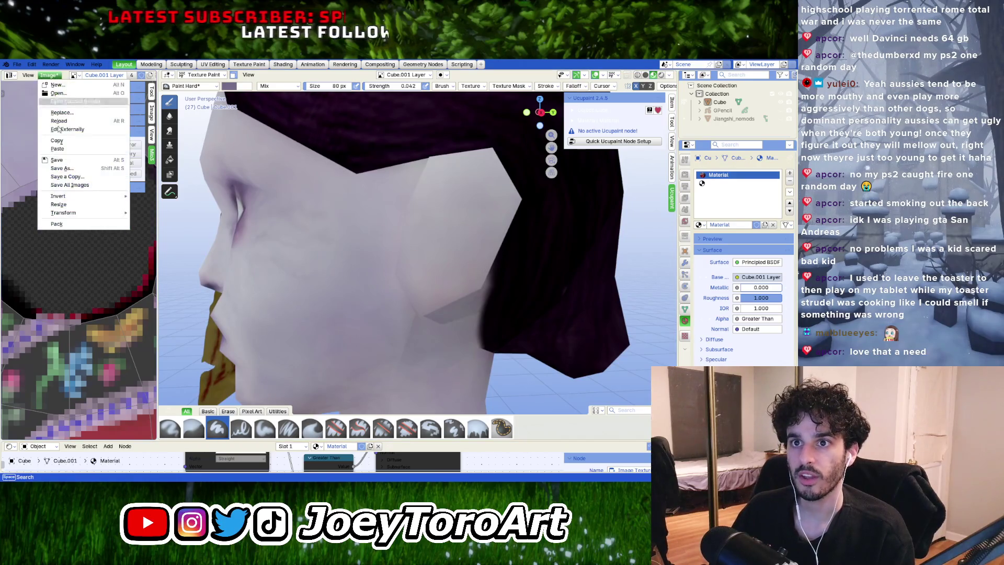
click(64, 151)
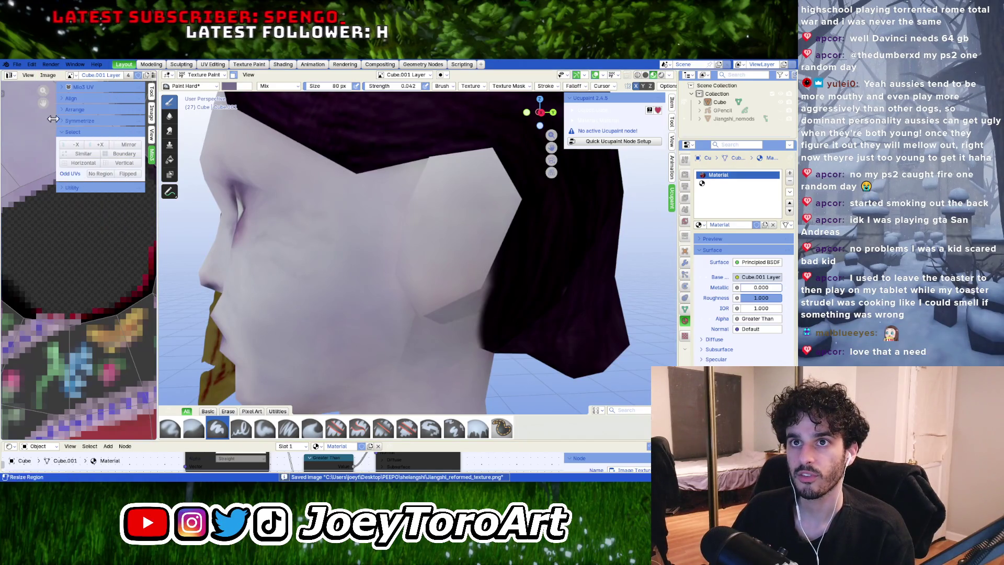
click(17, 64)
click(42, 119)
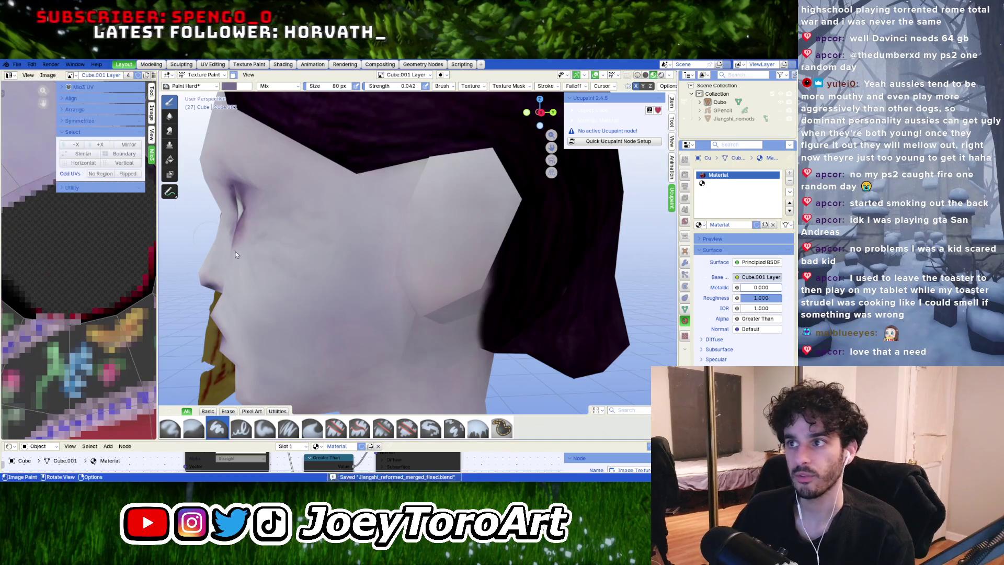
Step: Sample the purple eye shading from the model as the brush colour
scroll(444, 228, up, 2)
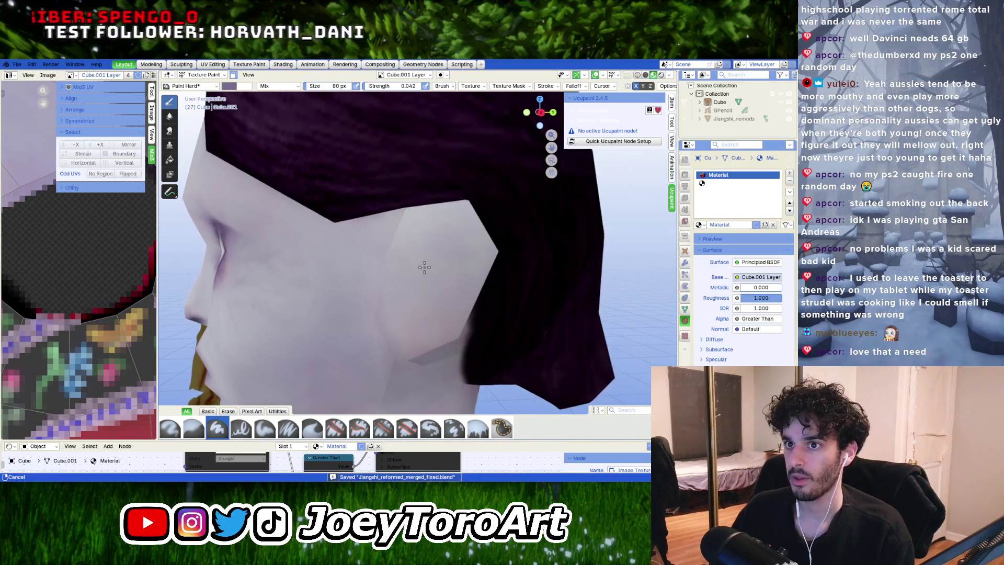
right_click(418, 277)
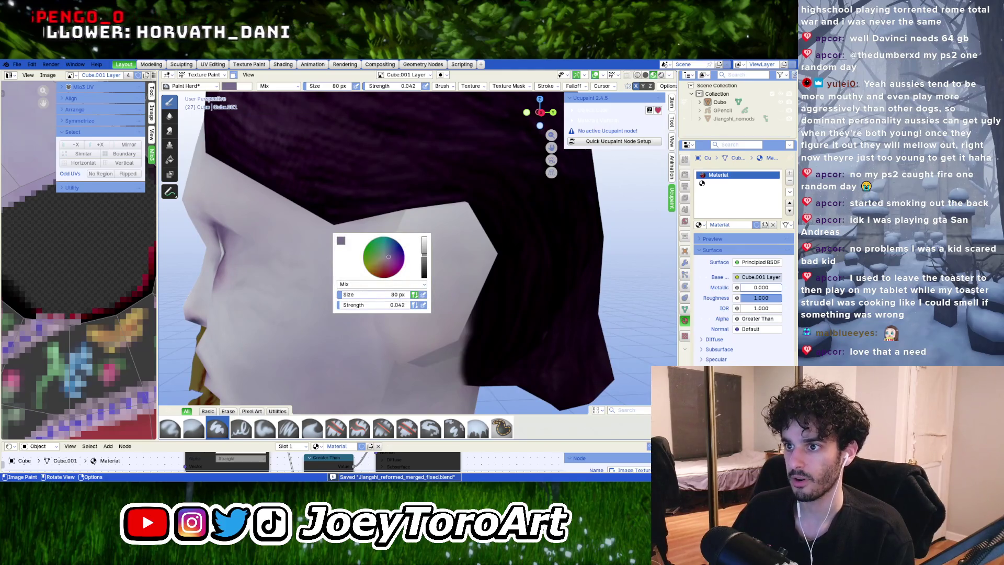
mouse_move(309, 250)
middle_down()
mouse_move(388, 240)
mouse_move(330, 265)
mouse_move(365, 271)
middle_up()
right_click(318, 267)
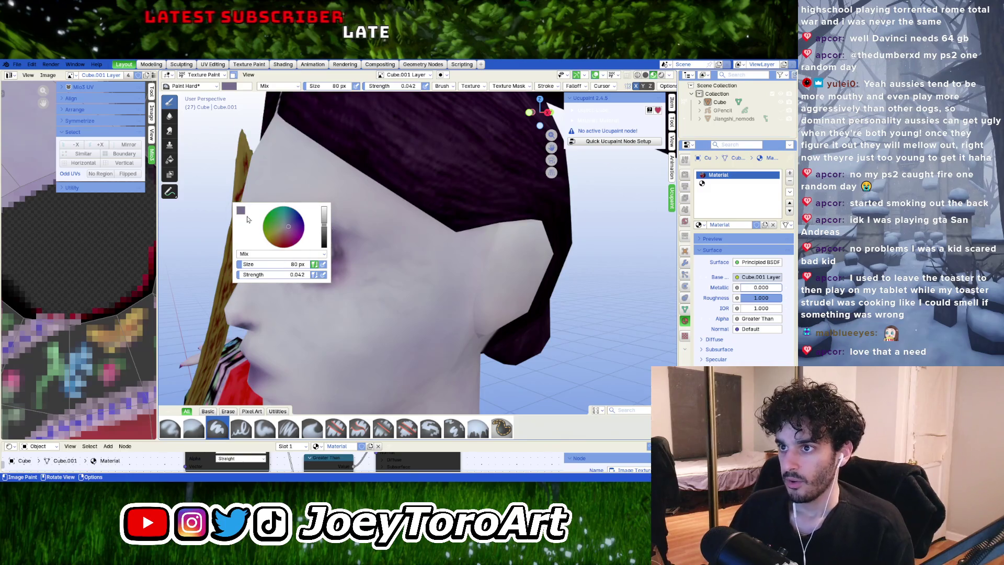
middle_drag(354, 184, 471, 246)
right_click(499, 256)
click(421, 199)
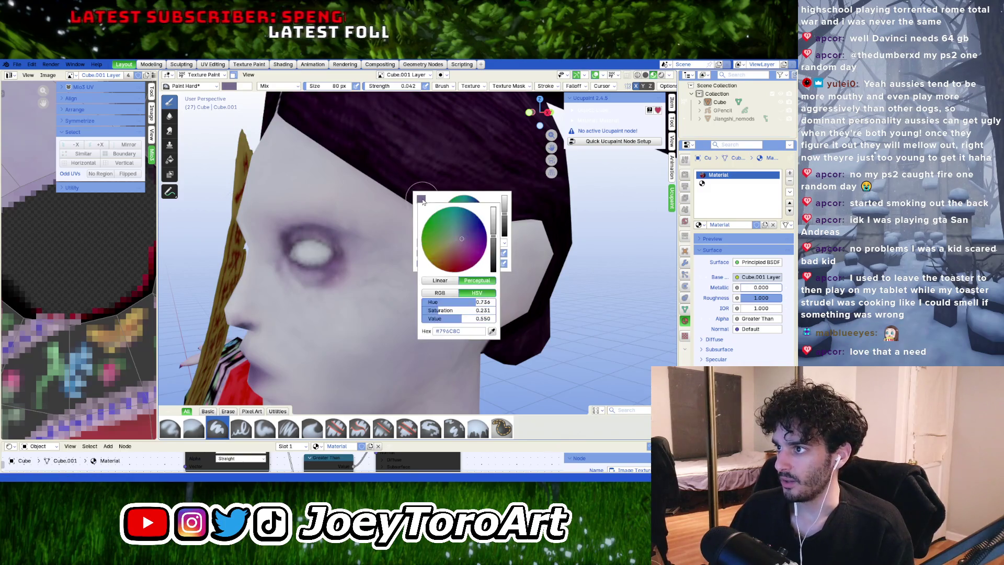
click(492, 331)
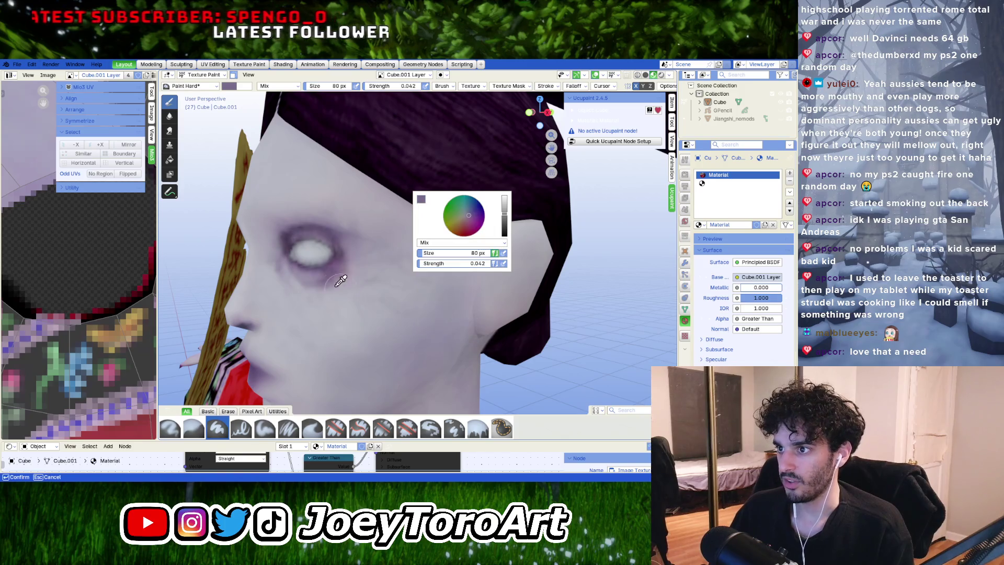
click(319, 261)
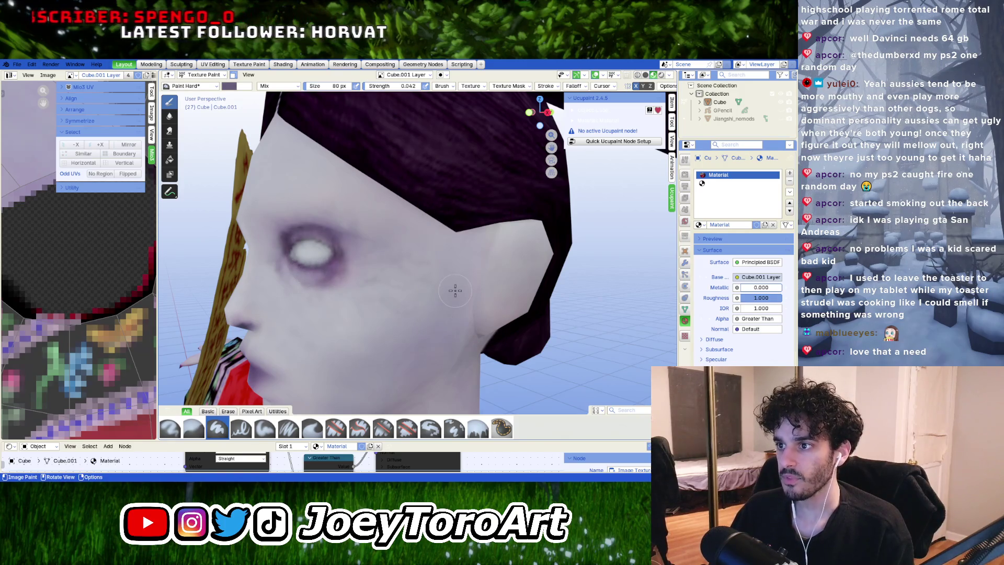
Step: Set the brush strength to 0.099 while viewing the side of the head
mouse_move(446, 296)
middle_down()
mouse_move(455, 272)
mouse_move(420, 303)
middle_up()
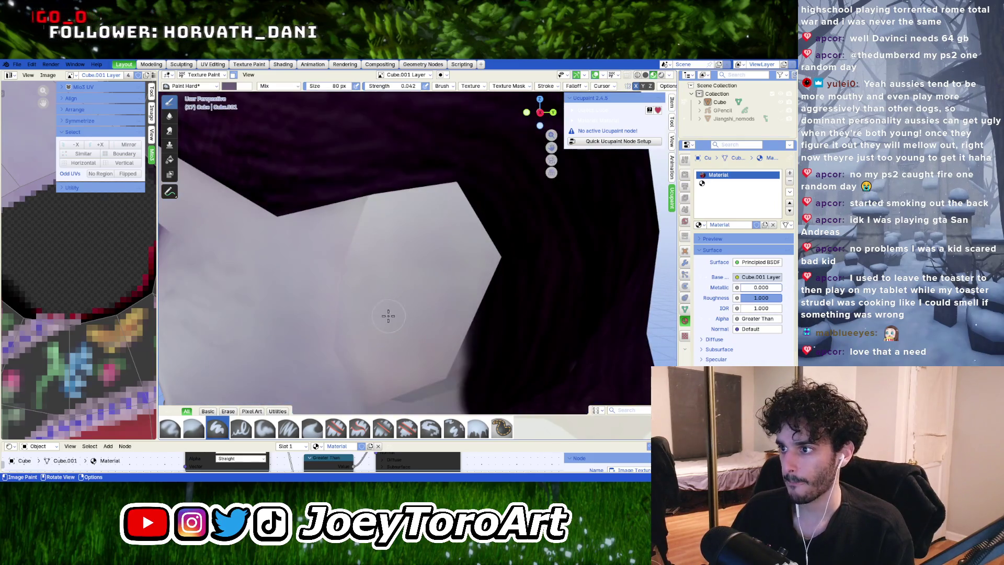
scroll(395, 309, down, 4)
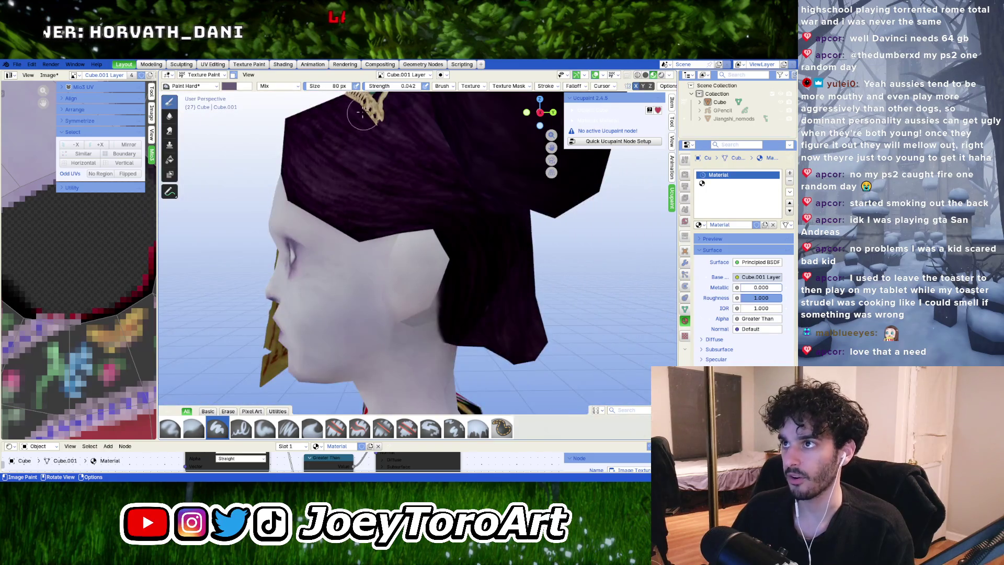
drag(380, 90, 398, 90)
scroll(392, 304, up, 2)
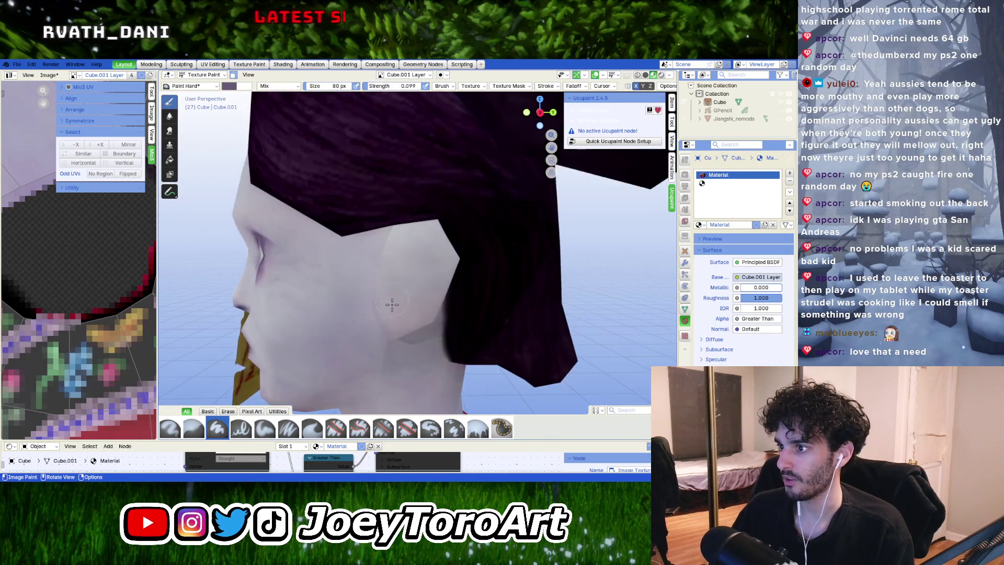
scroll(387, 310, up, 3)
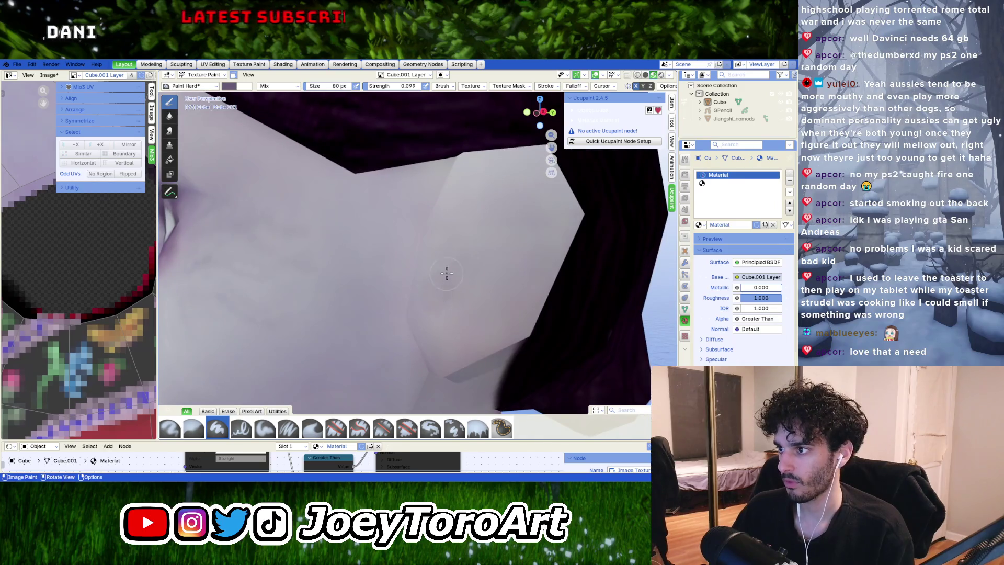
scroll(471, 278, down, 5)
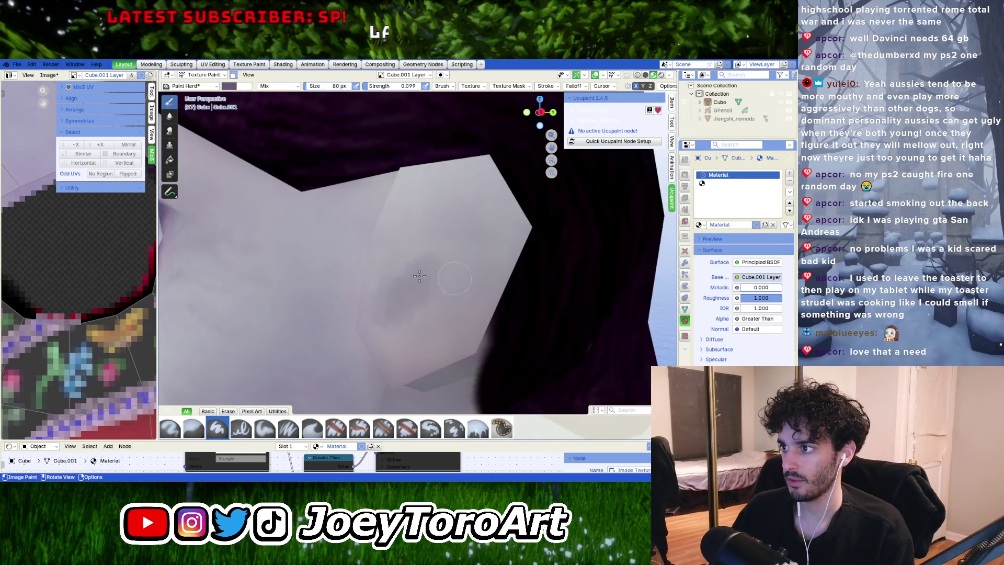
scroll(407, 276, up, 2)
scroll(409, 269, down, 1)
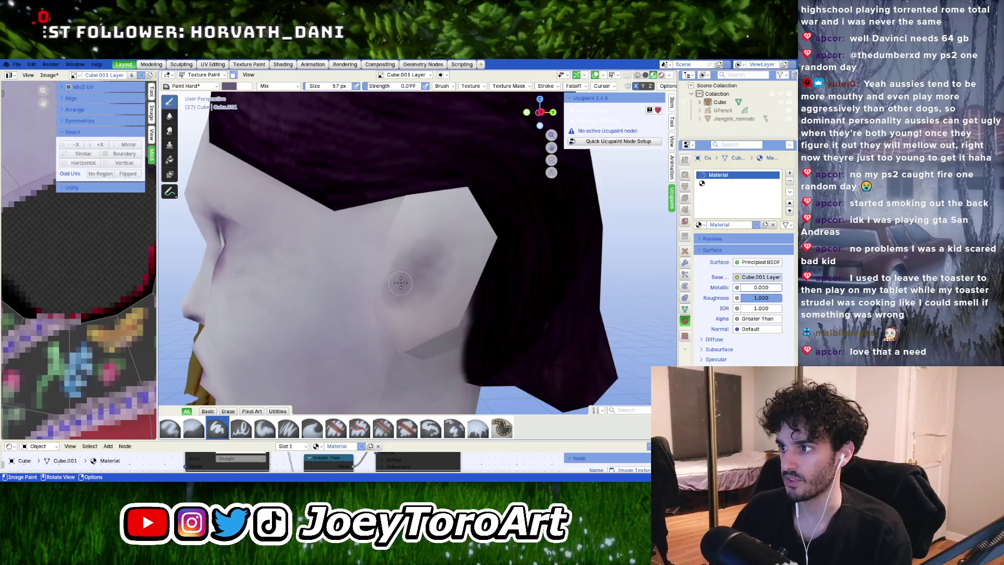
Step: Paint soft purple shading onto the ear, then deepen and widen it
drag(420, 267, 422, 269)
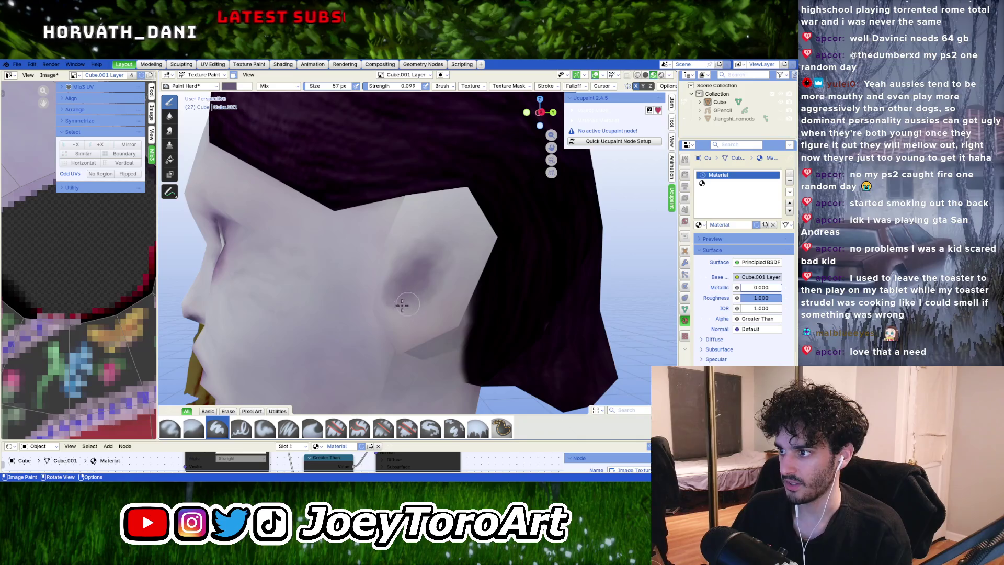
scroll(419, 293, down, 5)
scroll(434, 314, up, 7)
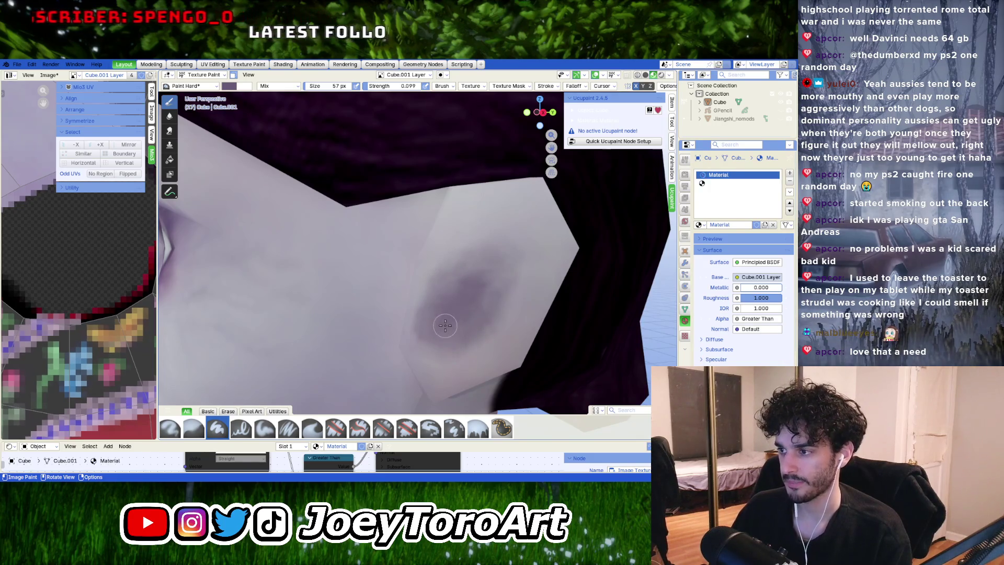
right_click(410, 320)
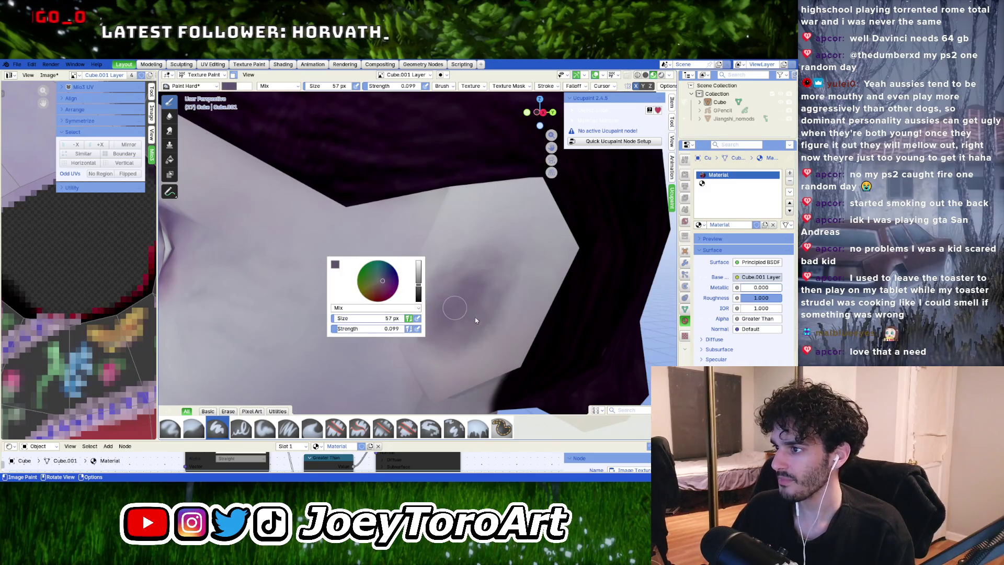
drag(476, 320, 452, 308)
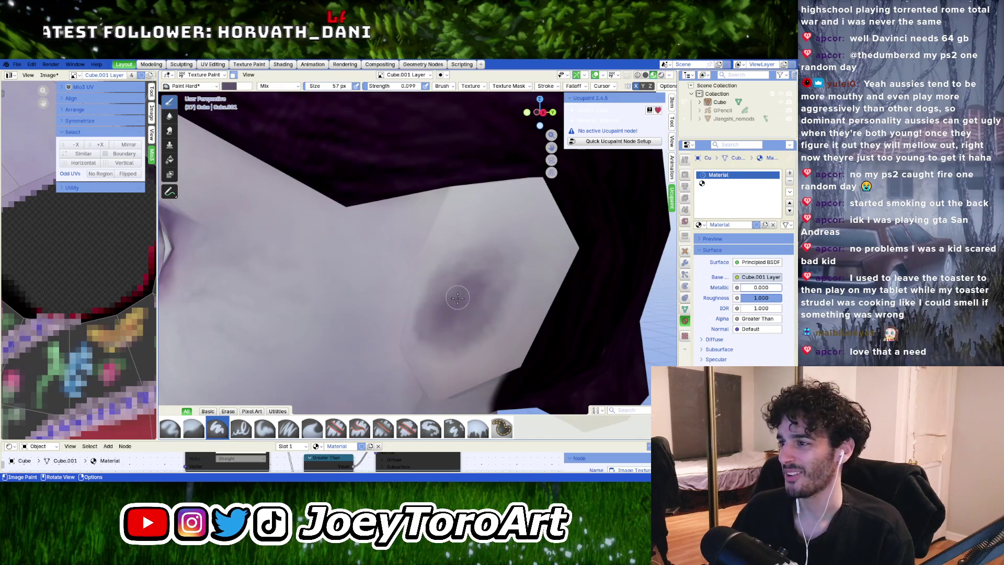
Step: Sample the light grey-purple skin colour and raise its Value to lighten it
right_click(460, 247)
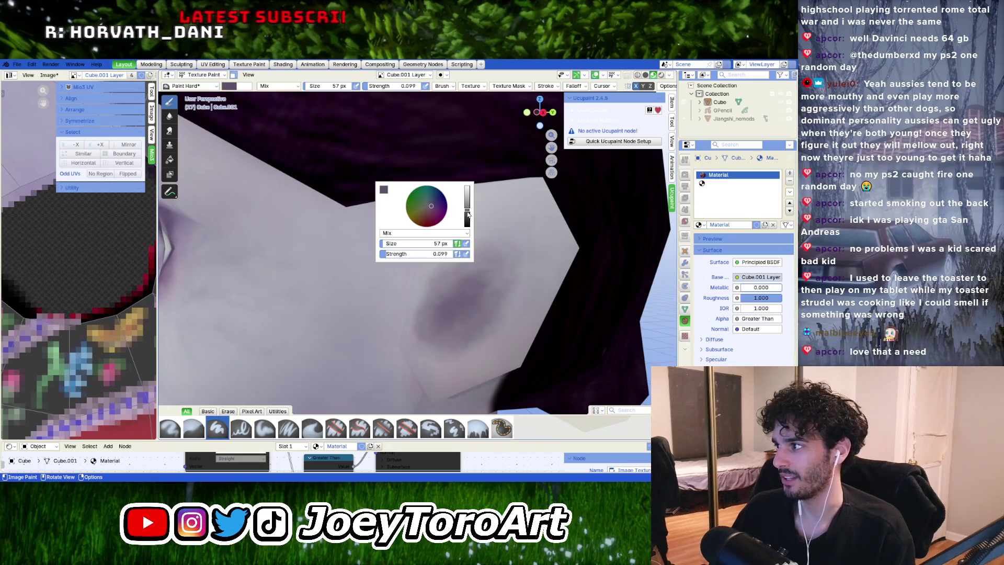
key(e)
mouse_move(445, 245)
mouse_down()
mouse_move(460, 313)
mouse_move(494, 256)
mouse_up()
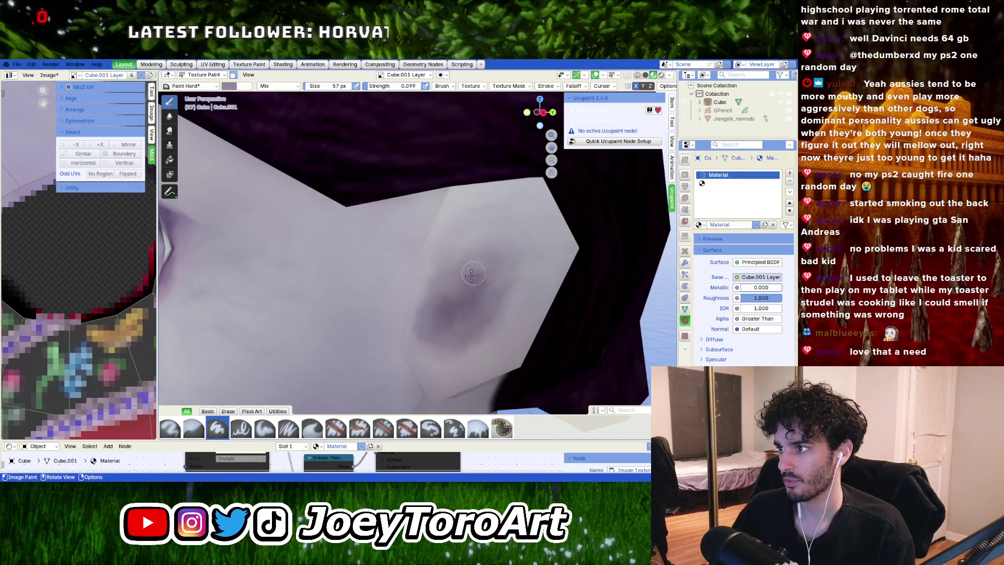
right_click(535, 215)
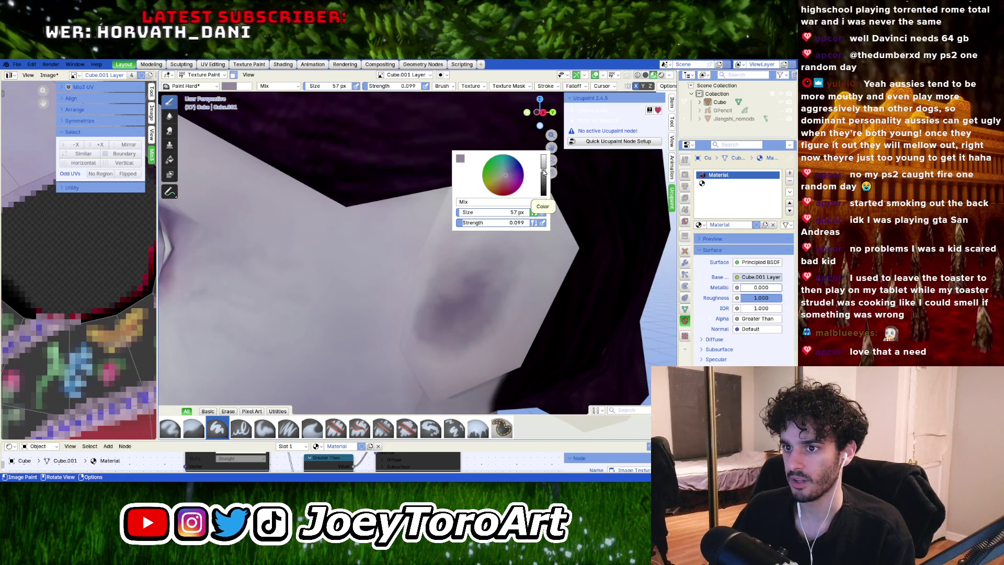
drag(544, 173, 554, 162)
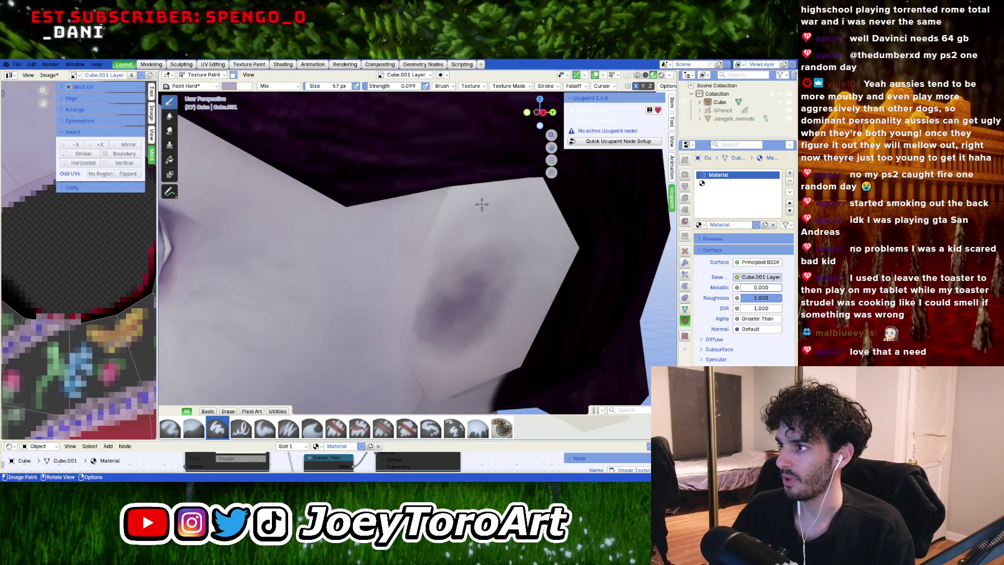
middle_drag(481, 204, 455, 207)
right_click(453, 205)
Step: Sample a pale lavender-grey (#B9B7C7) from the ear's skin with the eyedropper
click(372, 148)
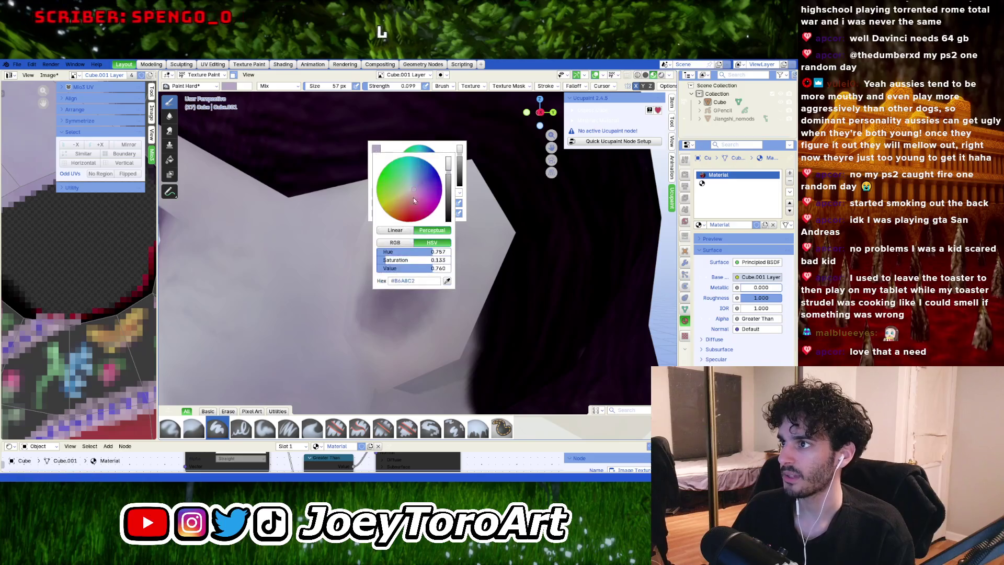
click(447, 281)
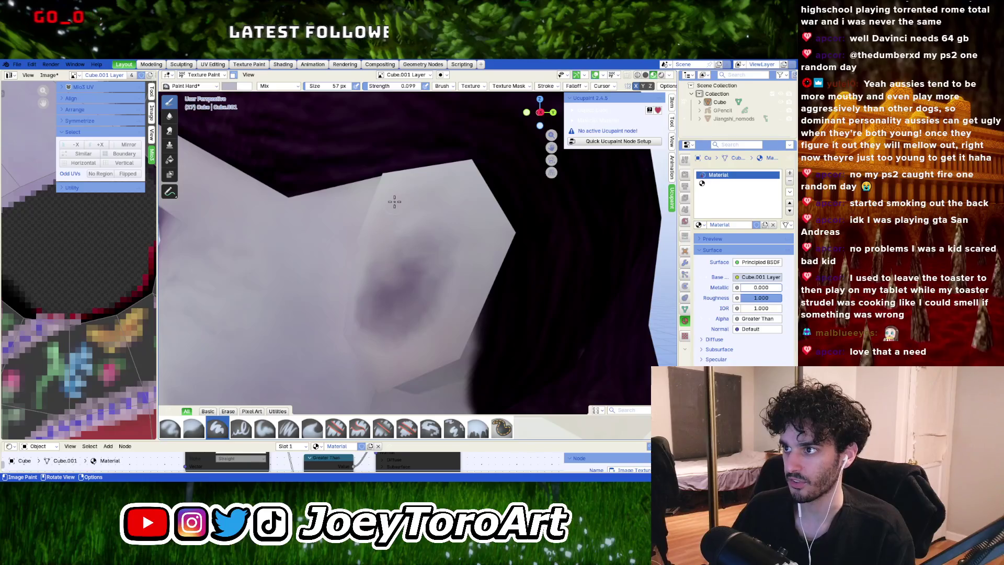
middle_drag(395, 202, 394, 218)
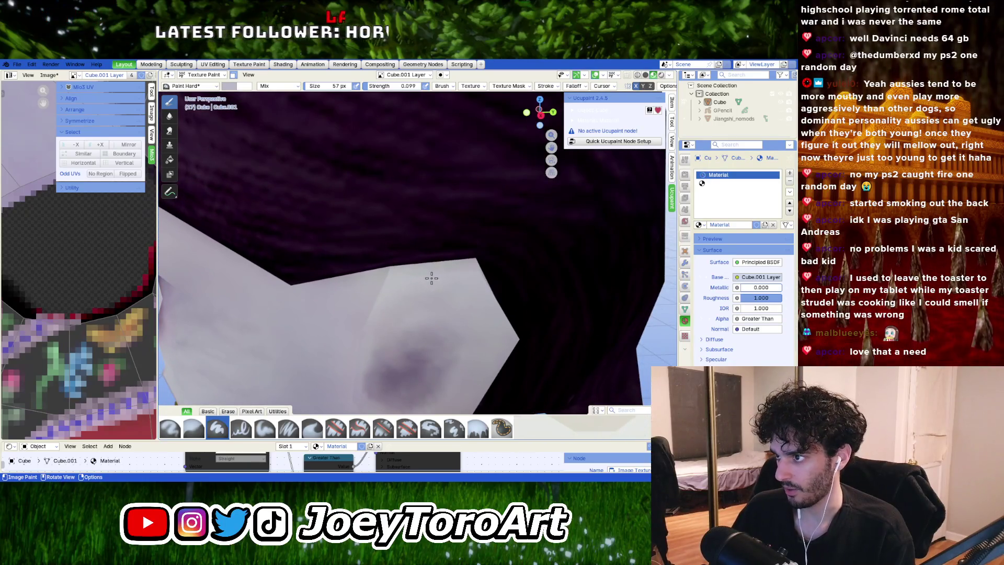
mouse_move(431, 277)
middle_down()
mouse_move(412, 278)
mouse_move(433, 273)
mouse_move(419, 285)
mouse_move(482, 241)
middle_up()
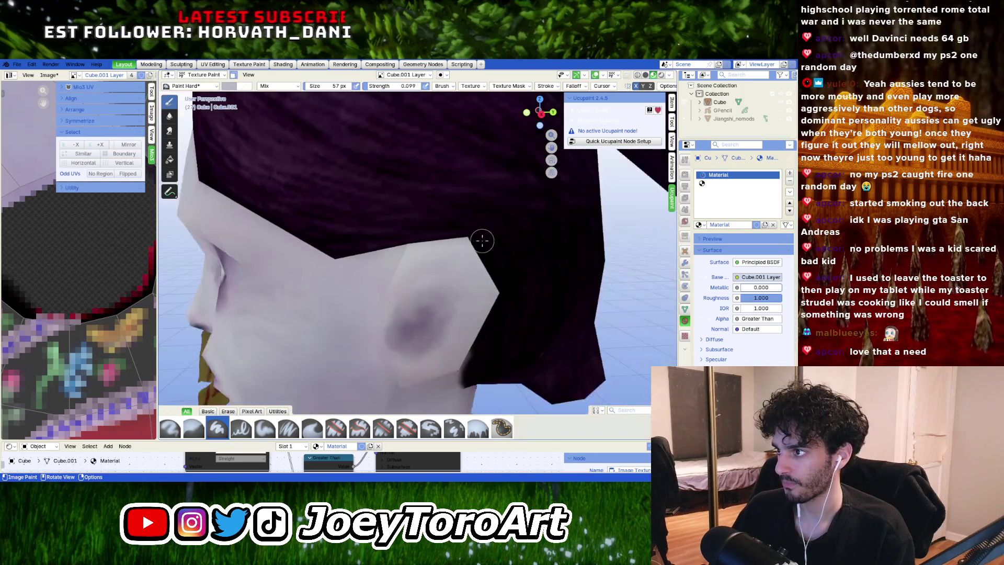
scroll(482, 241, up, 3)
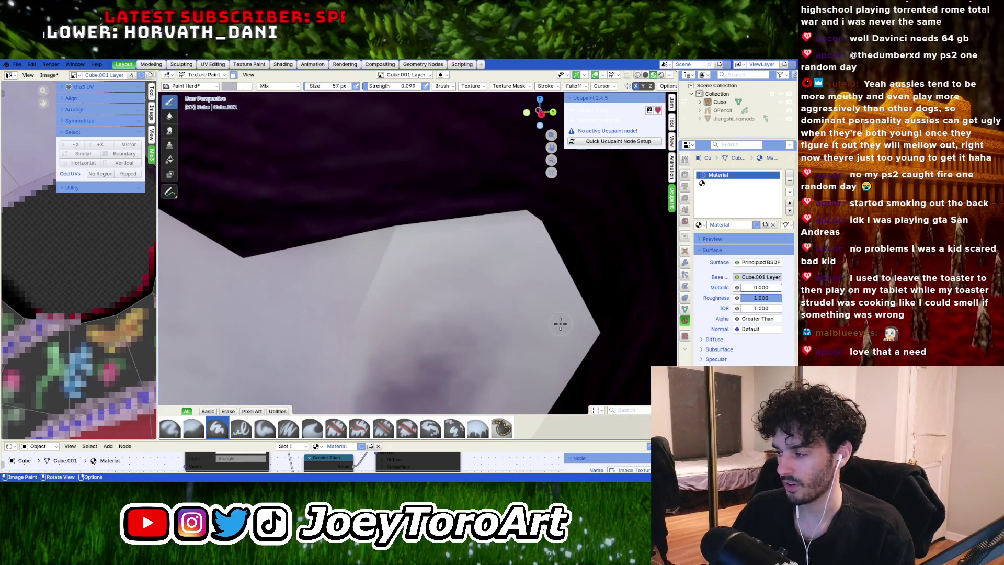
middle_drag(560, 321, 528, 245)
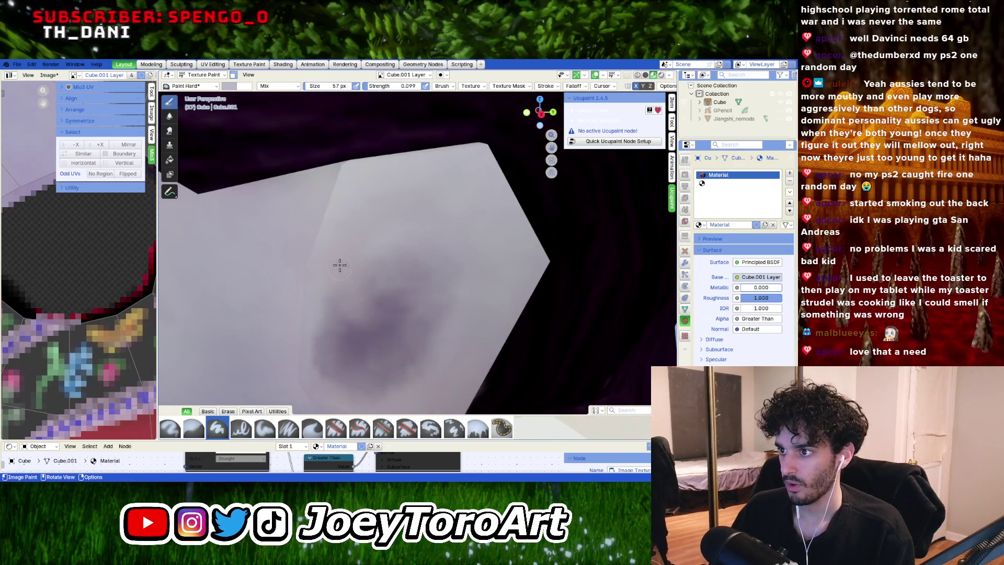
Step: Zoom in on the painted ear and reopen the brush colour picker
mouse_move(374, 201)
middle_down()
mouse_move(374, 192)
mouse_move(374, 204)
middle_up()
scroll(374, 204, up, 3)
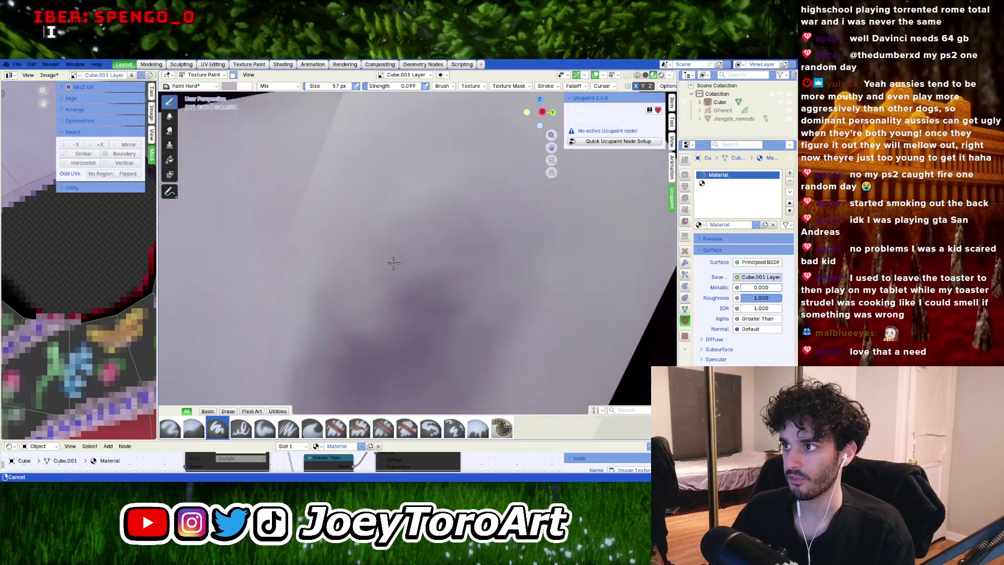
scroll(372, 336, down, 3)
scroll(378, 340, up, 2)
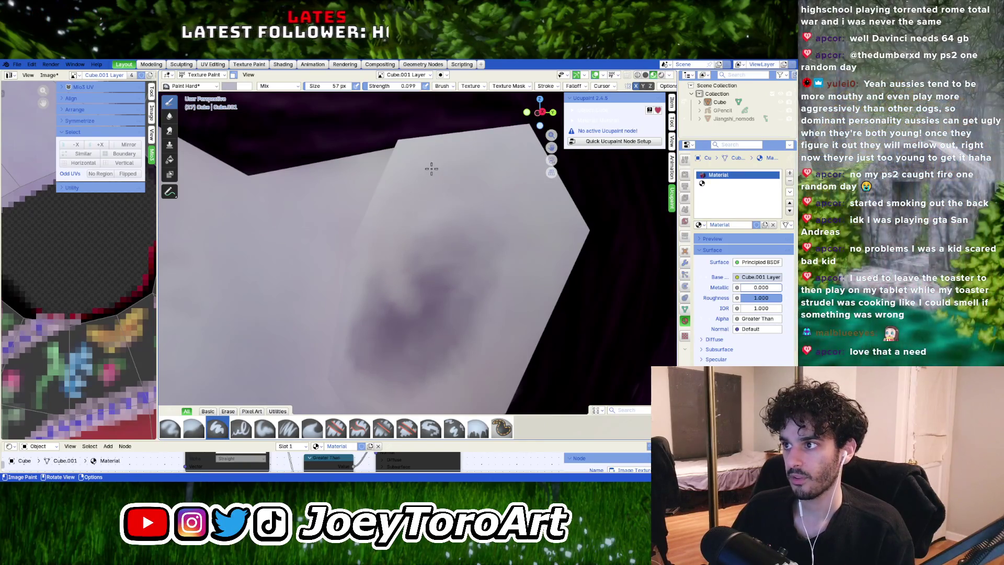
shift+middle_drag(469, 162, 452, 180)
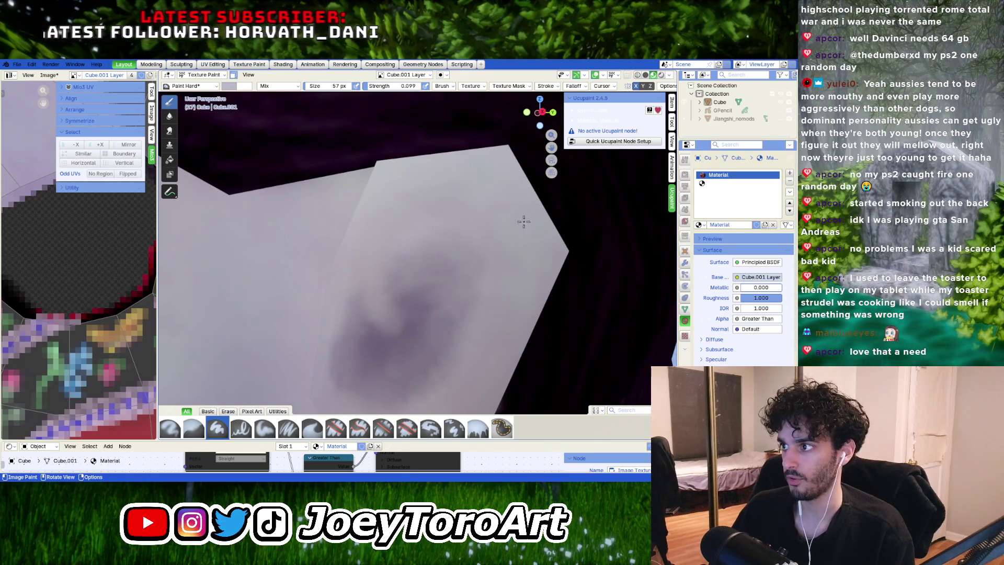
right_click(412, 302)
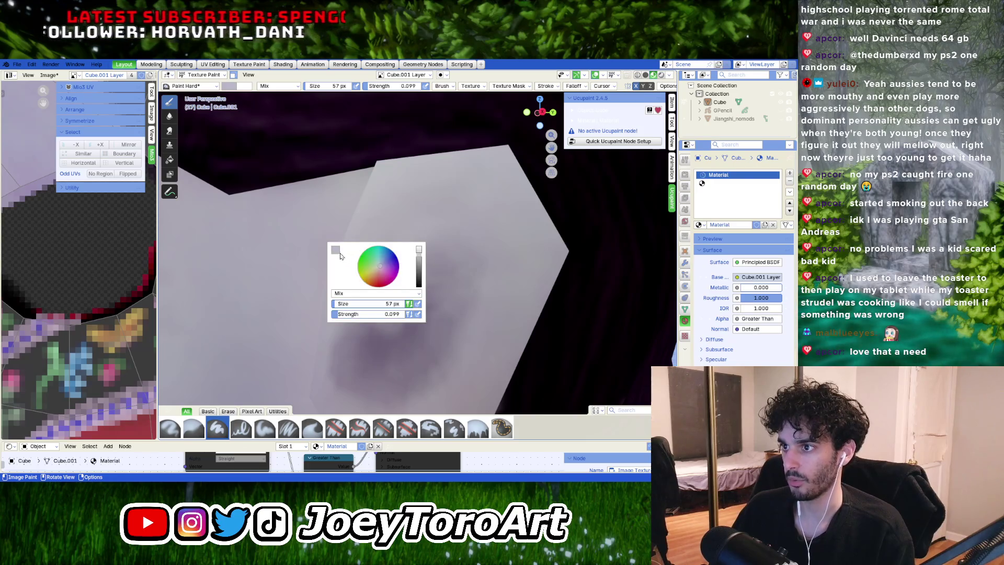
click(336, 250)
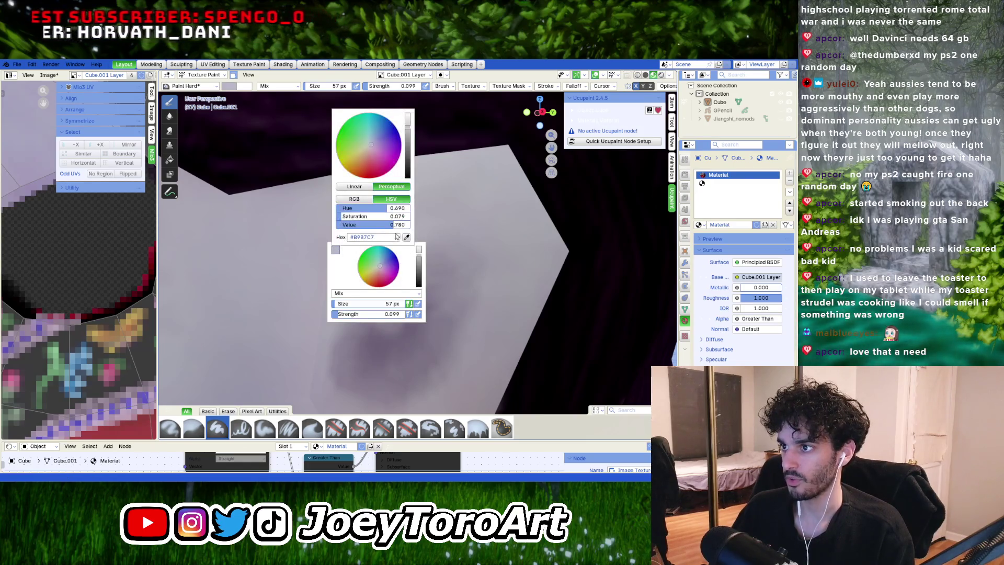
Step: Take the pale skin colour with the eyedropper and review the ear's curled shape from several angles
click(399, 236)
click(413, 325)
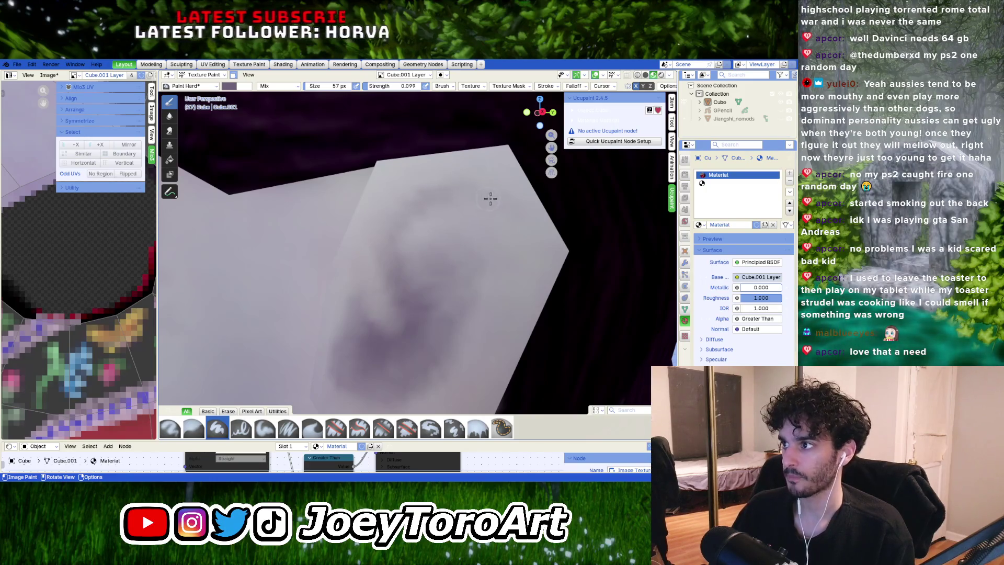
mouse_move(455, 220)
middle_down()
mouse_move(460, 237)
mouse_move(468, 191)
middle_up()
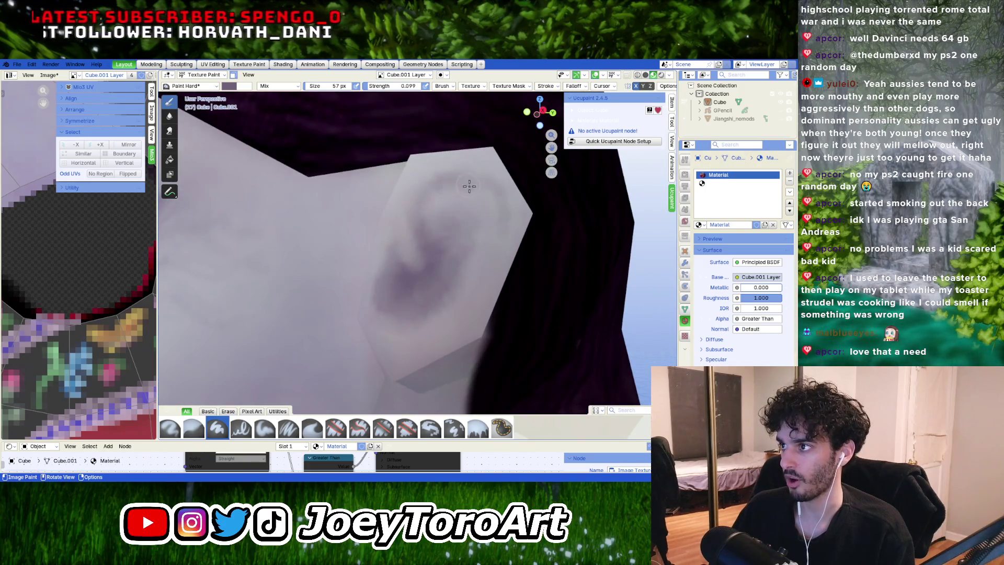
scroll(486, 233, up, 3)
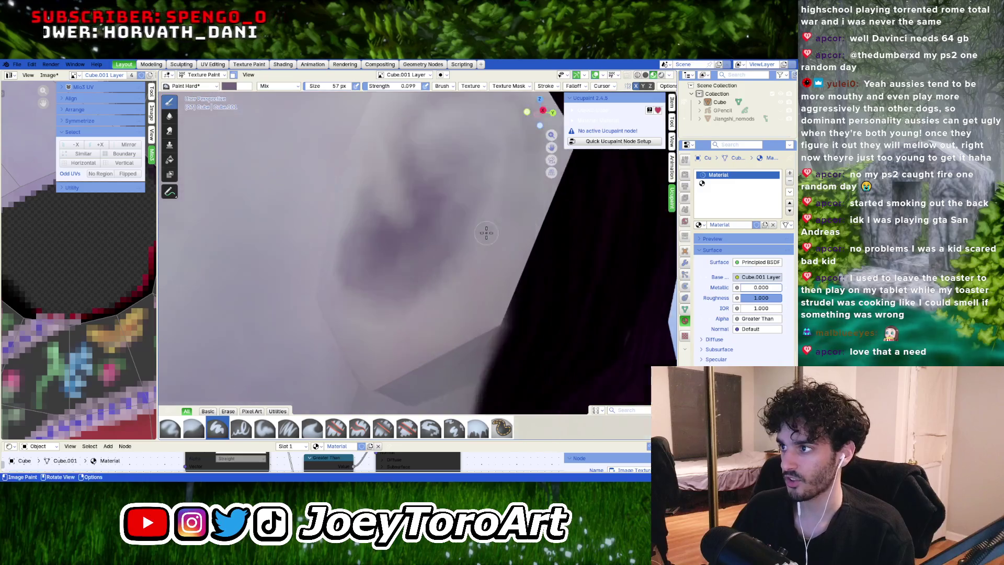
scroll(486, 232, up, 2)
scroll(486, 232, down, 2)
mouse_move(484, 238)
middle_down()
mouse_move(472, 244)
mouse_move(506, 254)
middle_up()
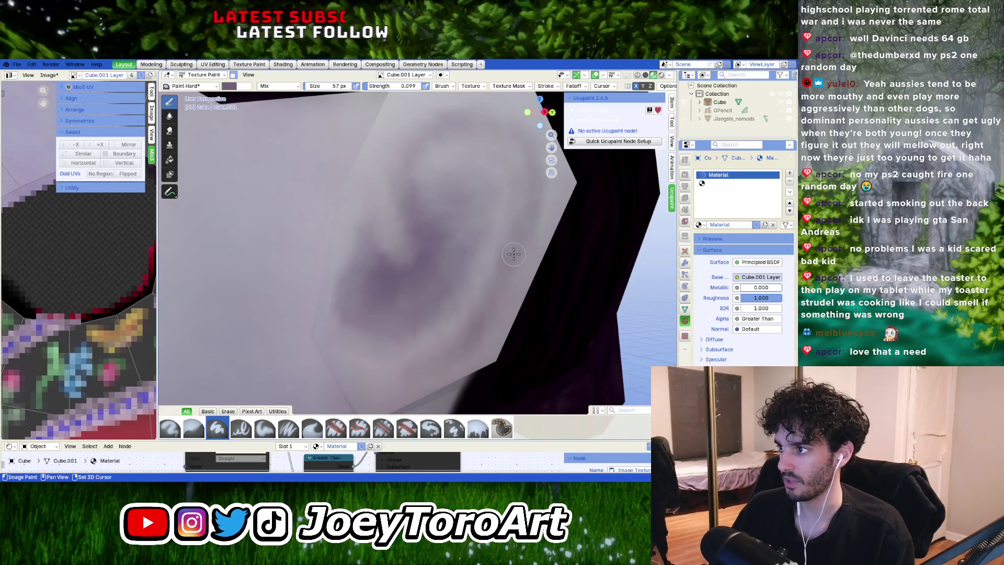
middle_drag(481, 327, 462, 349)
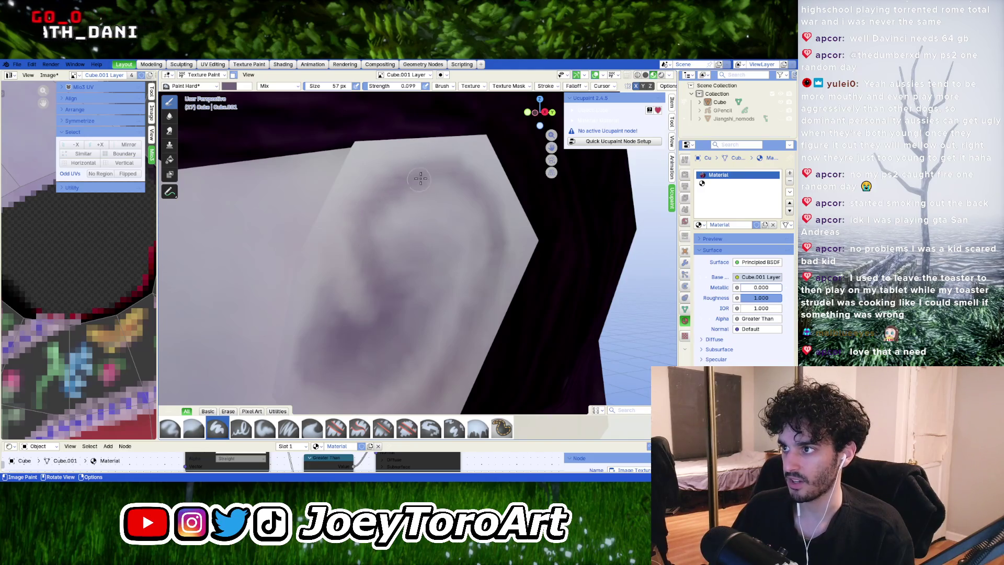
right_click(379, 258)
Step: Lower the colour Value and paint darker purple into the ear's inner bowl and lower curves
drag(395, 230, 393, 261)
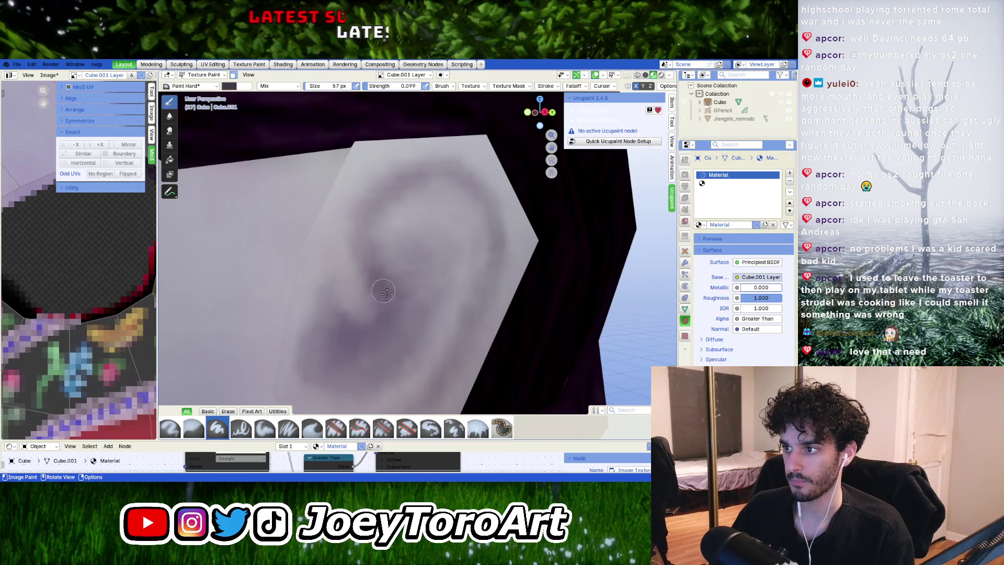
drag(371, 269, 392, 264)
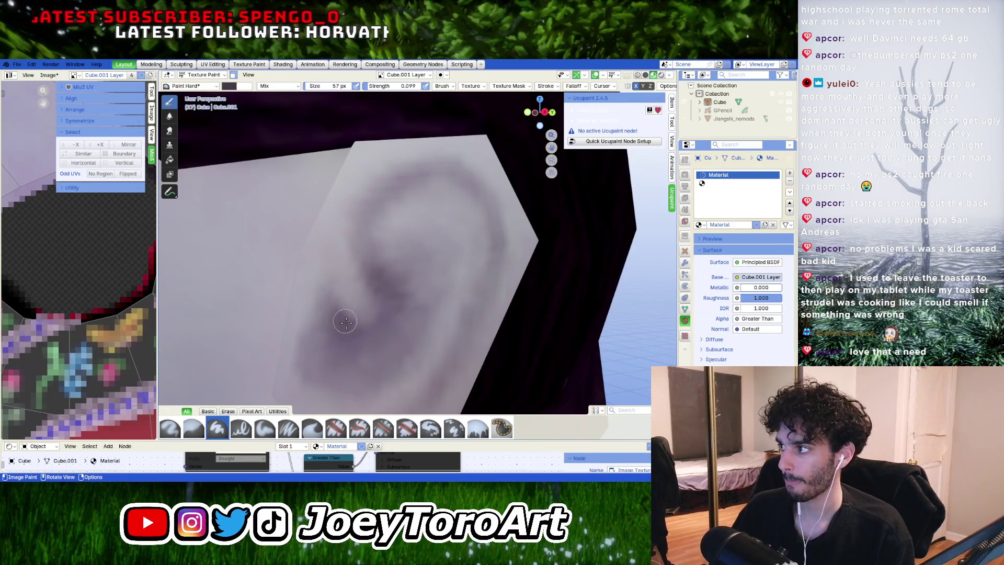
middle_drag(346, 323, 390, 319)
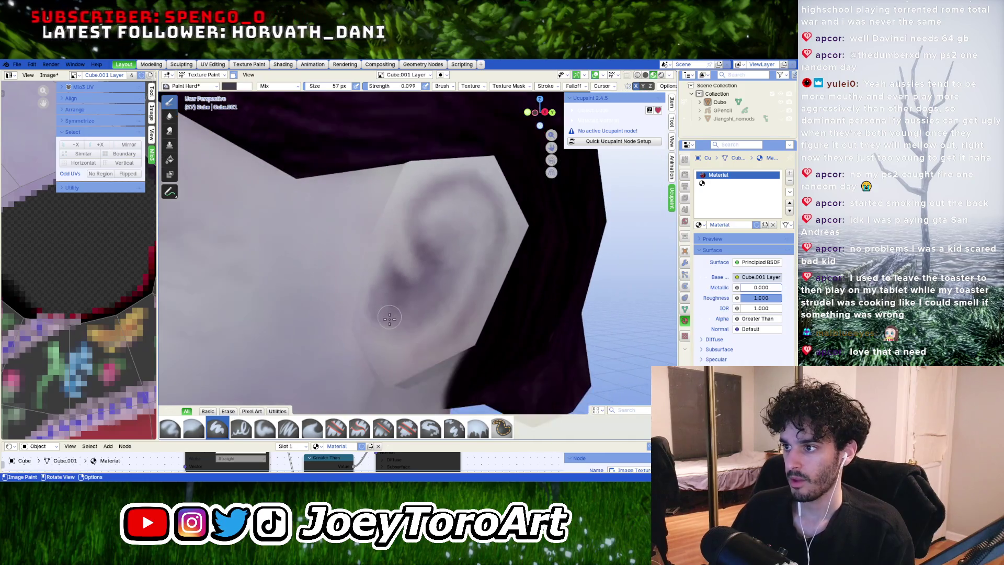
scroll(389, 319, up, 2)
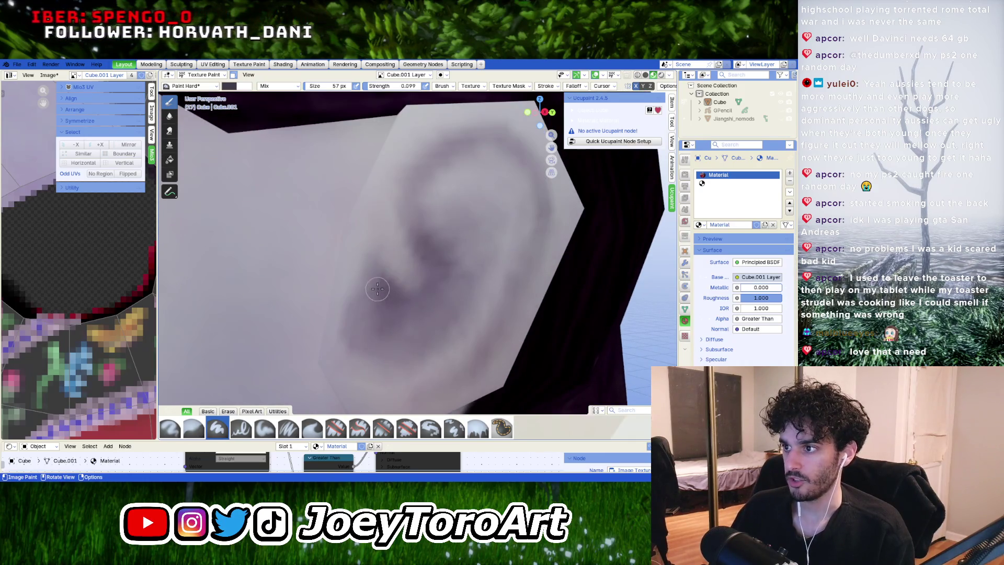
mouse_move(378, 288)
mouse_down()
mouse_move(393, 344)
mouse_move(376, 367)
mouse_move(401, 320)
mouse_move(413, 314)
mouse_move(406, 343)
mouse_move(441, 325)
mouse_up()
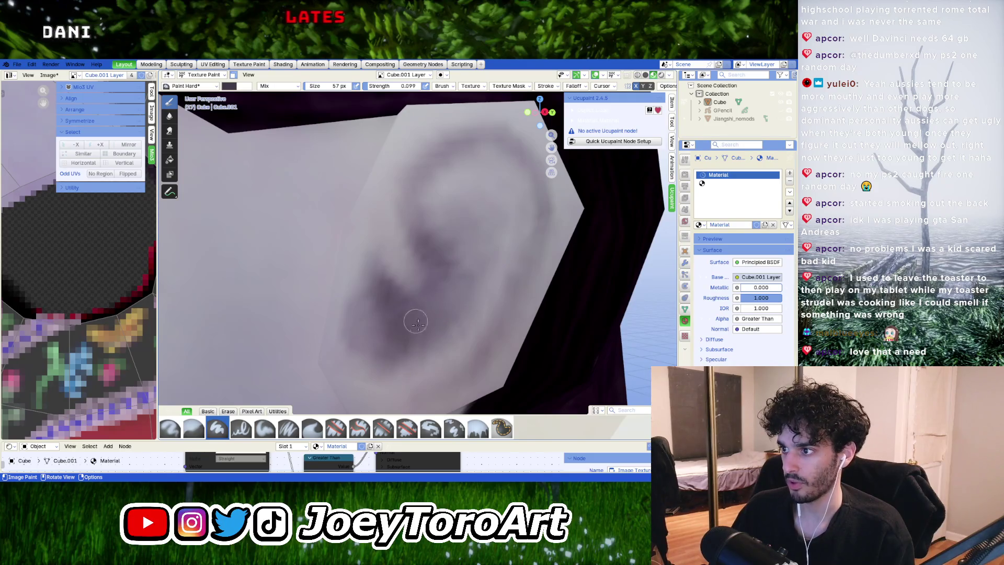
mouse_move(452, 266)
middle_down()
mouse_move(411, 269)
mouse_move(395, 296)
middle_up()
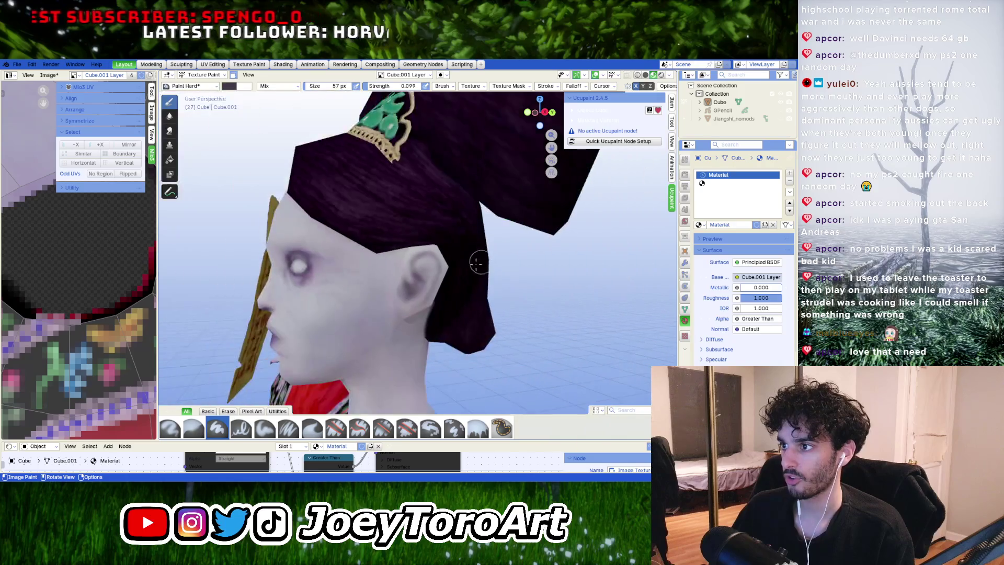
Step: Frame the ear, lighten the paint colour and enlarge the brush slightly
mouse_move(441, 273)
middle_down()
mouse_move(495, 272)
mouse_move(475, 287)
mouse_move(403, 299)
mouse_move(453, 213)
middle_up()
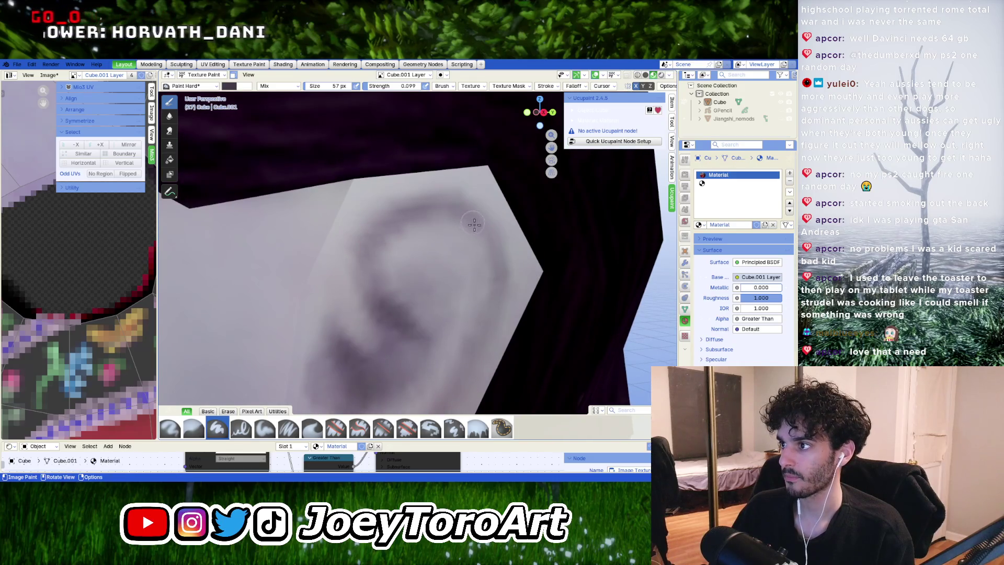
middle_drag(486, 241, 487, 189)
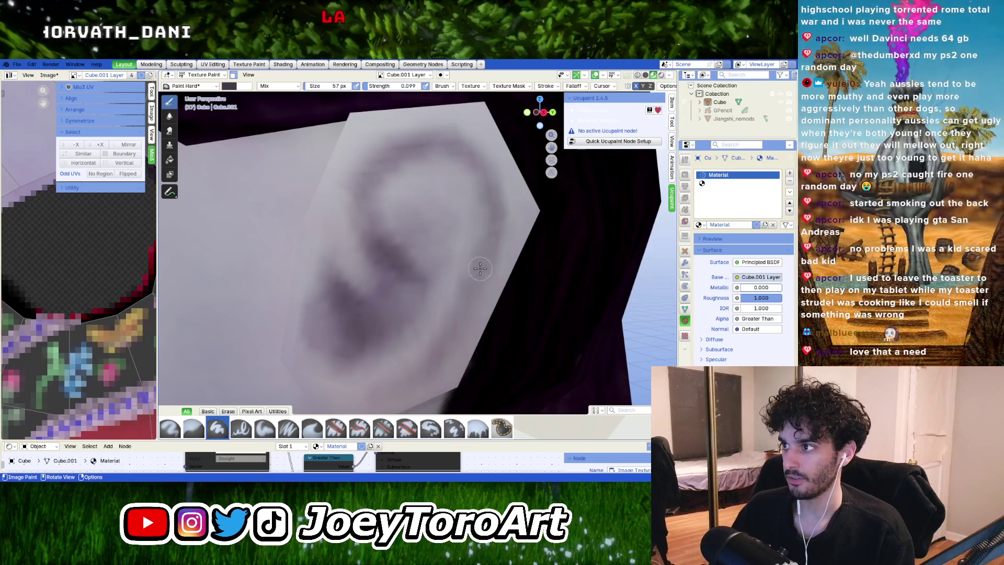
scroll(489, 209, up, 2)
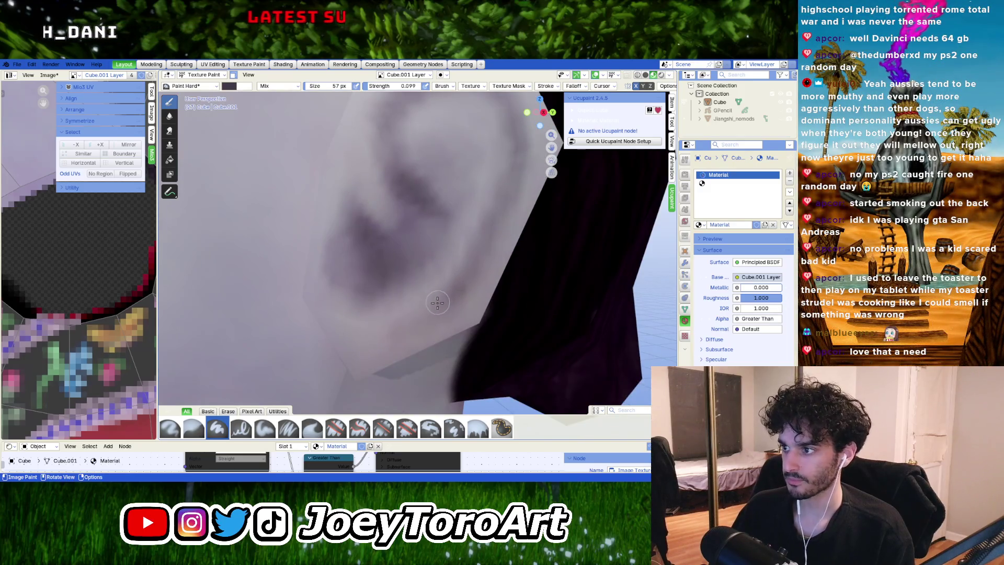
middle_drag(470, 249, 451, 282)
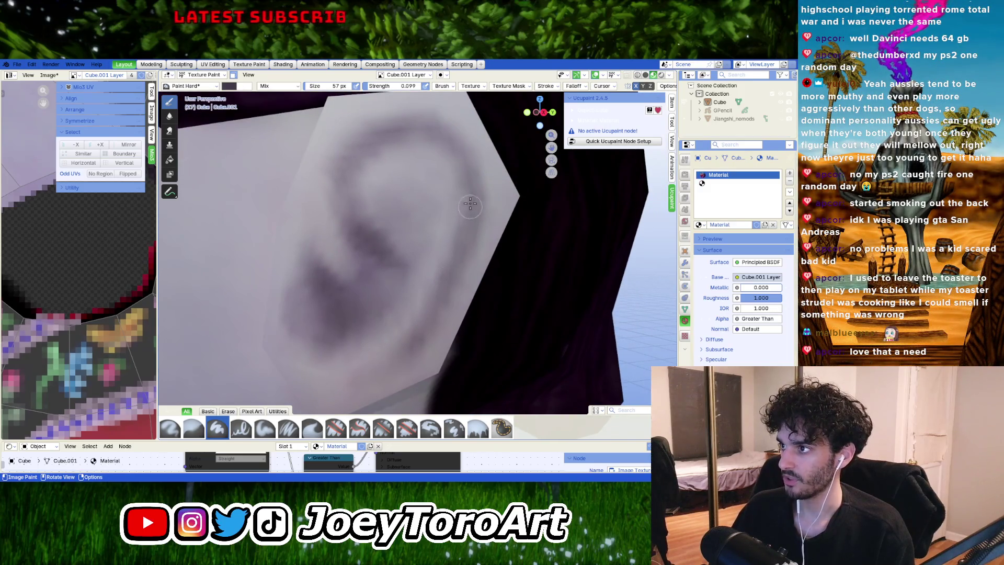
shift+middle_drag(471, 204, 475, 253)
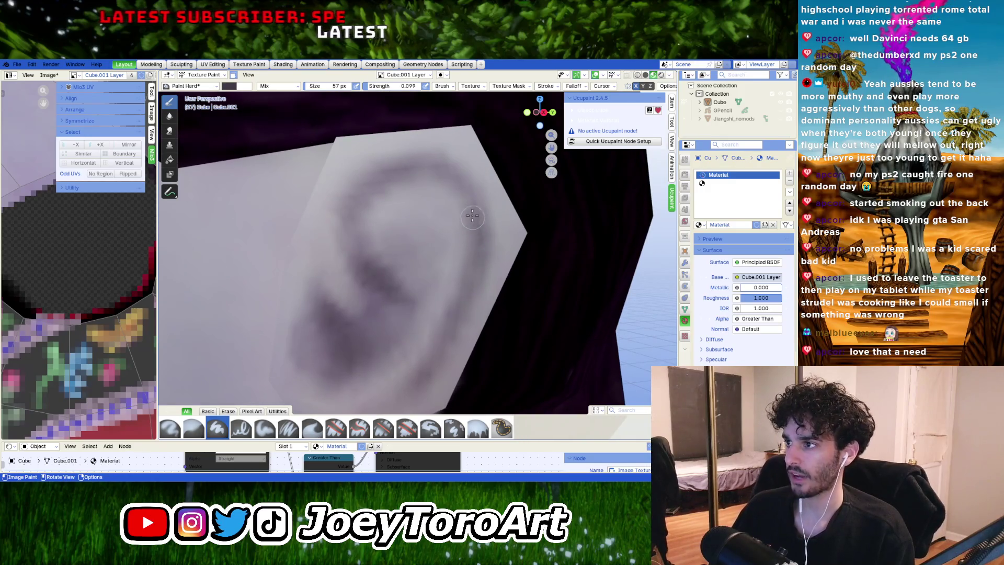
right_click(417, 161)
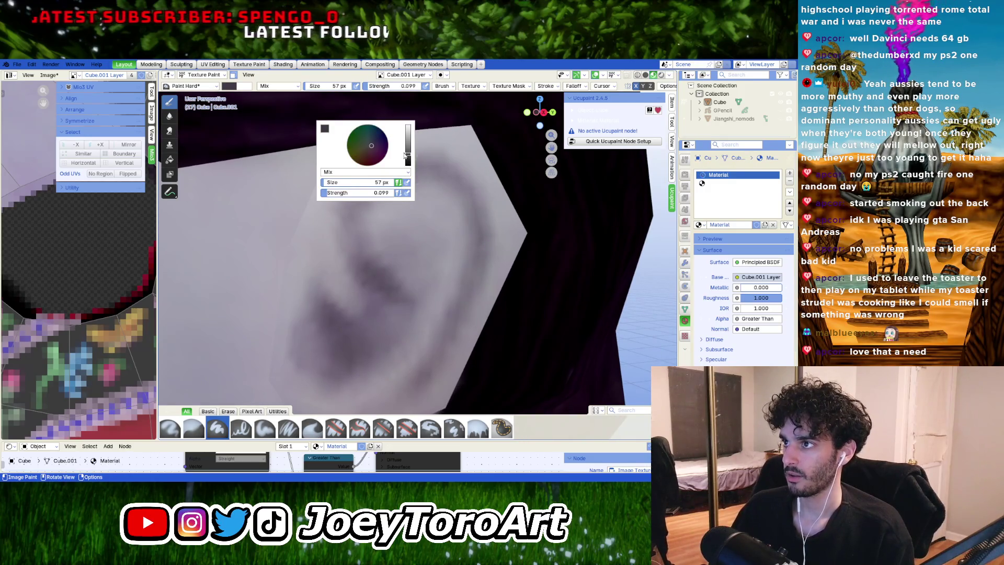
drag(404, 155, 405, 141)
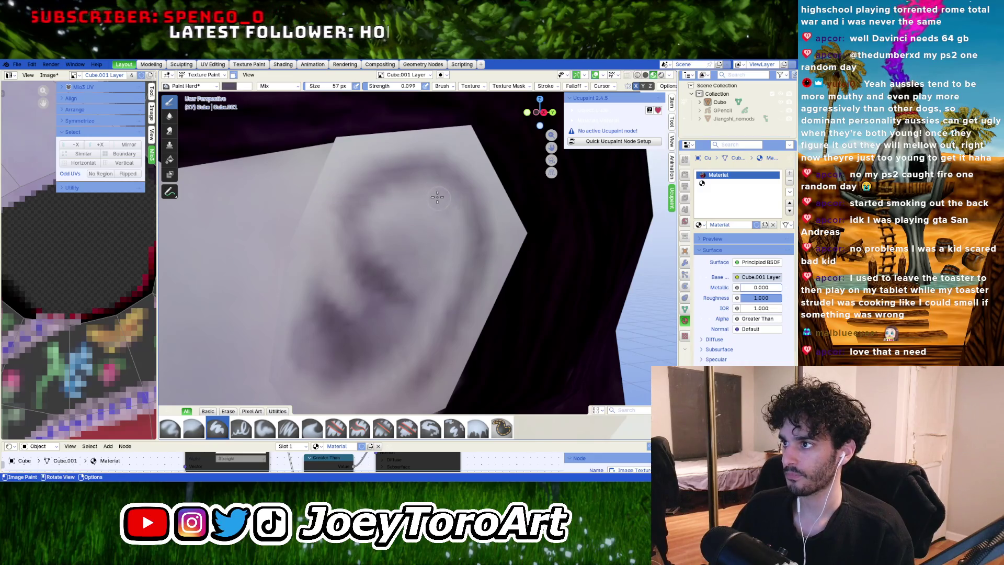
key(bracketright)
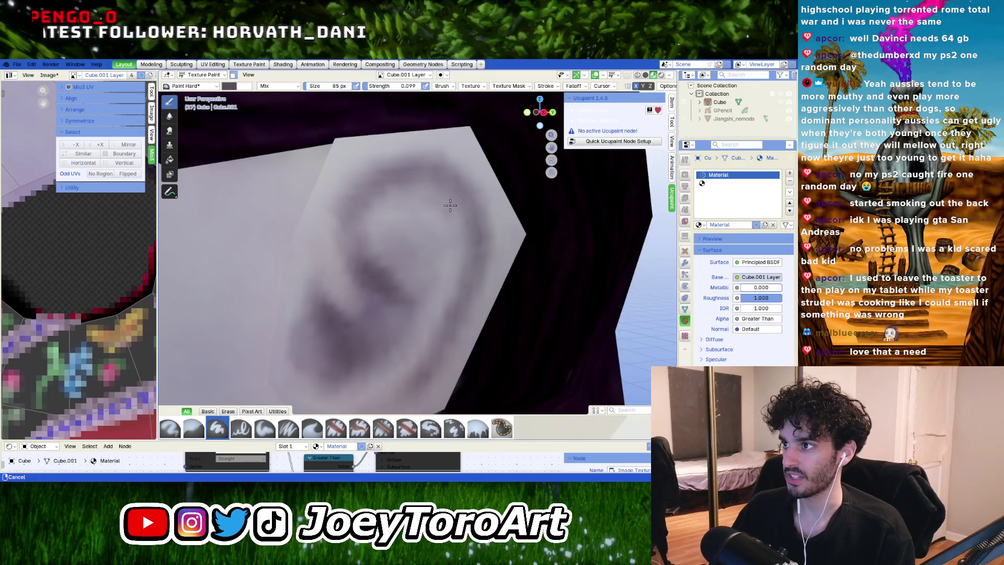
Step: Fine-tune the paint colour darker for the ear's folds and shrink the brush a little
shift+middle_drag(400, 188, 426, 226)
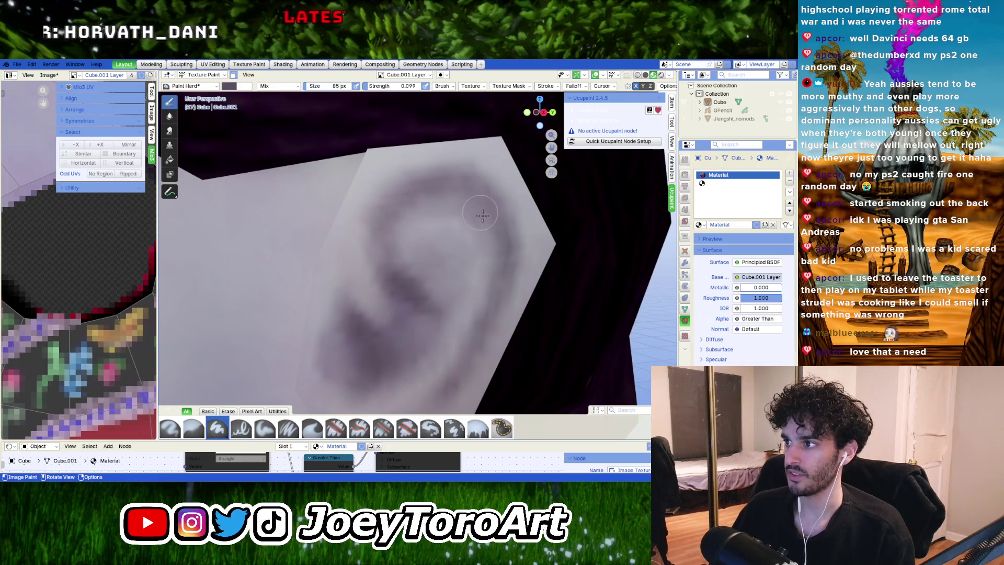
right_click(421, 235)
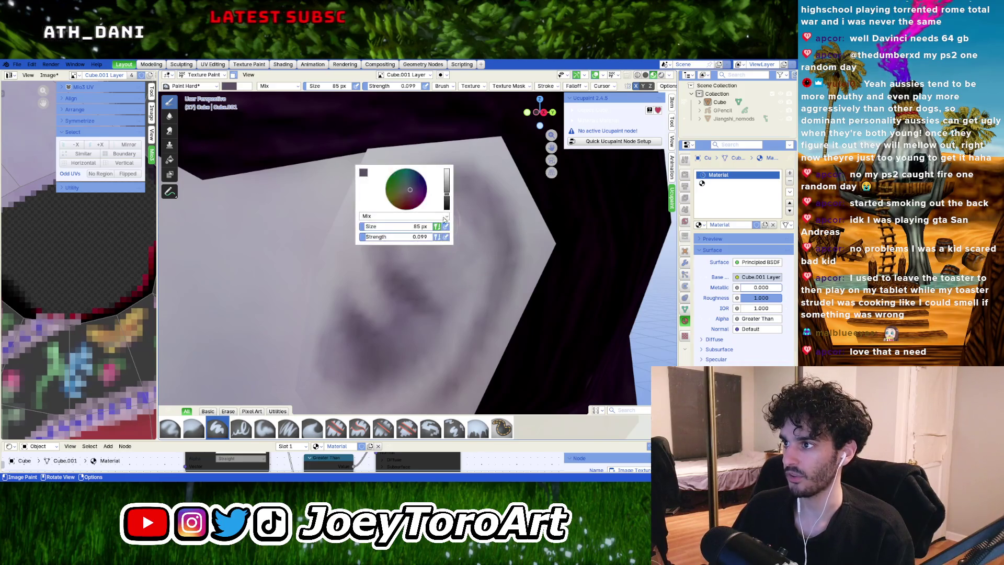
click(458, 206)
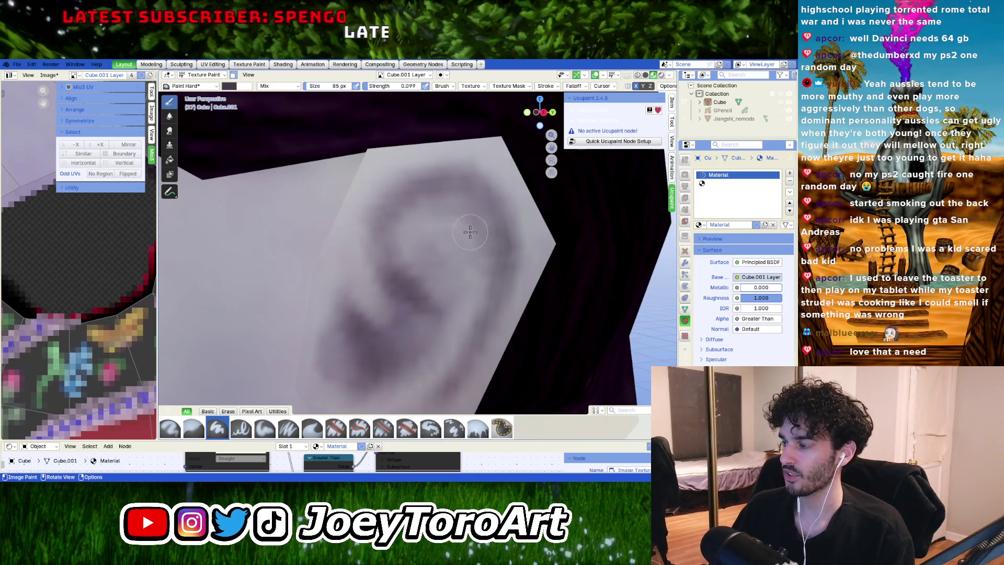
right_click(470, 232)
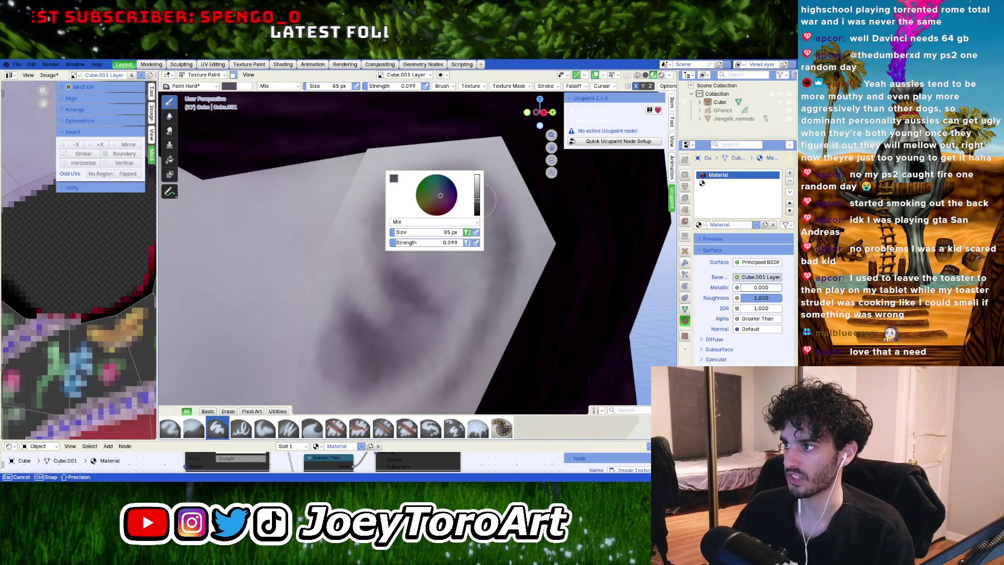
click(477, 205)
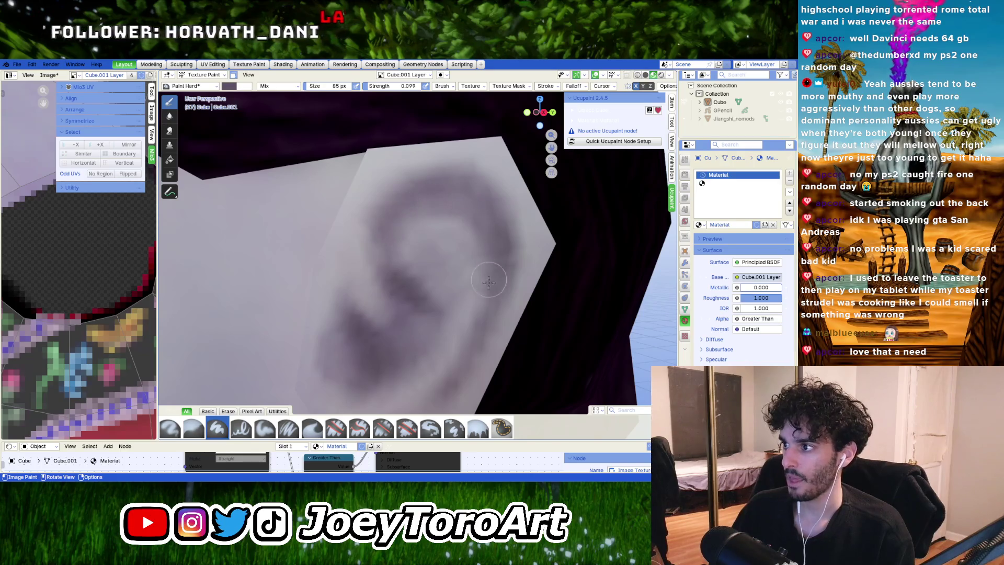
middle_drag(478, 208, 455, 220)
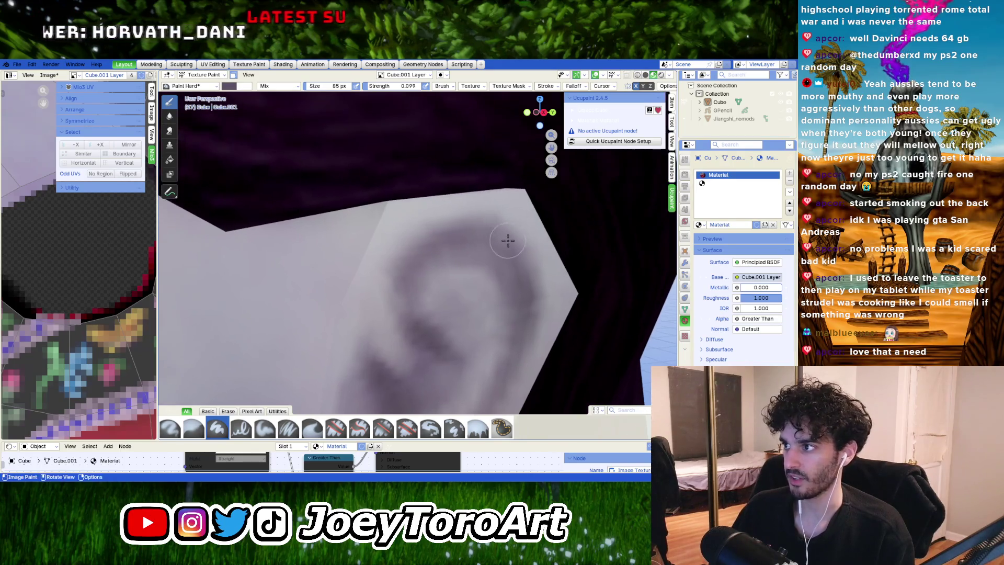
right_click(455, 219)
drag(453, 216, 453, 219)
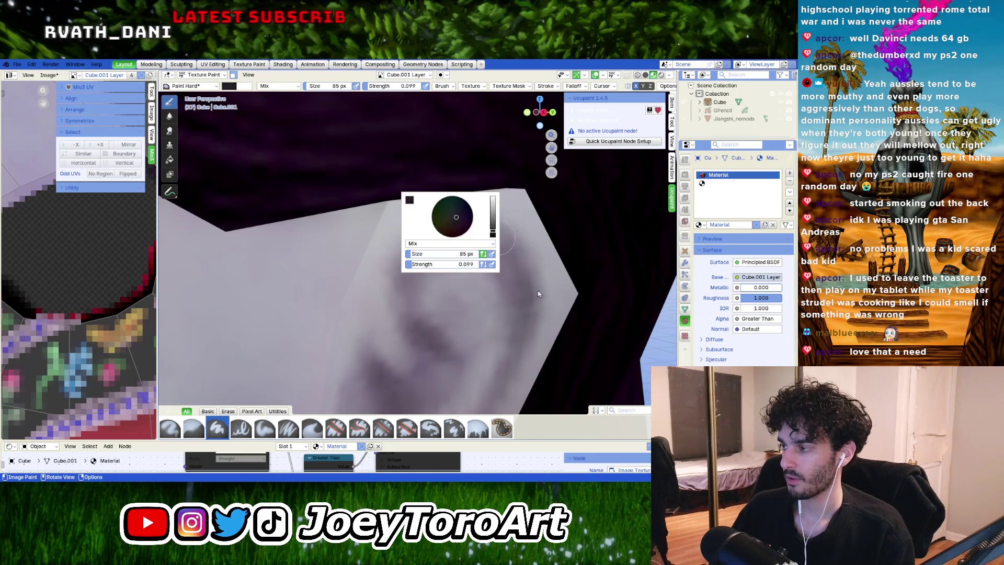
key(bracketleft)
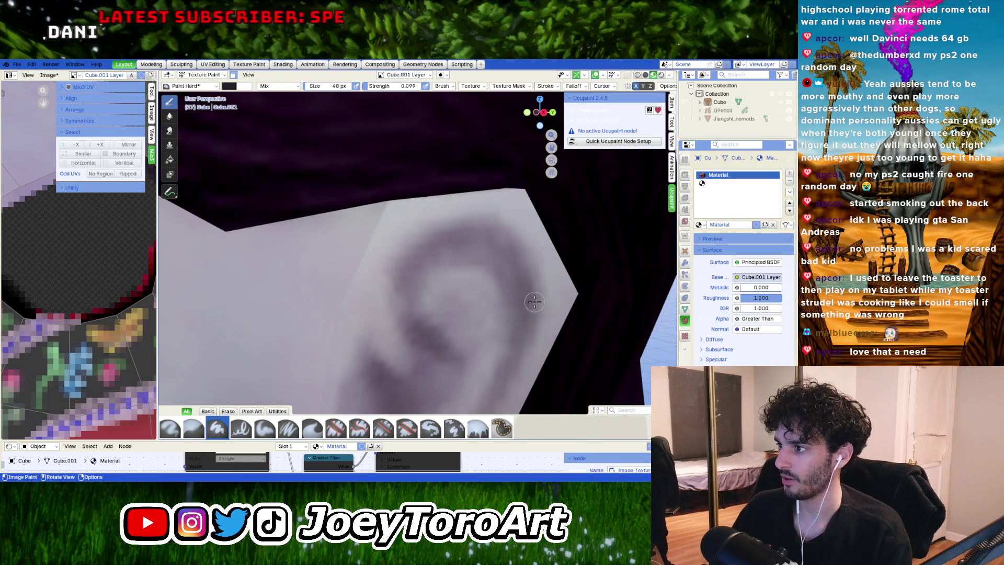
Step: Orbit around the ear and adjust the paint colour's brightness for the darker rim shading
middle_drag(491, 240, 471, 225)
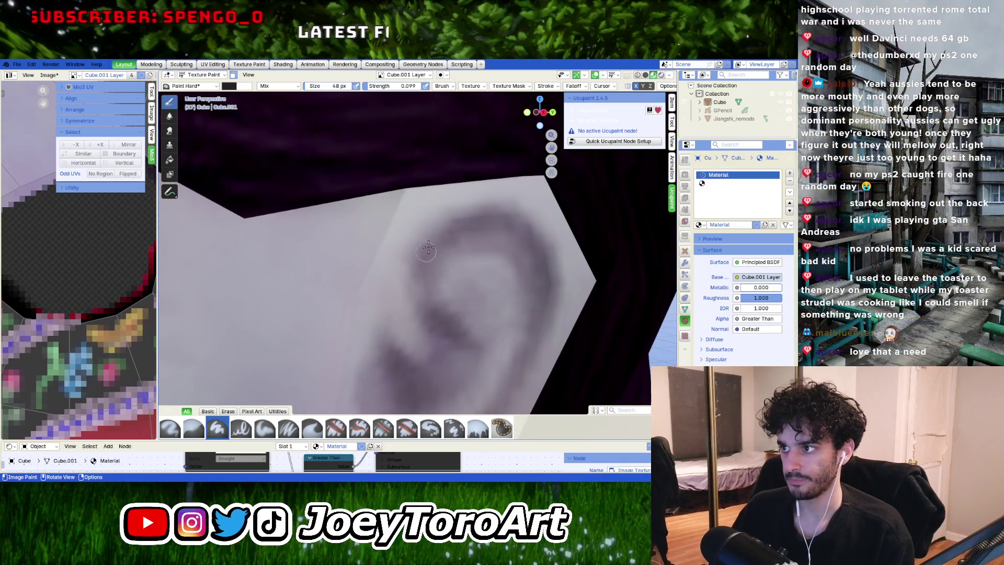
scroll(434, 240, down, 5)
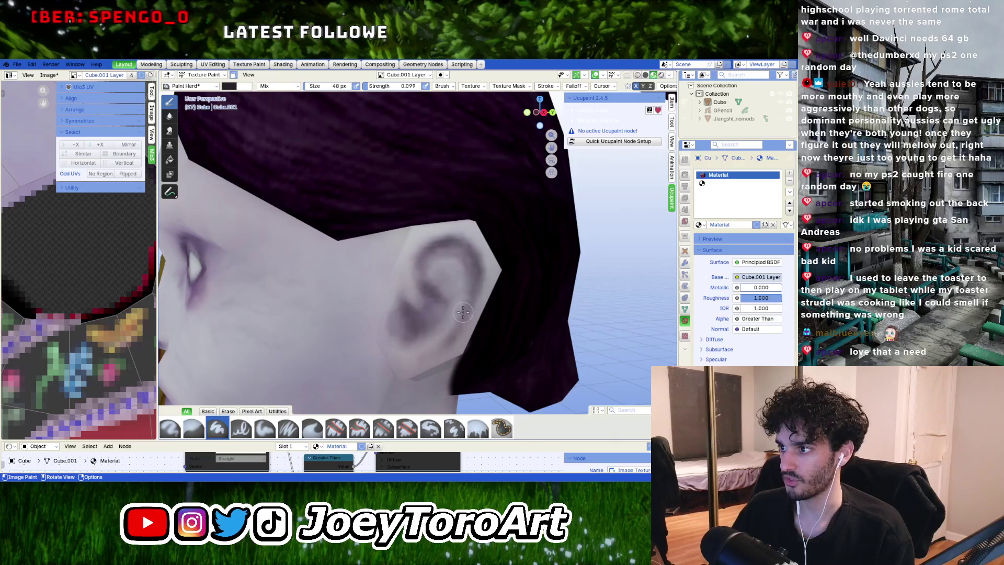
scroll(500, 237, up, 6)
middle_drag(459, 309, 456, 288)
scroll(451, 302, down, 3)
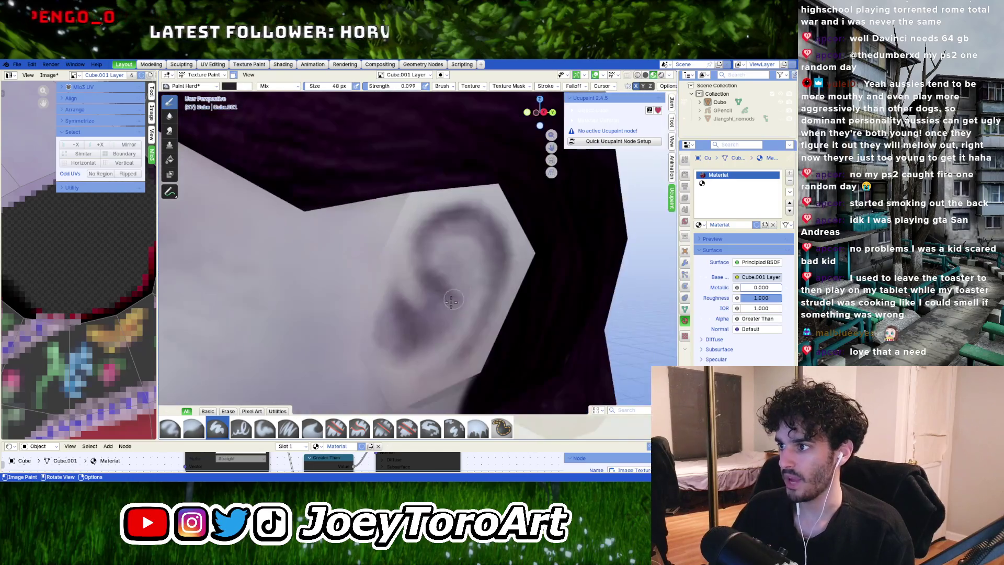
scroll(442, 297, up, 2)
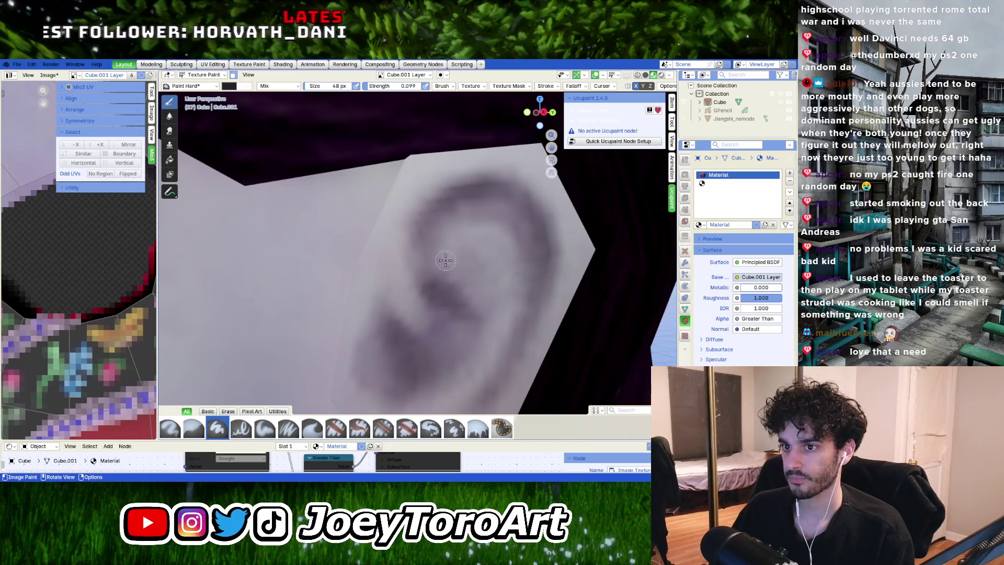
right_click(440, 216)
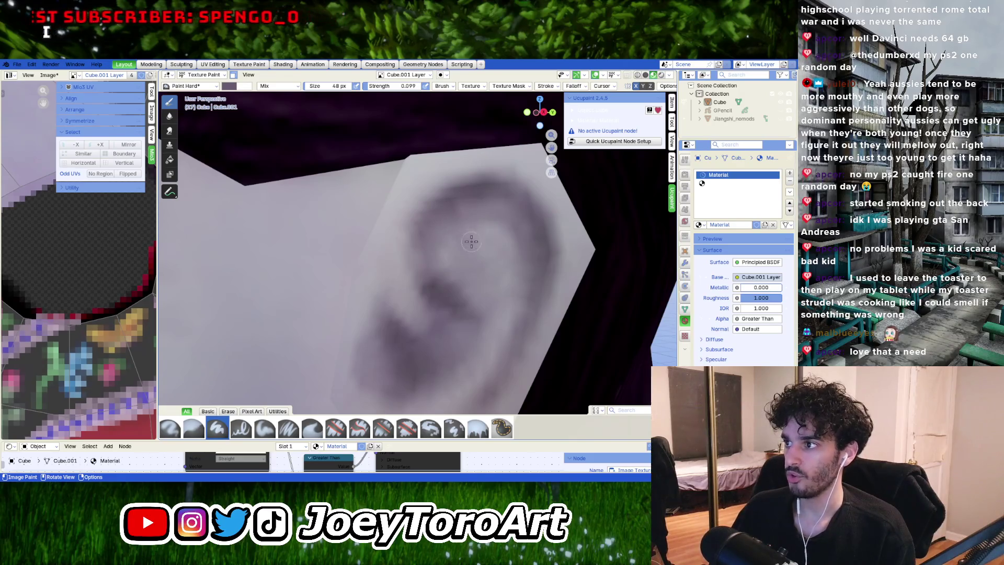
right_click(447, 219)
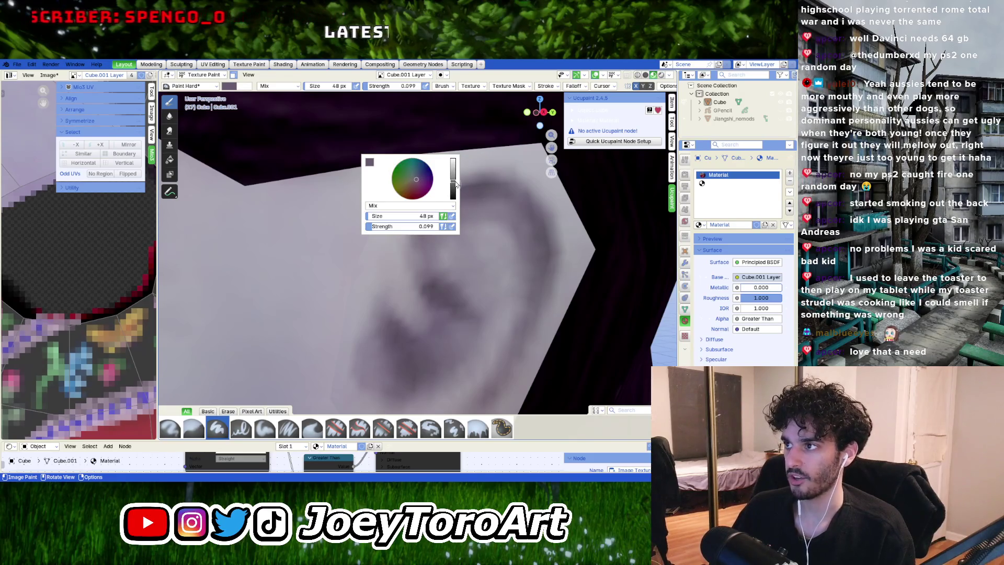
drag(454, 184, 453, 185)
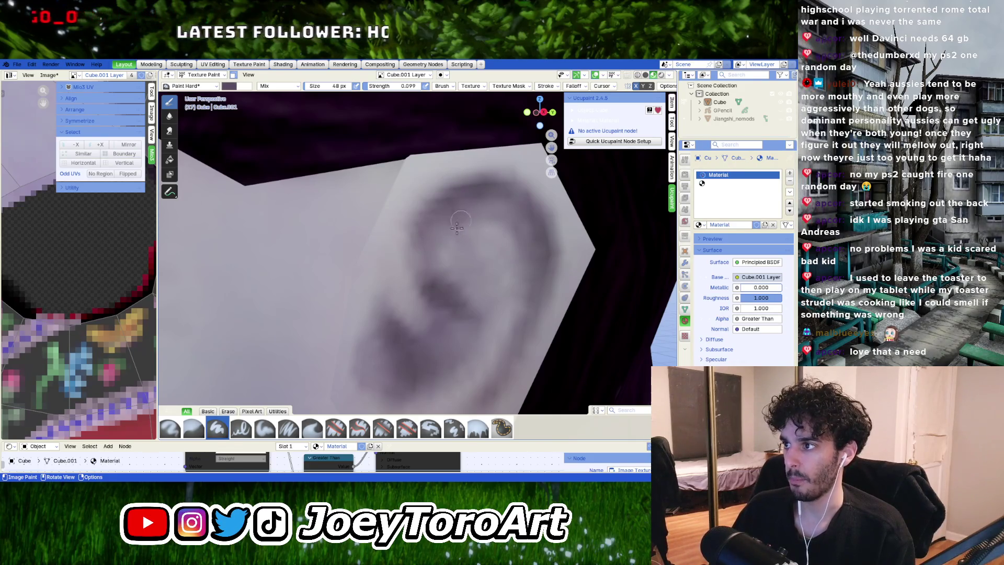
right_click(481, 227)
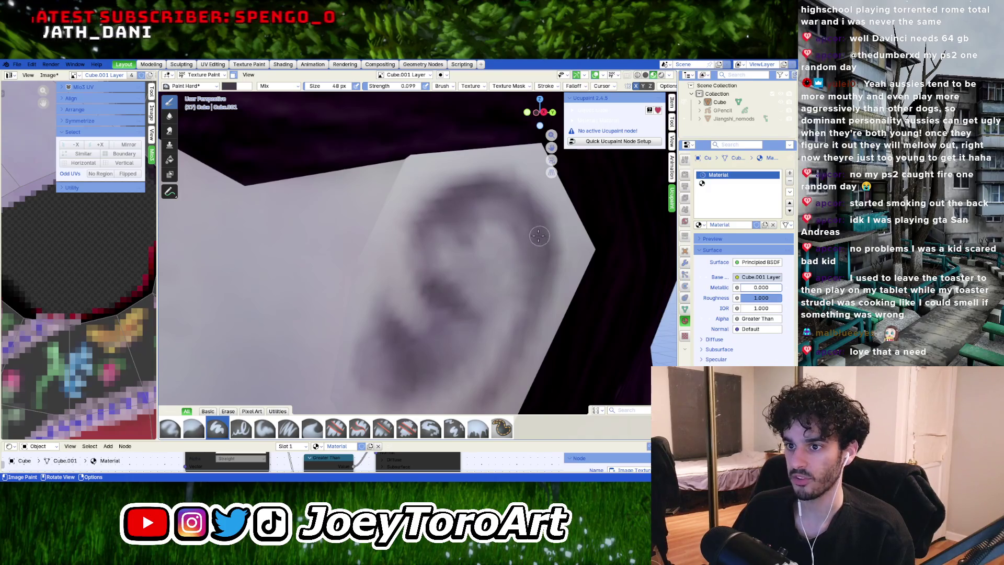
scroll(539, 236, down, 2)
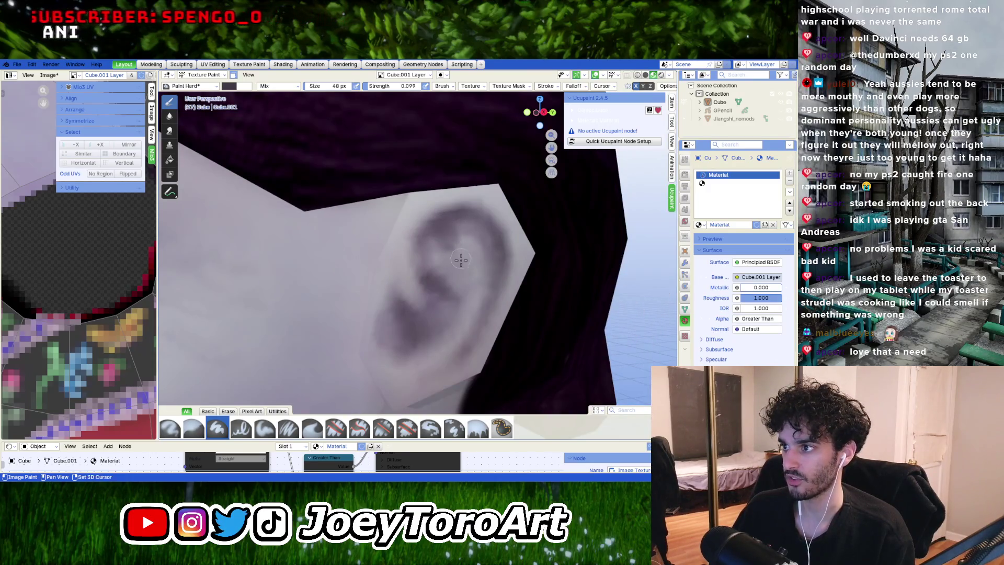
Step: Paint darker shading into the lower inner ear, then shift the brush to a lighter, more saturated purple
middle_drag(448, 241, 485, 177)
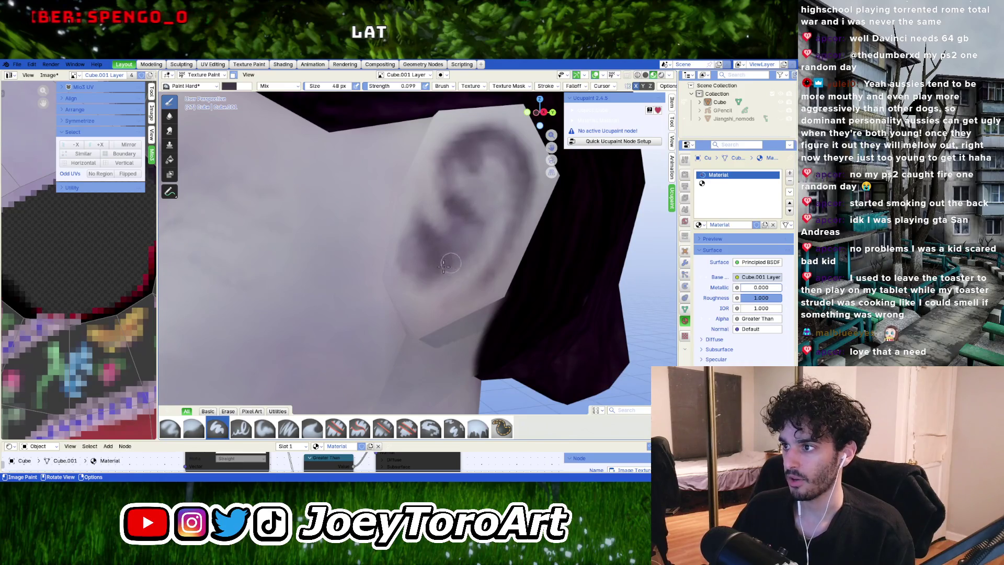
drag(426, 238, 445, 294)
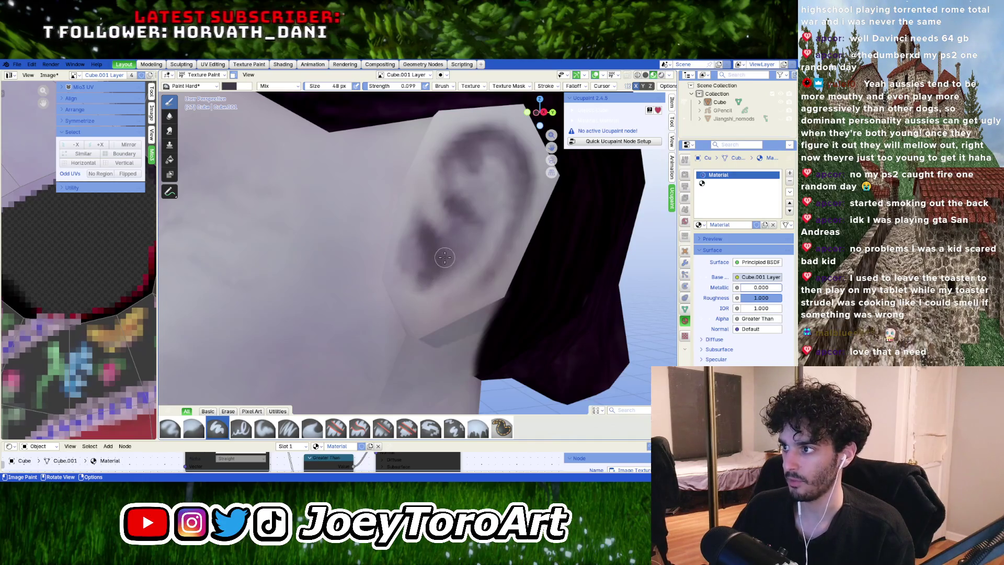
right_click(486, 283)
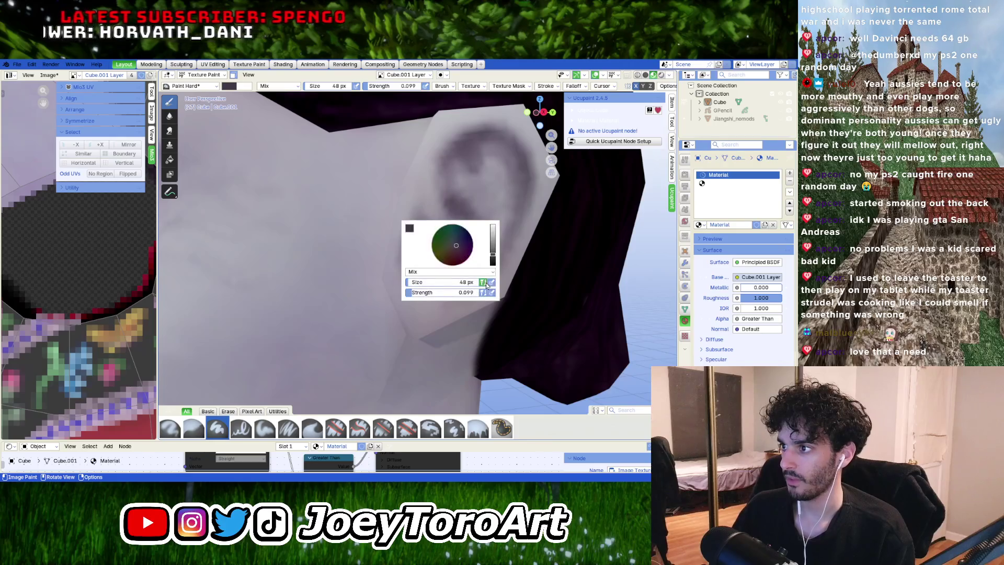
drag(493, 264, 501, 241)
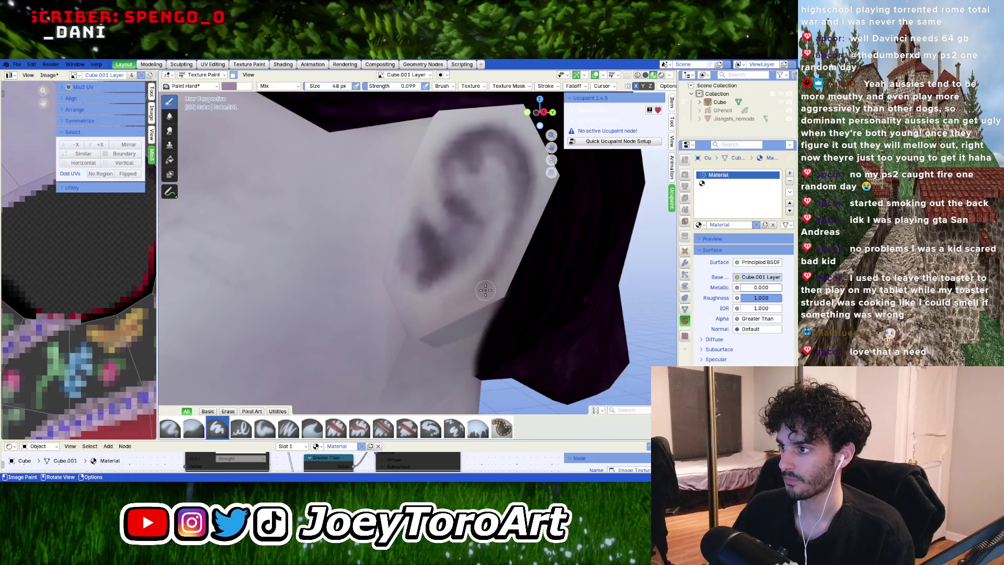
right_click(413, 314)
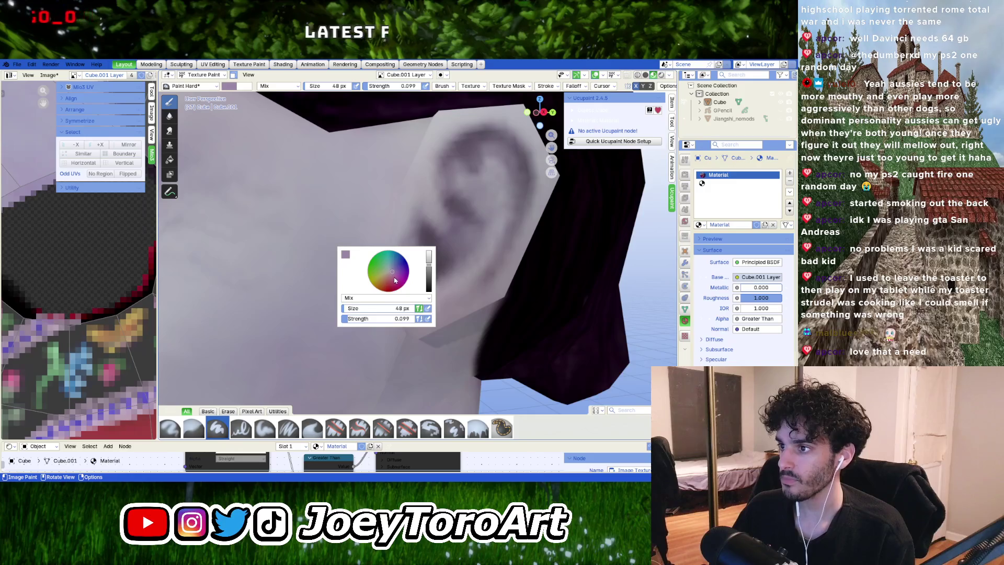
drag(394, 280, 394, 272)
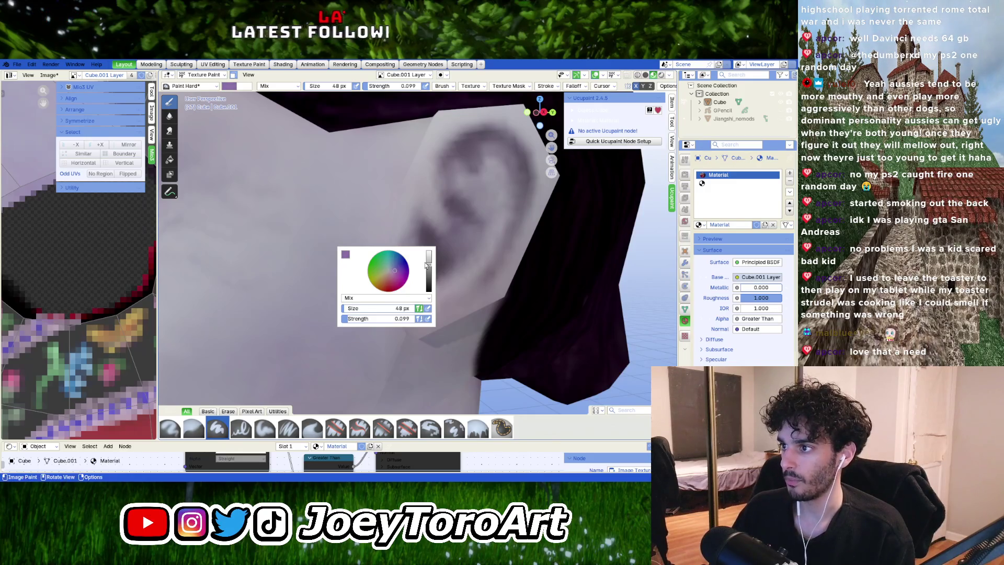
Step: Turn to the face's side profile and shrink the brush to 45 px
mouse_move(440, 282)
middle_down()
mouse_move(488, 274)
mouse_move(506, 282)
mouse_move(495, 291)
mouse_move(449, 282)
middle_up()
scroll(488, 273, down, 5)
scroll(441, 277, up, 7)
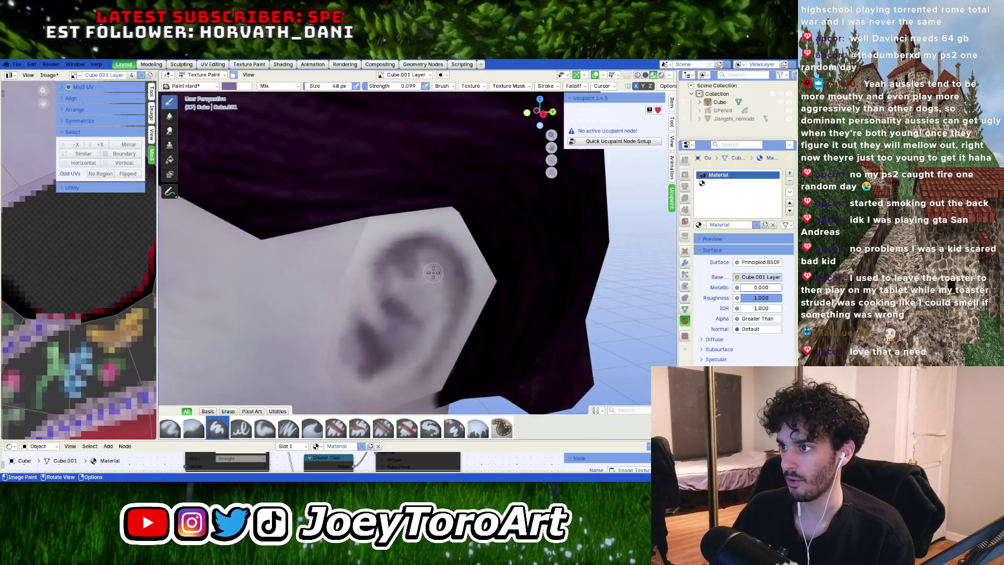
right_click(433, 271)
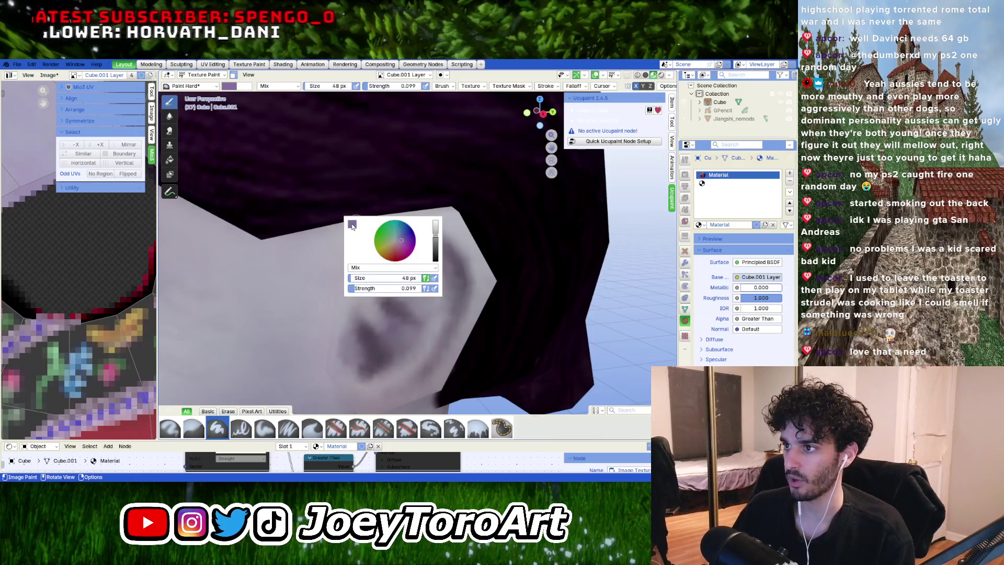
click(351, 224)
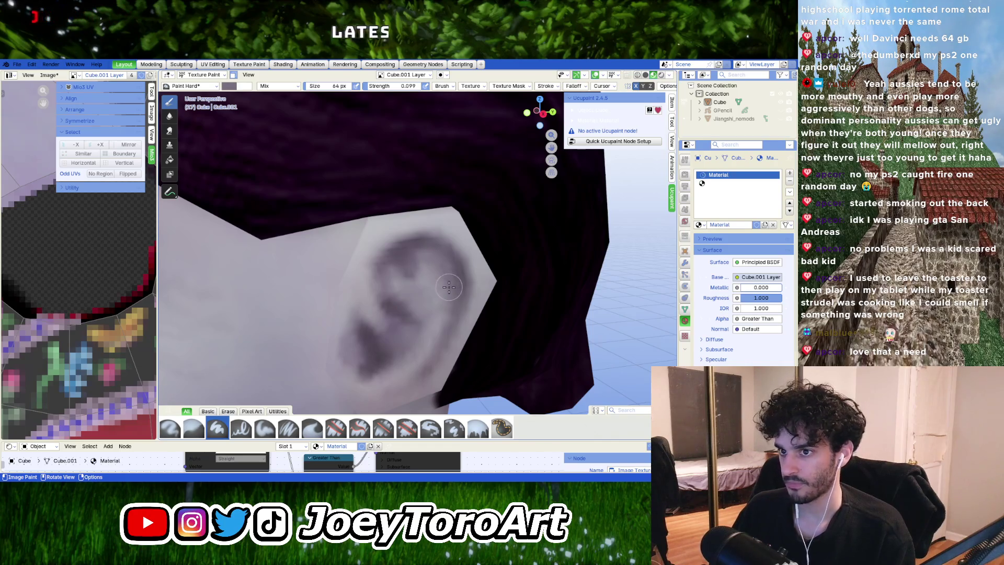
middle_drag(448, 308, 408, 243)
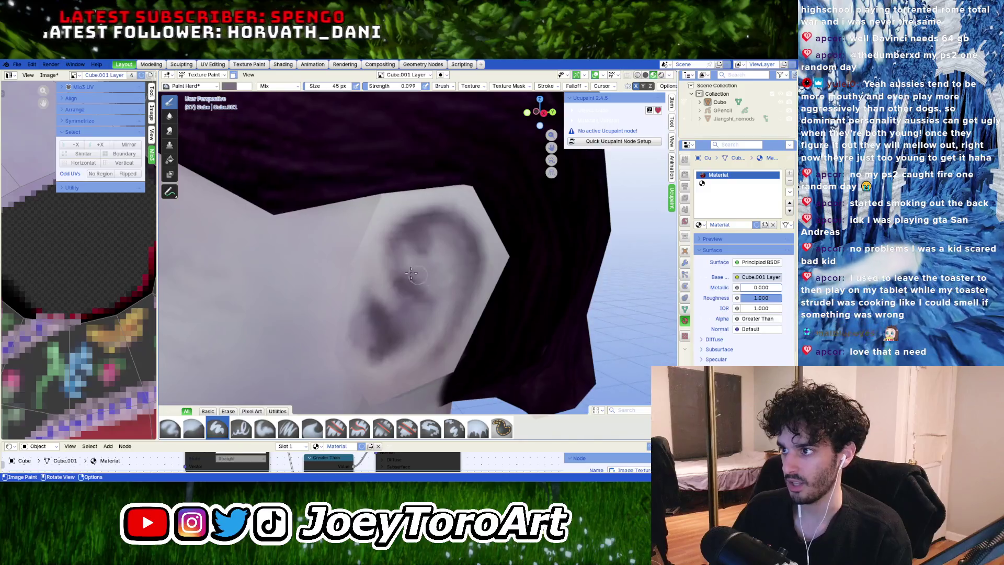
key(bracketleft)
key(bracketleft)
key(bracketleft)
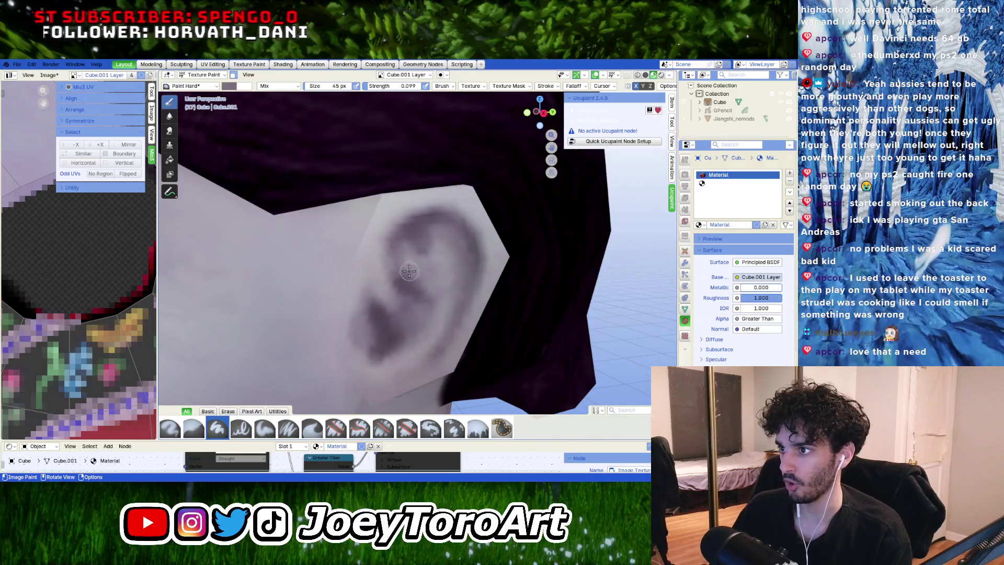
Step: Sample the ear's light lavender skin tone as the brush colour
right_click(387, 251)
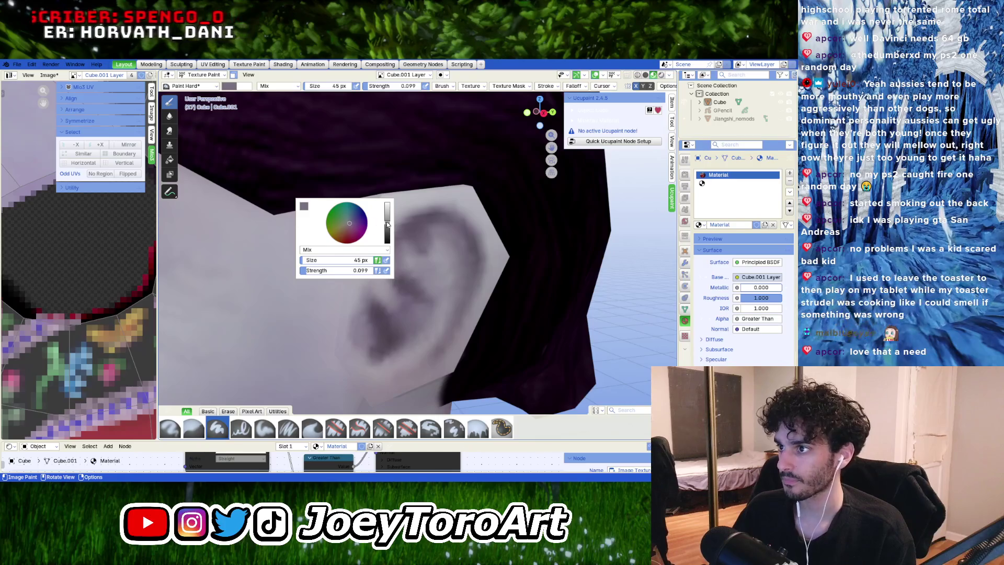
click(306, 208)
click(375, 193)
click(414, 195)
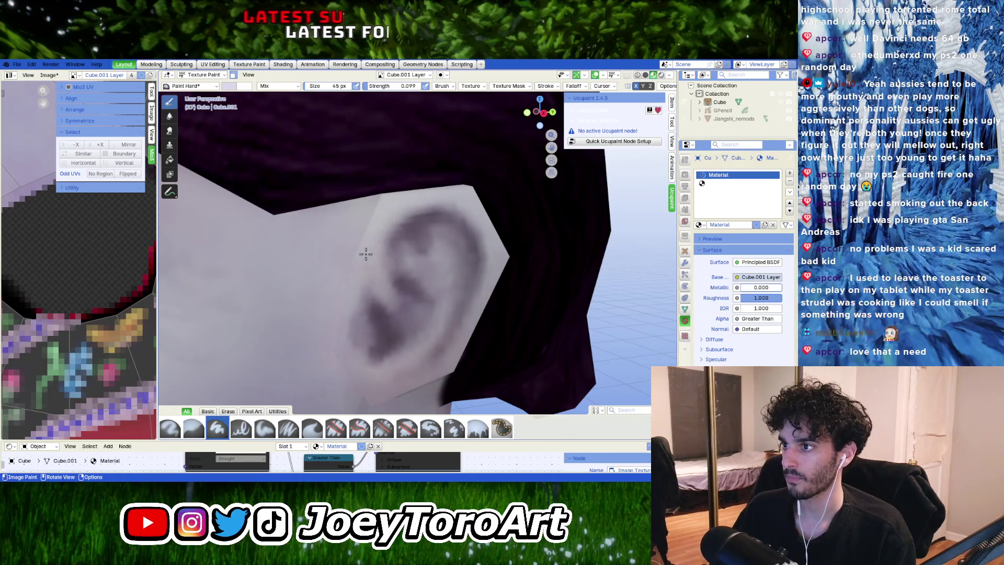
middle_drag(387, 218, 390, 223)
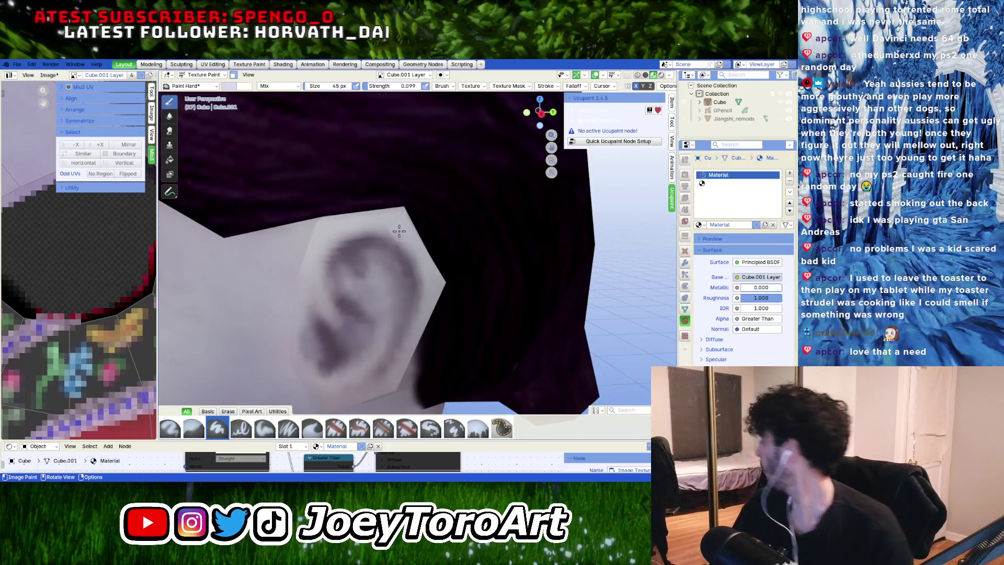
mouse_move(389, 232)
middle_down()
mouse_move(332, 245)
mouse_move(438, 261)
mouse_move(457, 287)
middle_up()
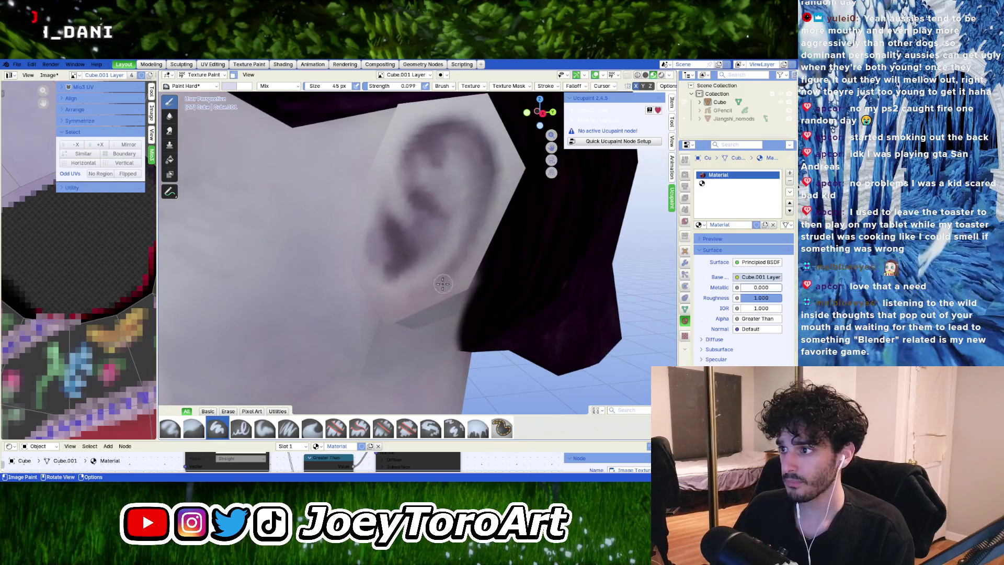
mouse_move(409, 296)
middle_down()
mouse_move(413, 273)
mouse_move(434, 270)
middle_up()
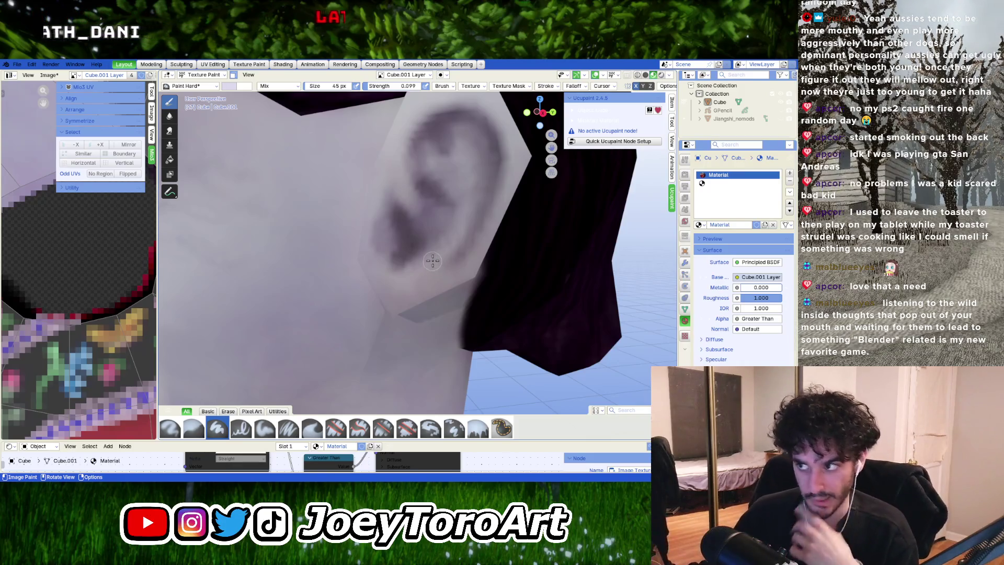
scroll(433, 262, down, 5)
scroll(435, 283, up, 5)
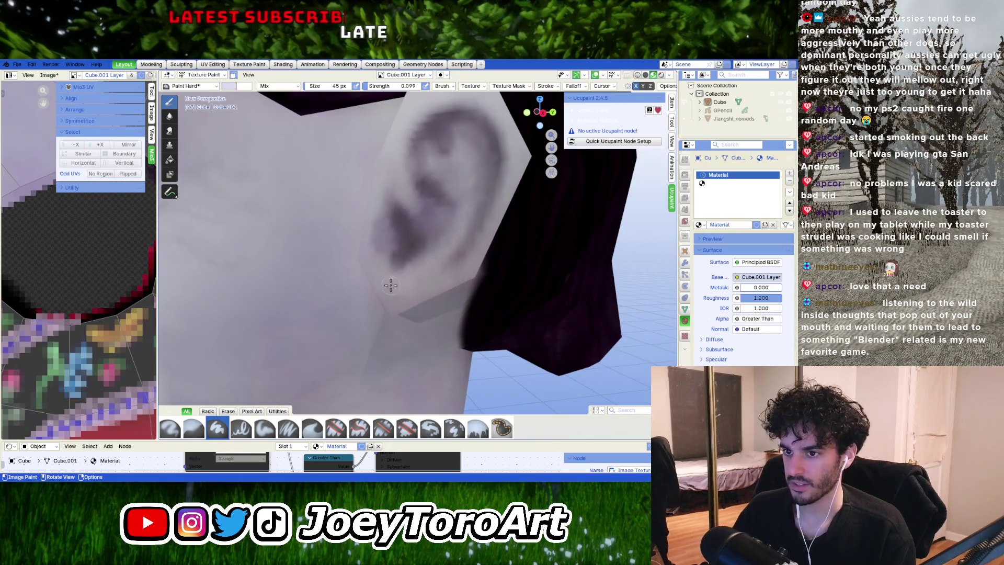
mouse_move(390, 285)
middle_down()
mouse_move(401, 280)
mouse_move(387, 296)
mouse_move(413, 270)
mouse_move(441, 282)
middle_up()
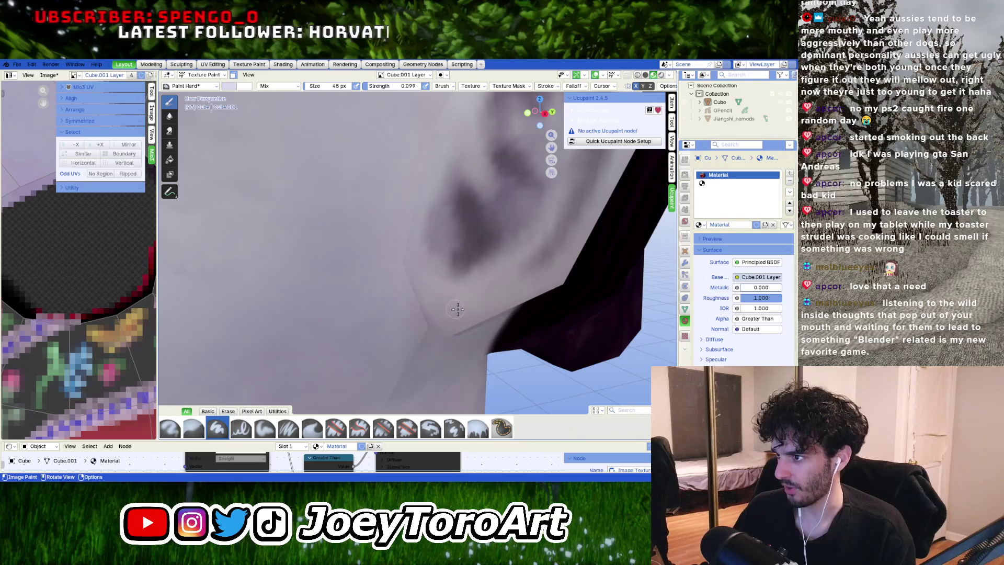
Step: Darken the brush colour to near-black
scroll(434, 292, down, 2)
scroll(430, 306, up, 2)
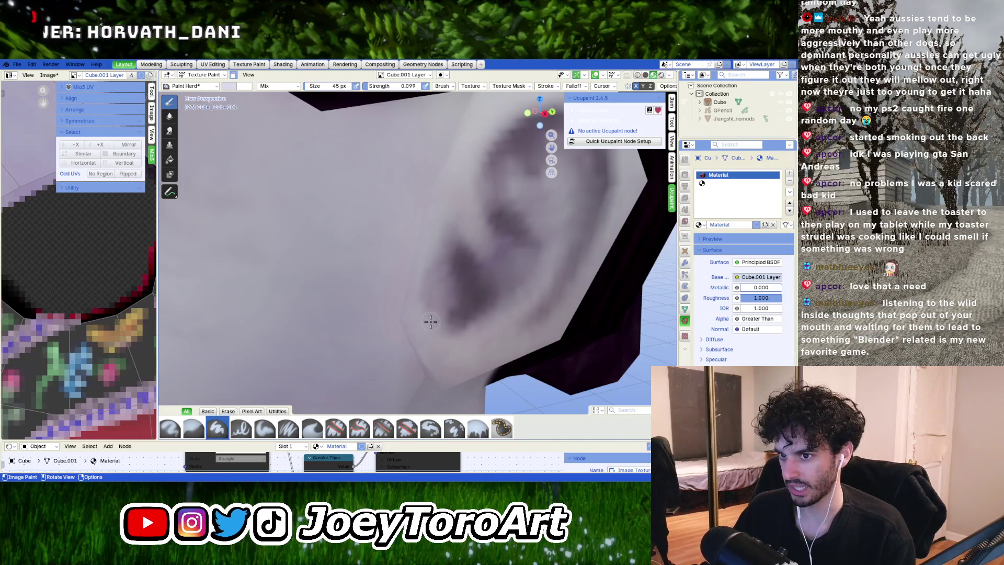
scroll(427, 303, down, 1)
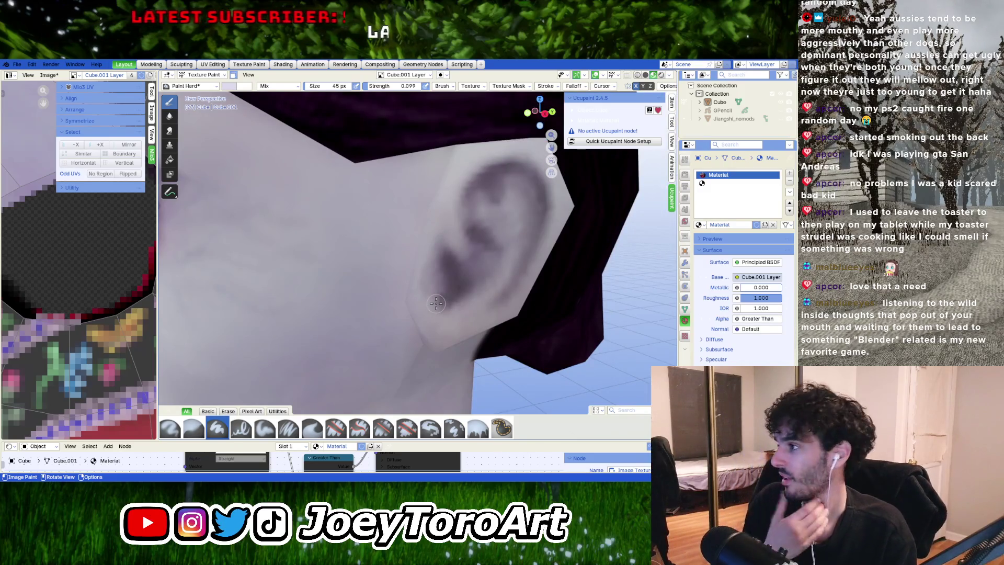
scroll(437, 298, up, 3)
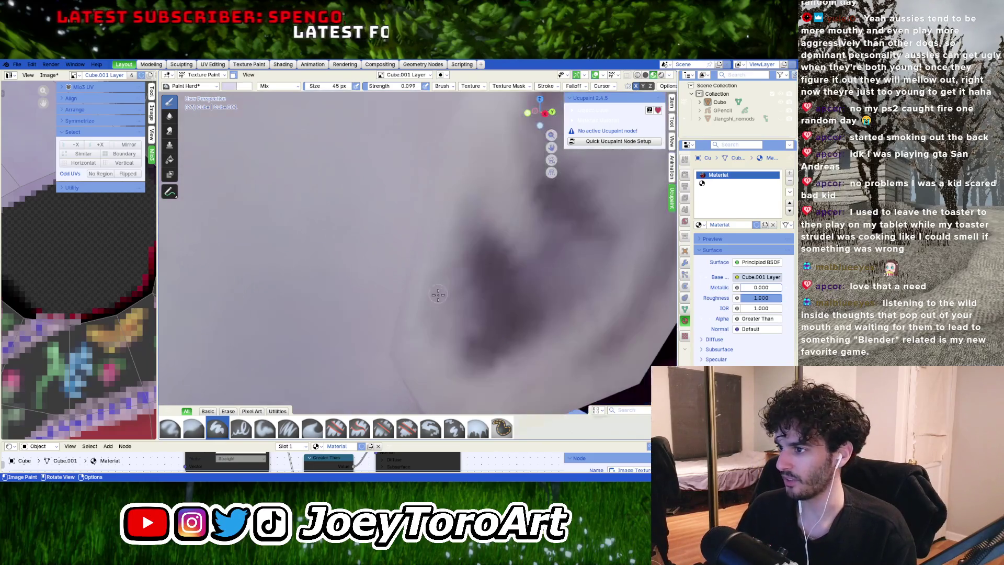
scroll(443, 359, down, 1)
scroll(428, 335, down, 1)
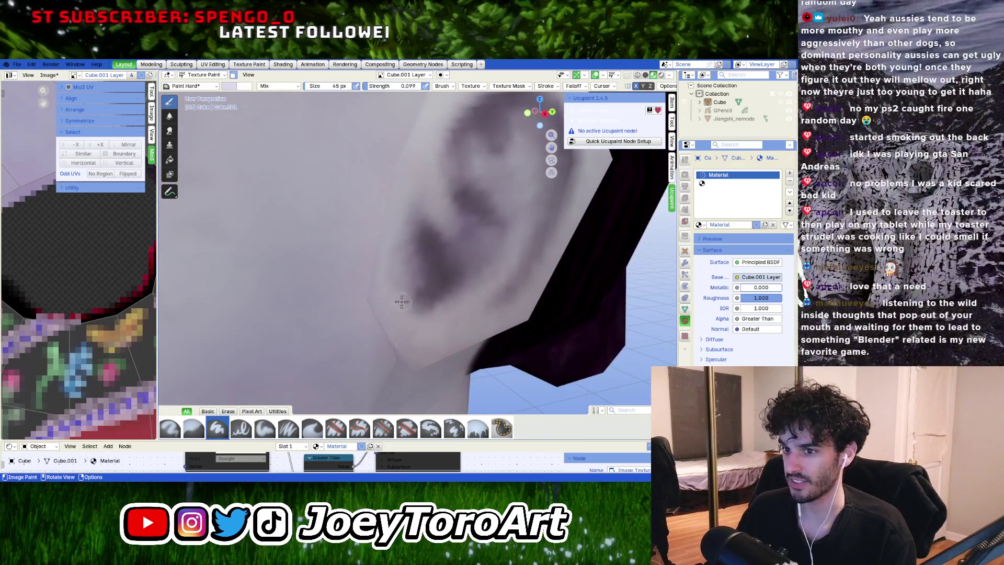
right_click(428, 269)
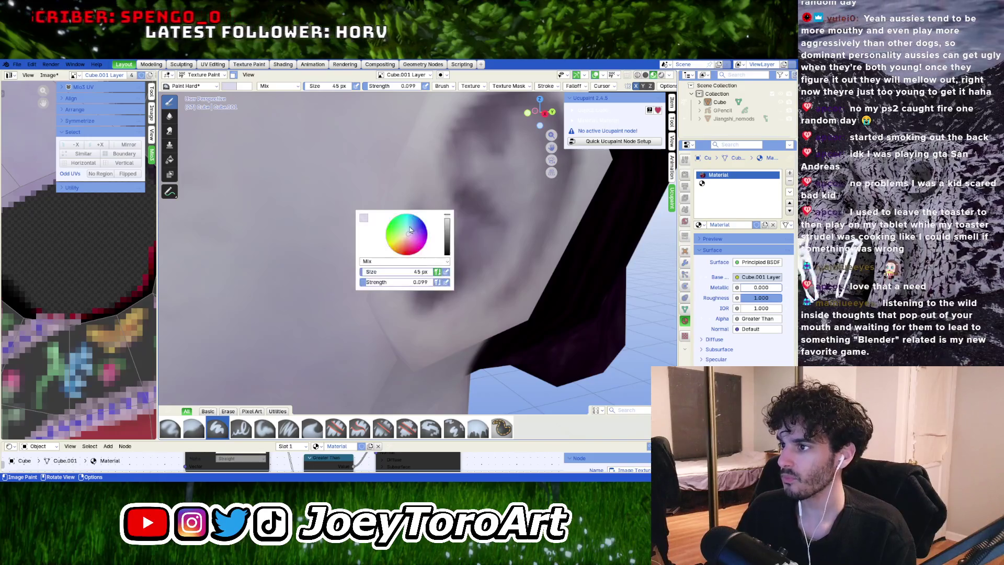
drag(452, 227, 456, 242)
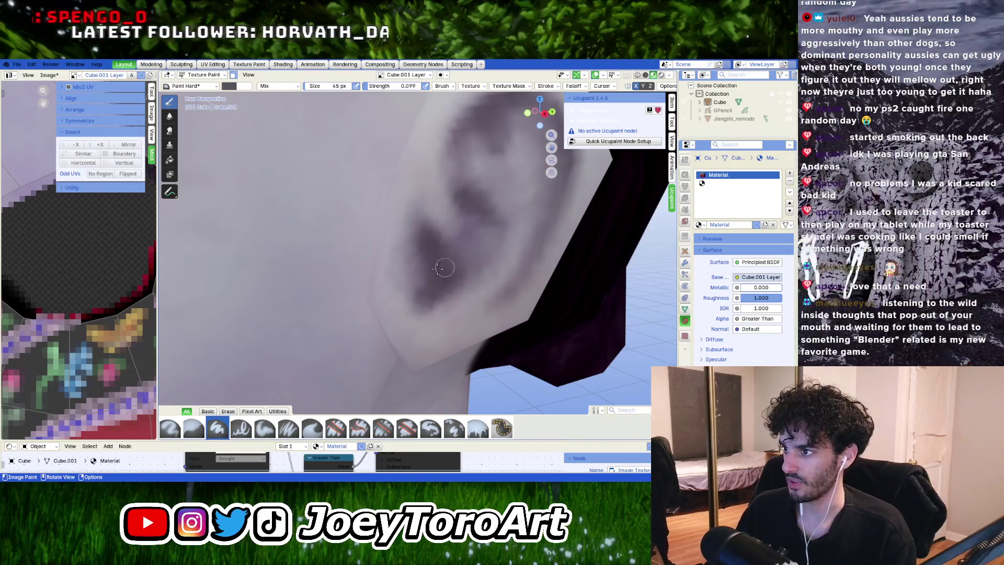
Step: Recheck the brush colour settings and pull back to view the whole red-robed character
right_click(444, 276)
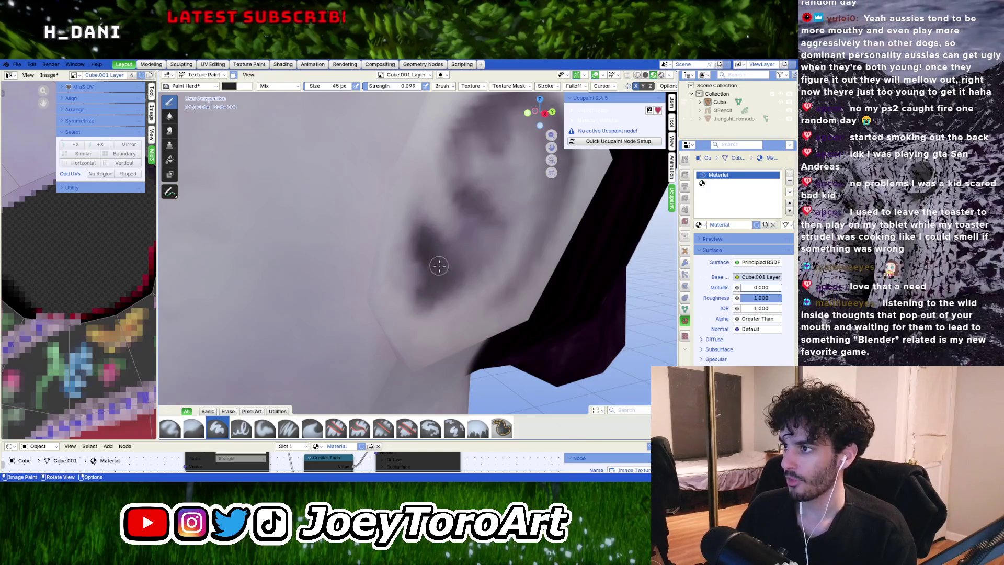
scroll(439, 266, down, 5)
scroll(437, 262, up, 5)
right_click(432, 253)
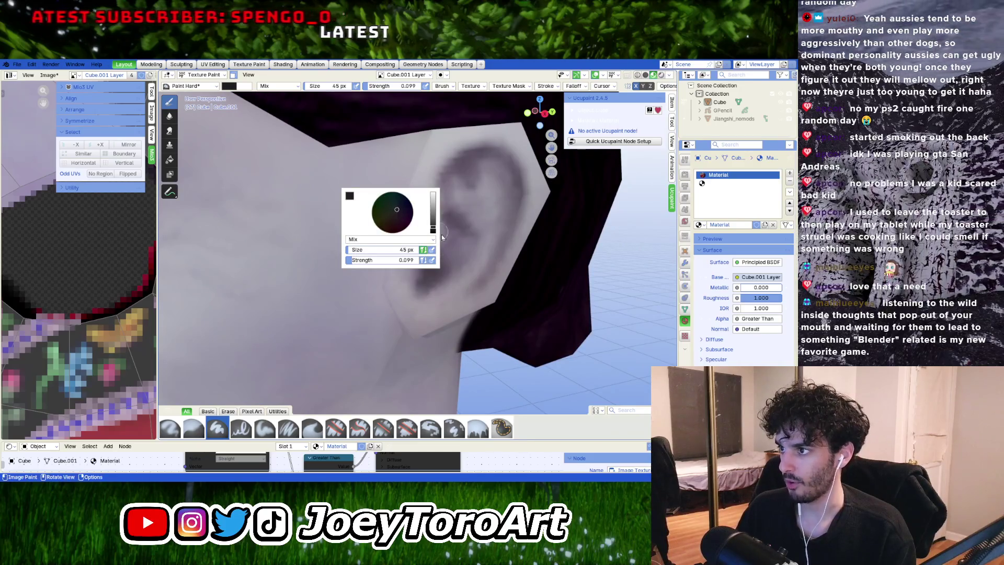
scroll(425, 236, up, 2)
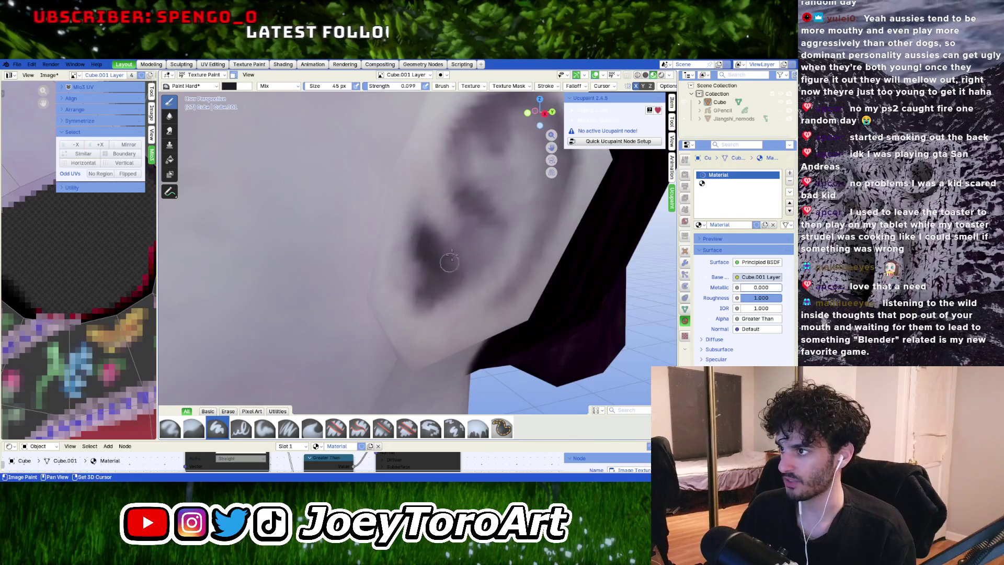
mouse_move(449, 262)
middle_down()
mouse_move(452, 283)
mouse_move(445, 268)
middle_up()
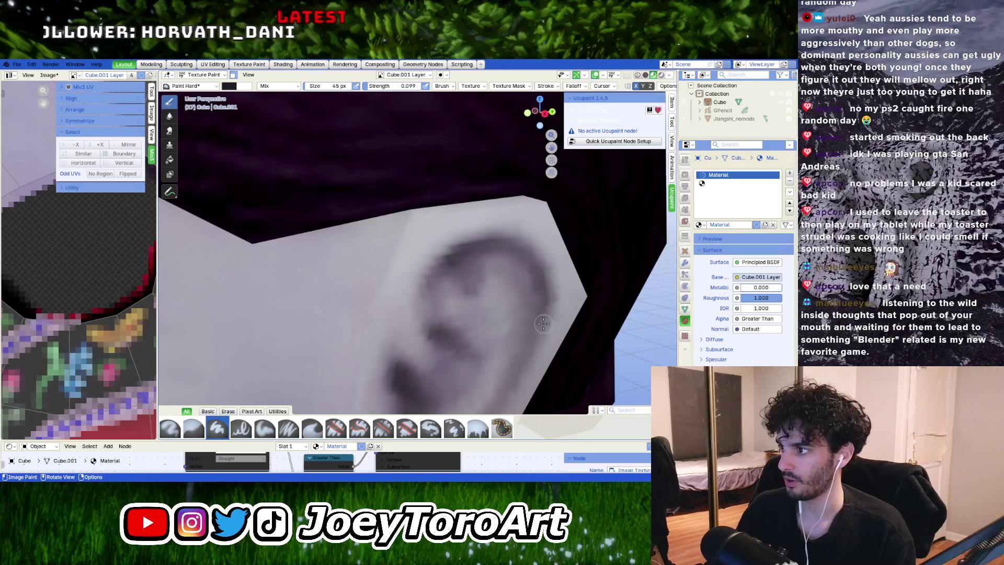
scroll(502, 258, down, 5)
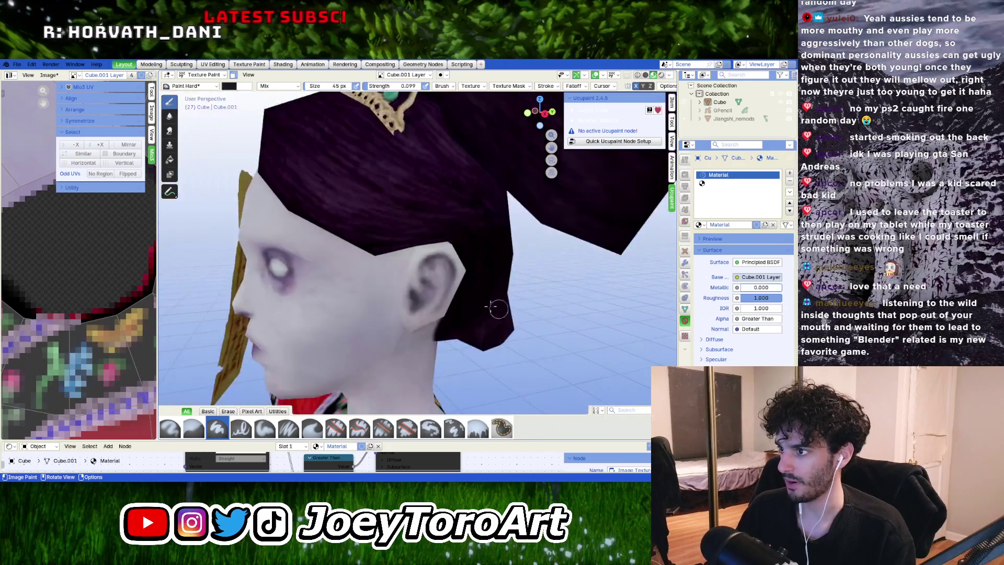
mouse_move(492, 277)
middle_down()
mouse_move(477, 293)
mouse_move(453, 293)
mouse_move(504, 284)
mouse_move(501, 310)
mouse_move(381, 307)
middle_up()
scroll(475, 289, down, 3)
scroll(438, 288, up, 4)
scroll(515, 315, down, 2)
scroll(381, 307, up, 3)
scroll(381, 307, up, 5)
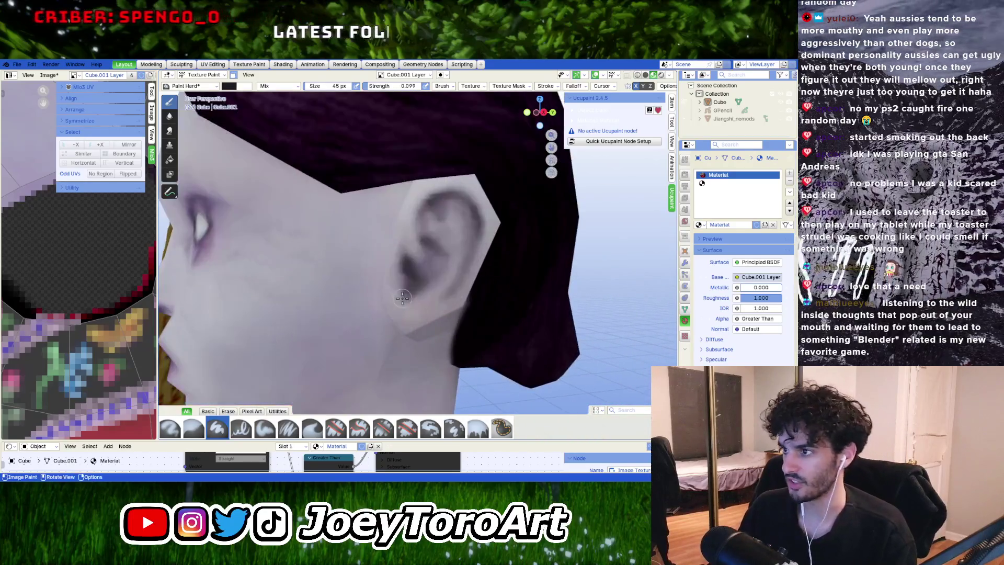
Step: Lighten the brush from black to a pale tone and paint it into the ear's dark hollow
right_click(396, 288)
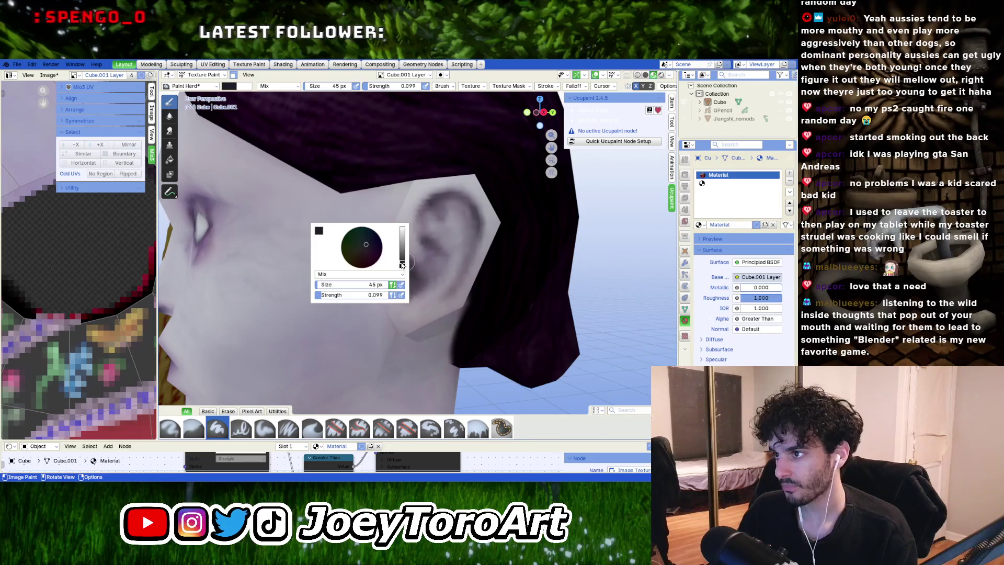
drag(402, 265, 402, 252)
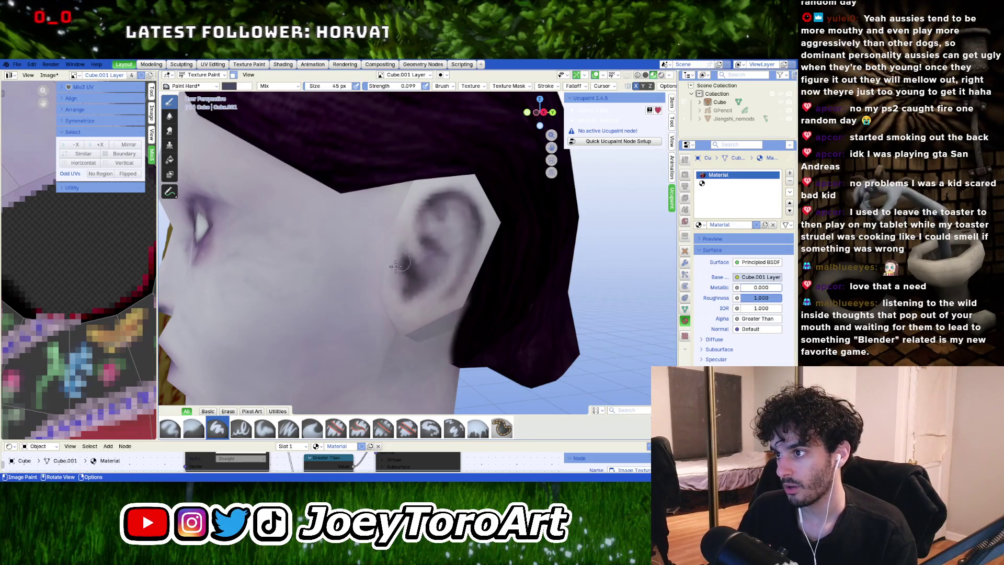
scroll(389, 278, up, 3)
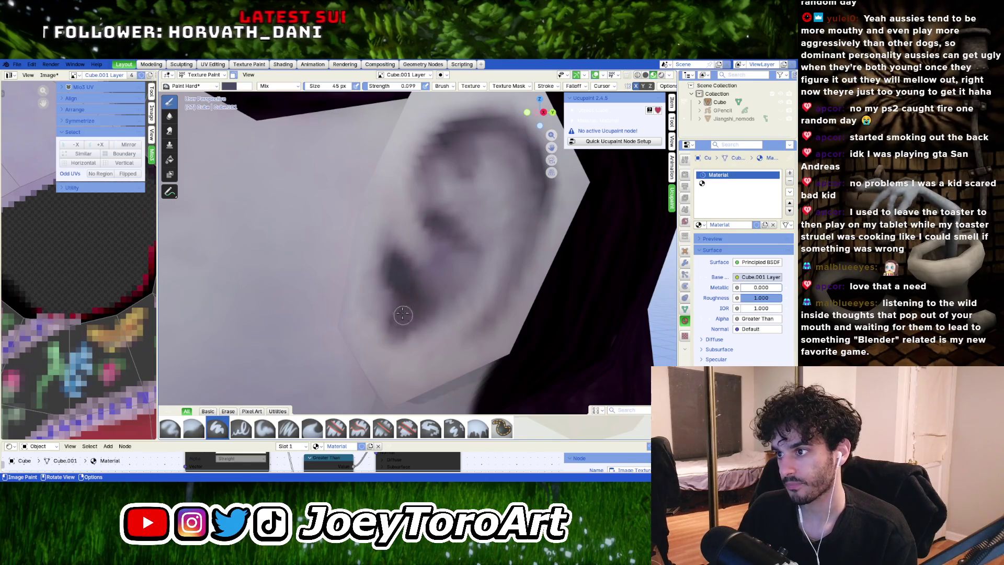
scroll(416, 320, down, 5)
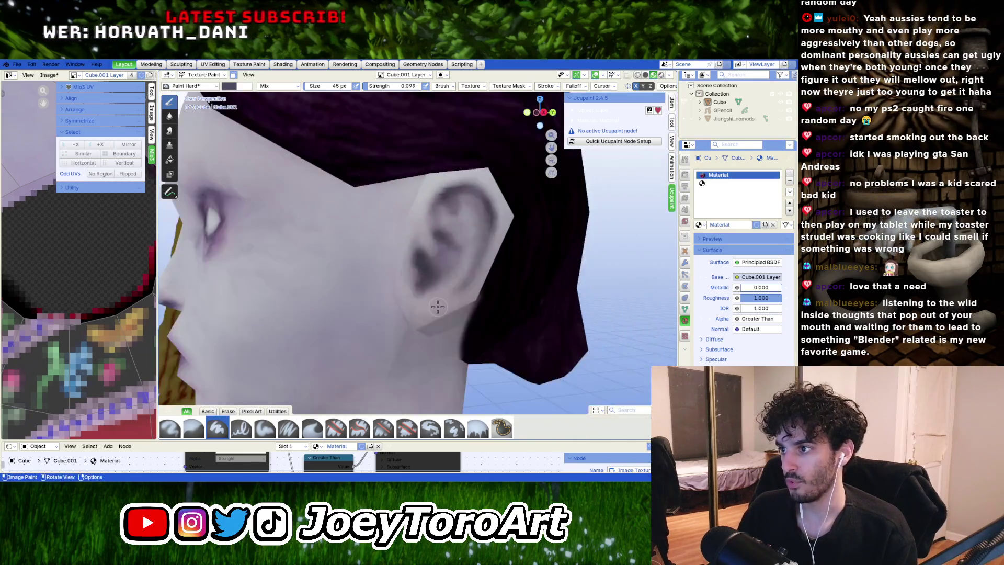
scroll(416, 320, up, 6)
right_click(355, 267)
drag(402, 259, 402, 246)
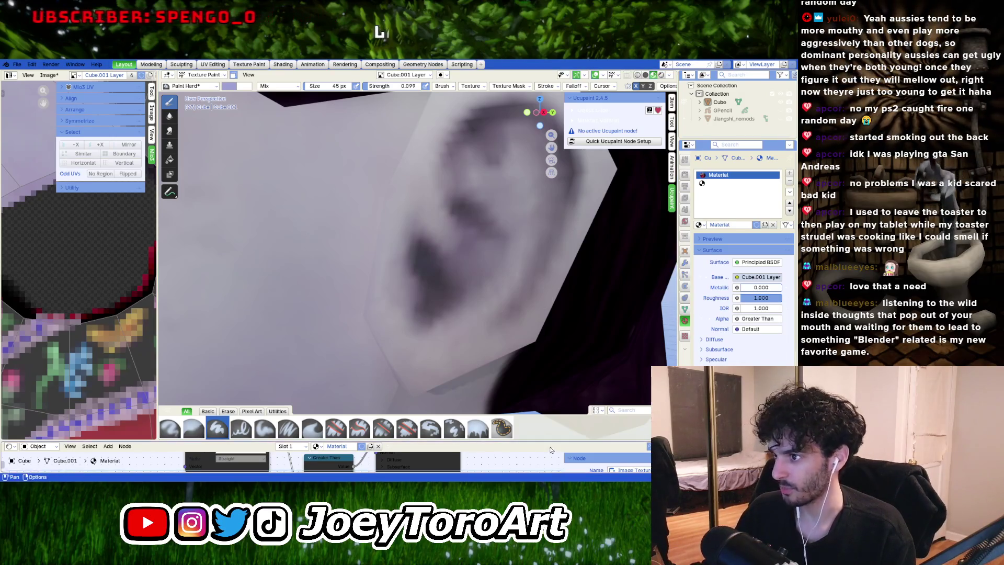
drag(410, 315, 434, 304)
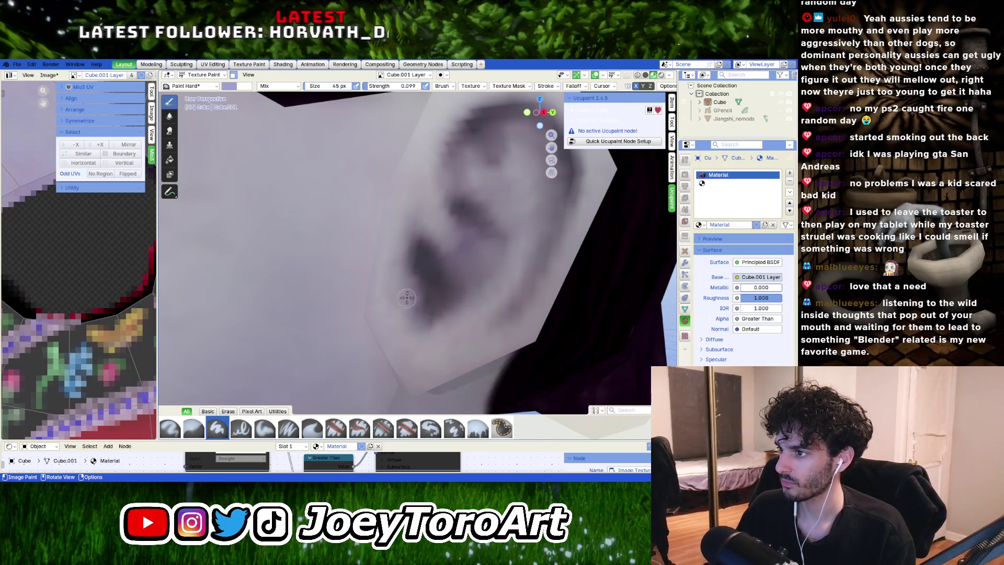
Step: Review the brush colour and size settings, then orbit around the ear
right_click(407, 329)
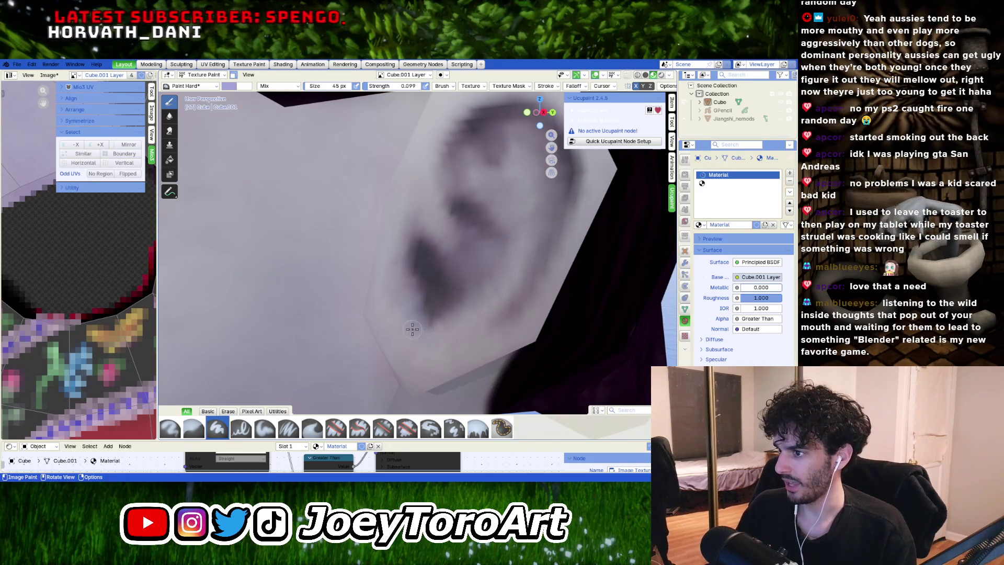
right_click(436, 344)
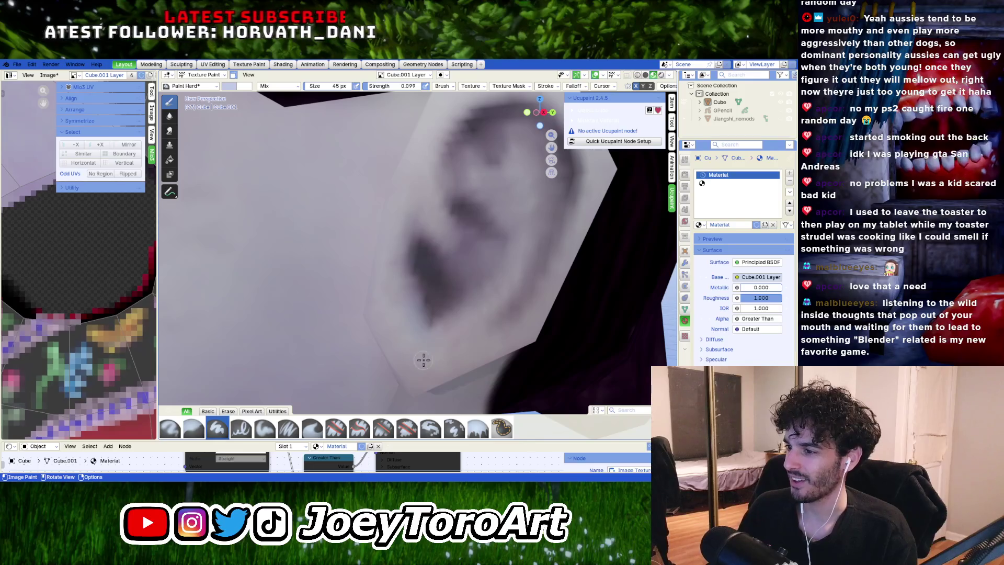
mouse_move(399, 312)
shift+middle_down()
mouse_move(466, 307)
mouse_move(439, 328)
mouse_move(407, 301)
shift+middle_up()
scroll(418, 301, down, 5)
scroll(405, 302, up, 5)
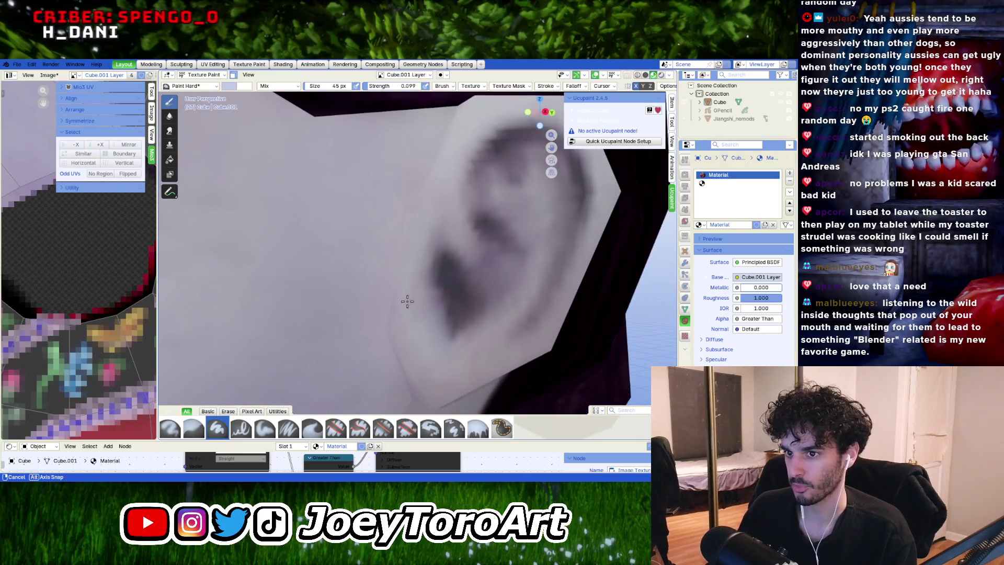
Step: Darken the brush and sample a darker grey from the ear's shading
right_click(441, 314)
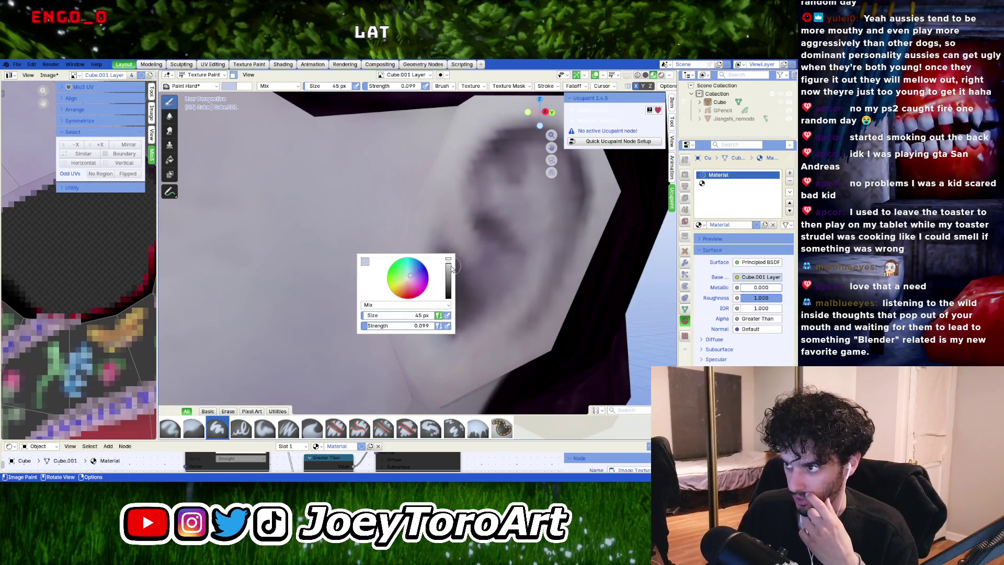
drag(451, 268, 451, 275)
right_click(438, 275)
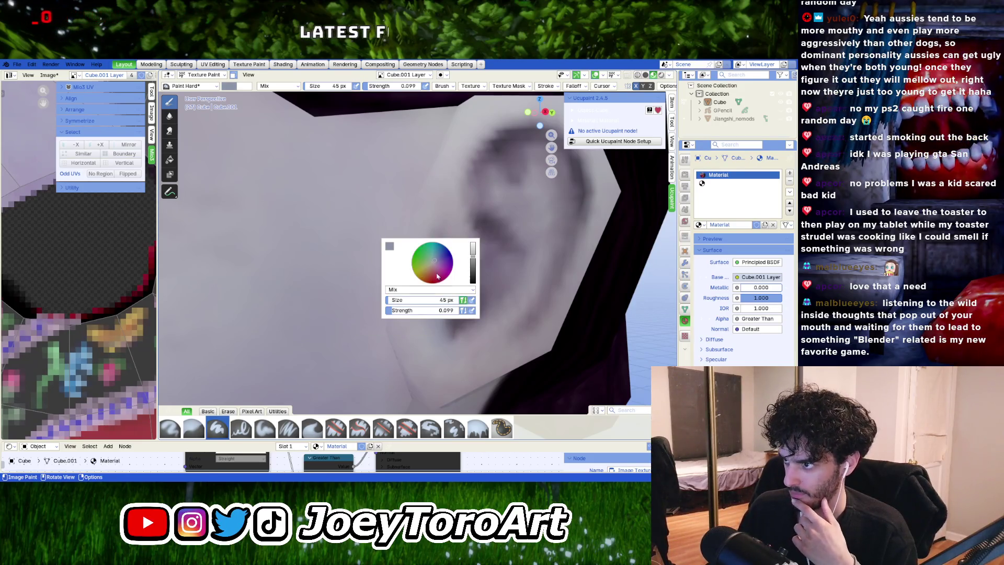
click(391, 247)
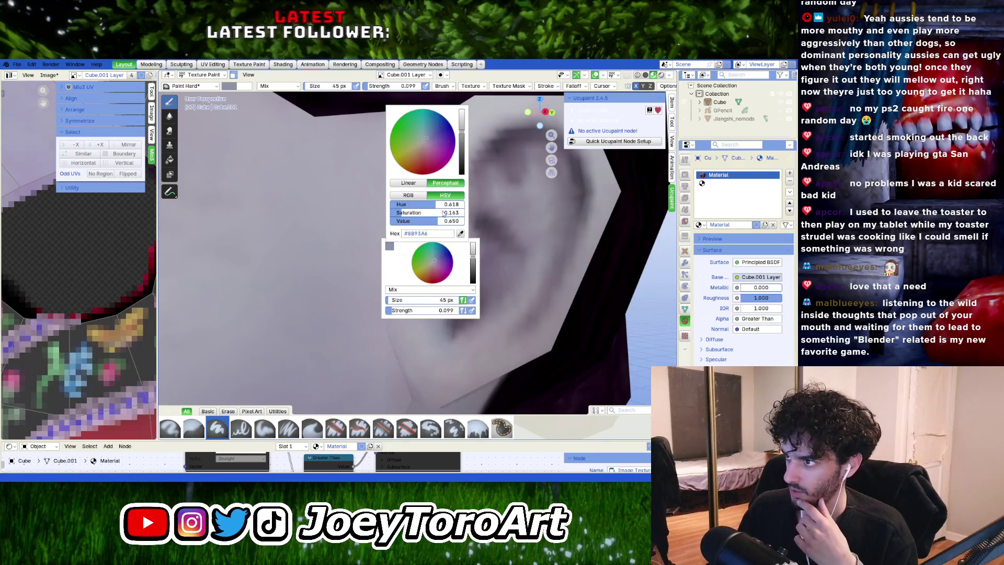
click(460, 233)
drag(484, 305, 483, 306)
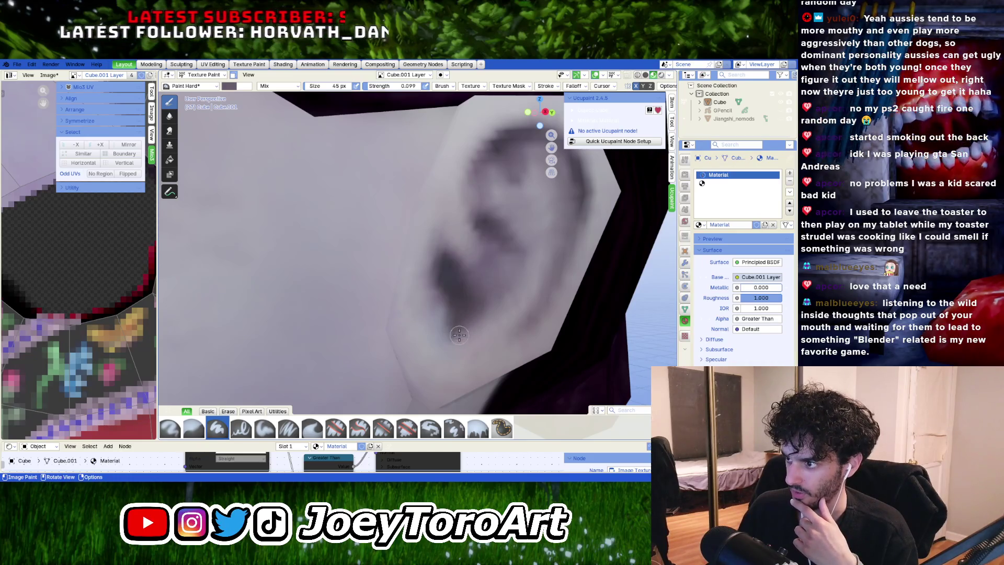
Step: Sample another brush colour from the ear with the eyedropper
right_click(451, 316)
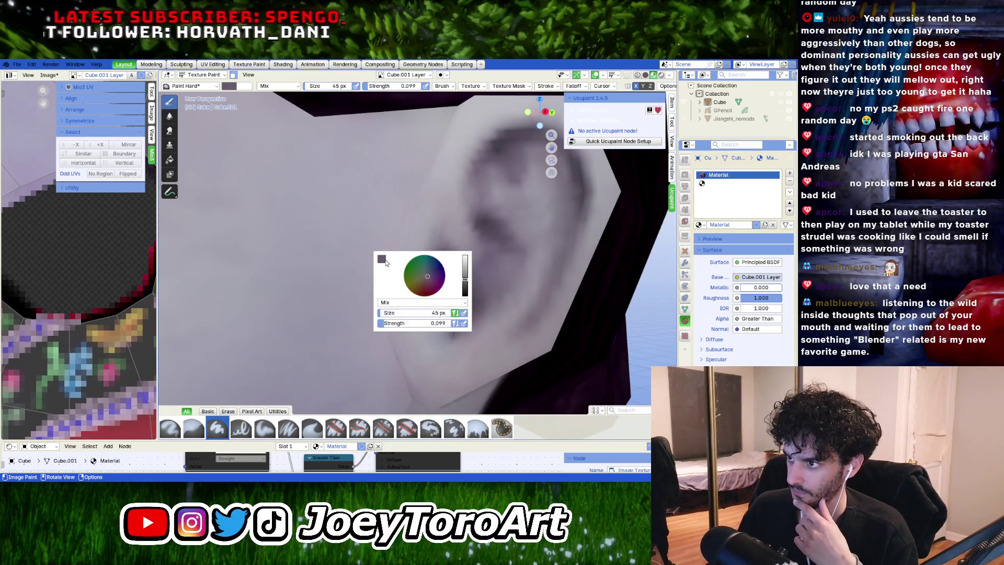
click(381, 259)
click(453, 247)
click(465, 324)
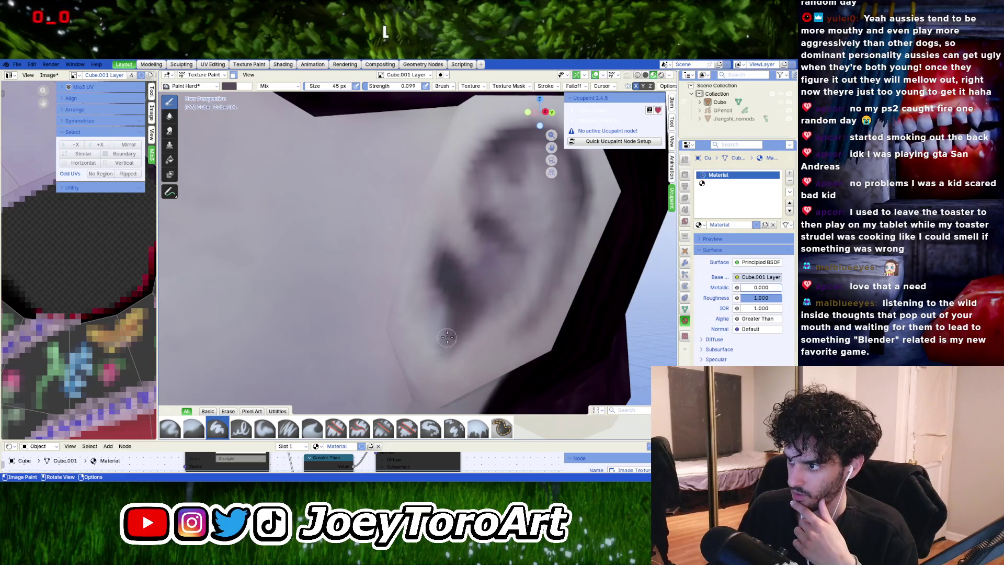
scroll(444, 351, down, 5)
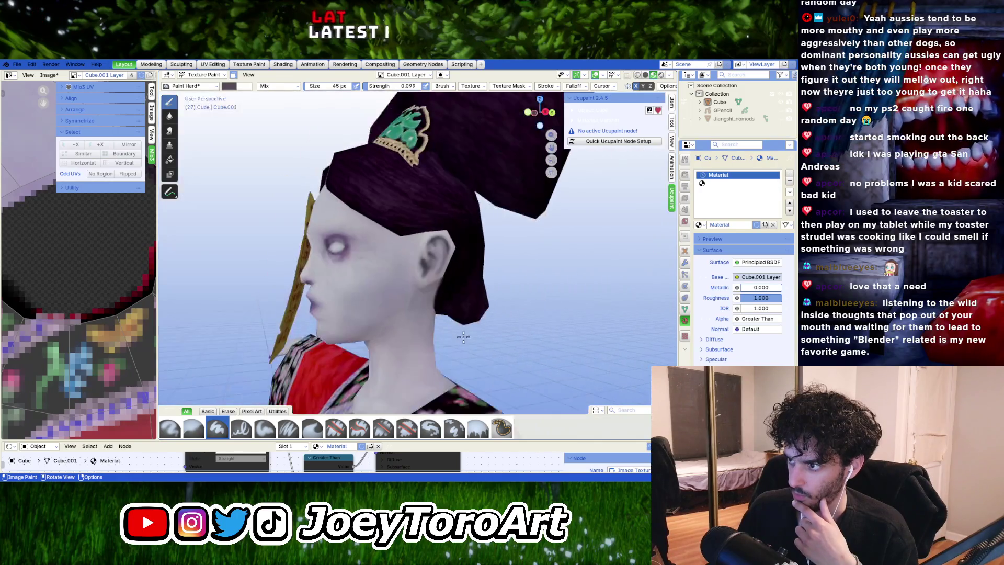
scroll(407, 322, up, 4)
scroll(407, 322, up, 4)
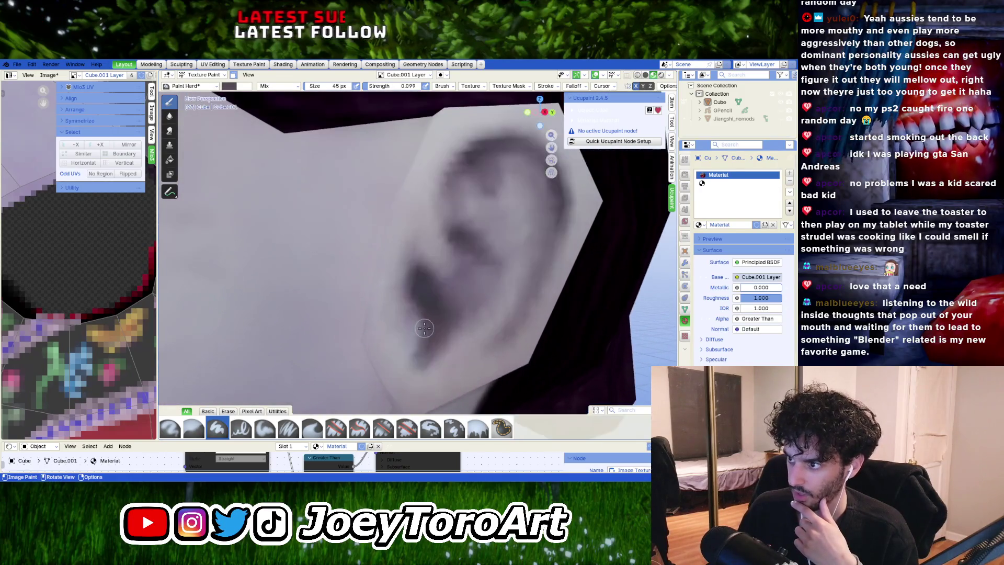
scroll(433, 349, down, 4)
scroll(433, 349, up, 1)
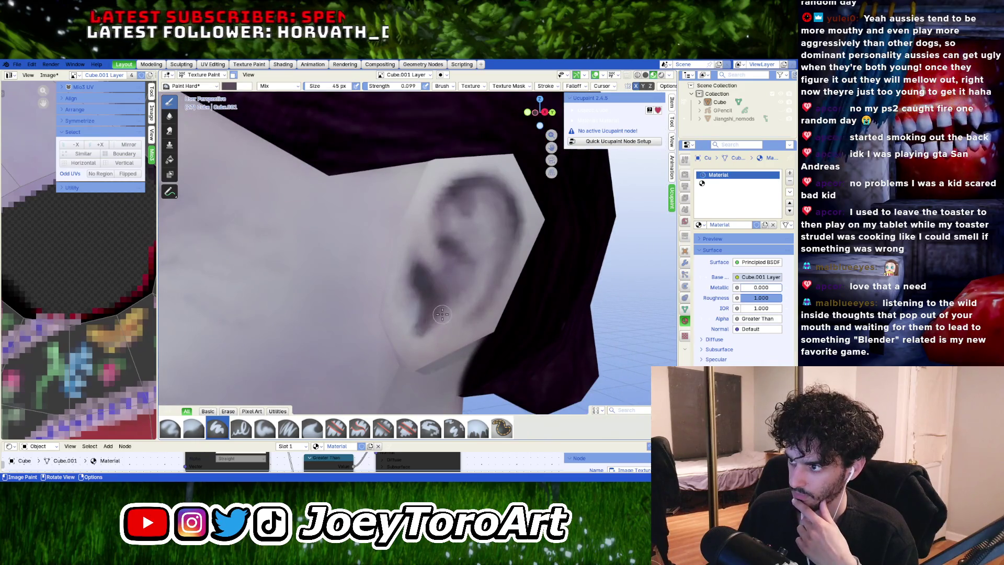
scroll(423, 332, down, 3)
scroll(422, 336, up, 2)
scroll(423, 336, up, 2)
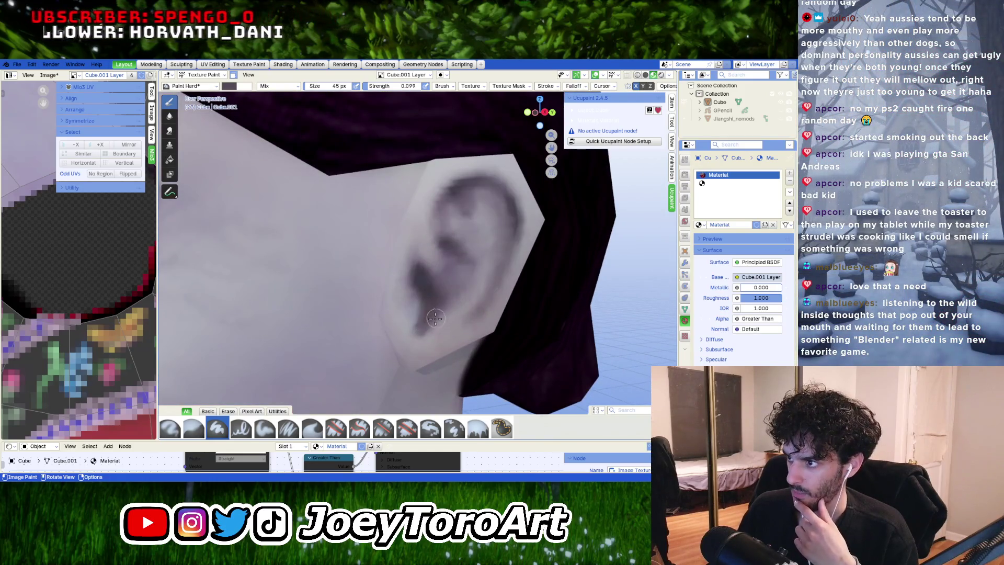
Step: Take a dark shade from inside the ear as the brush colour
right_click(444, 262)
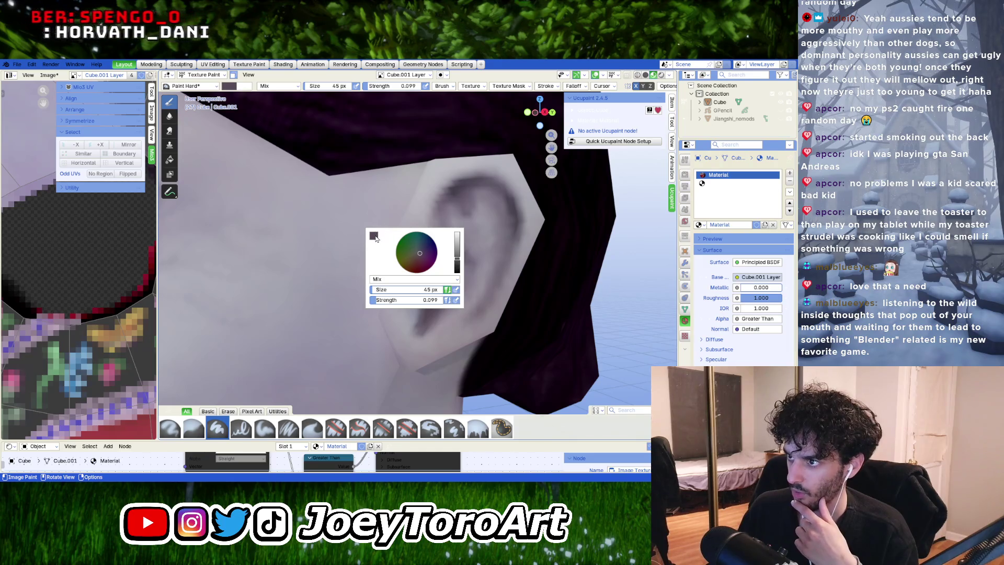
right_click(285, 251)
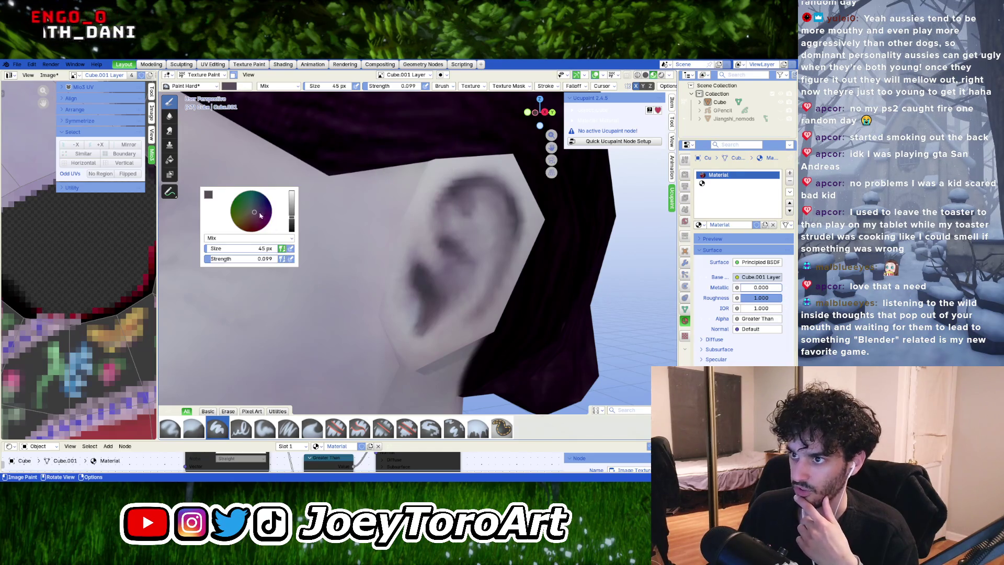
click(208, 195)
click(278, 327)
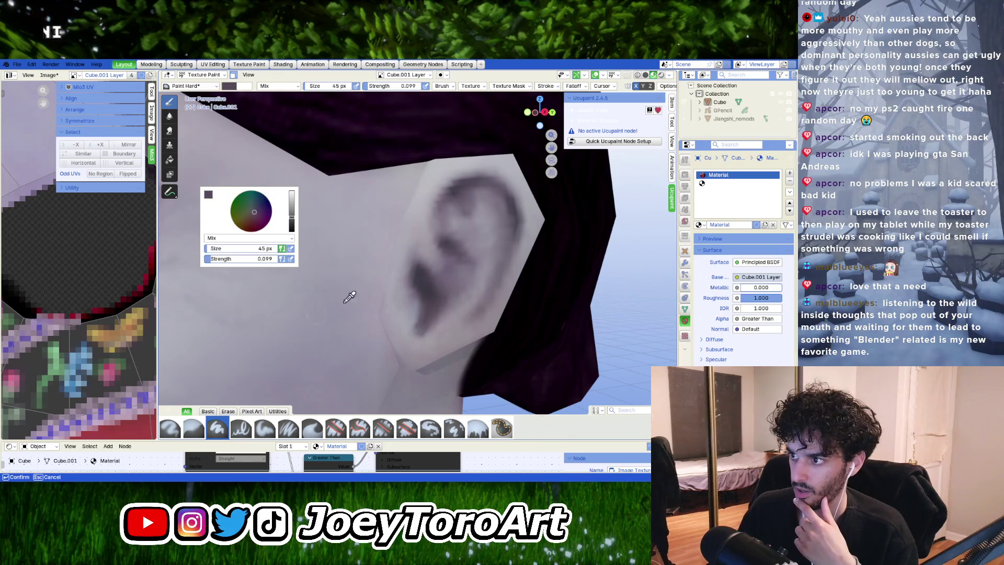
click(448, 292)
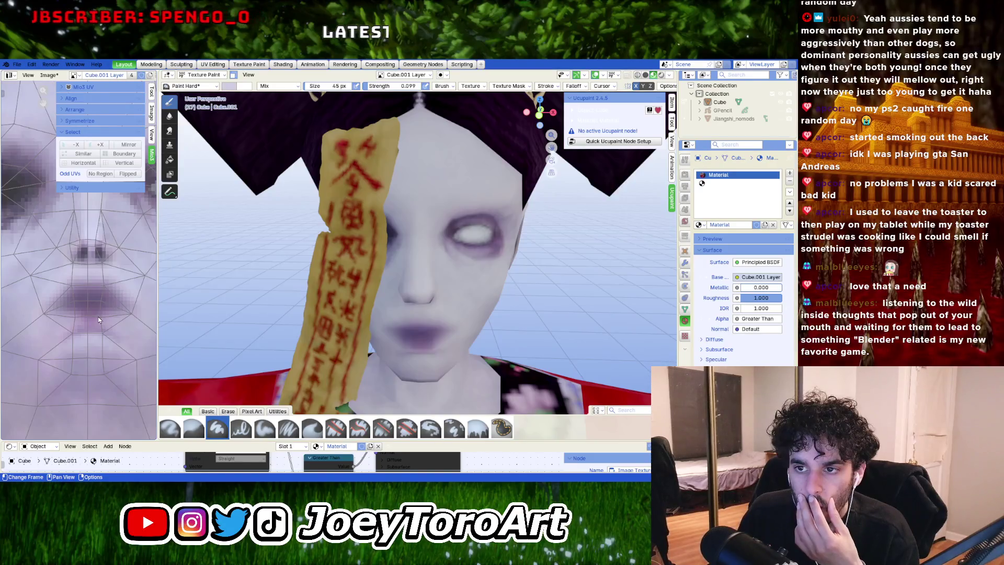
scroll(102, 329, up, 3)
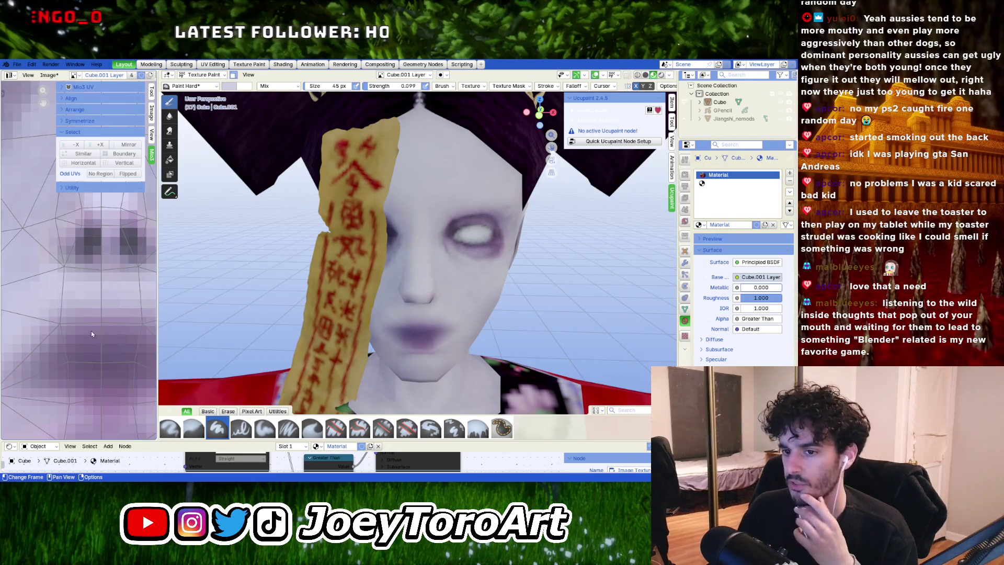
scroll(91, 330, down, 3)
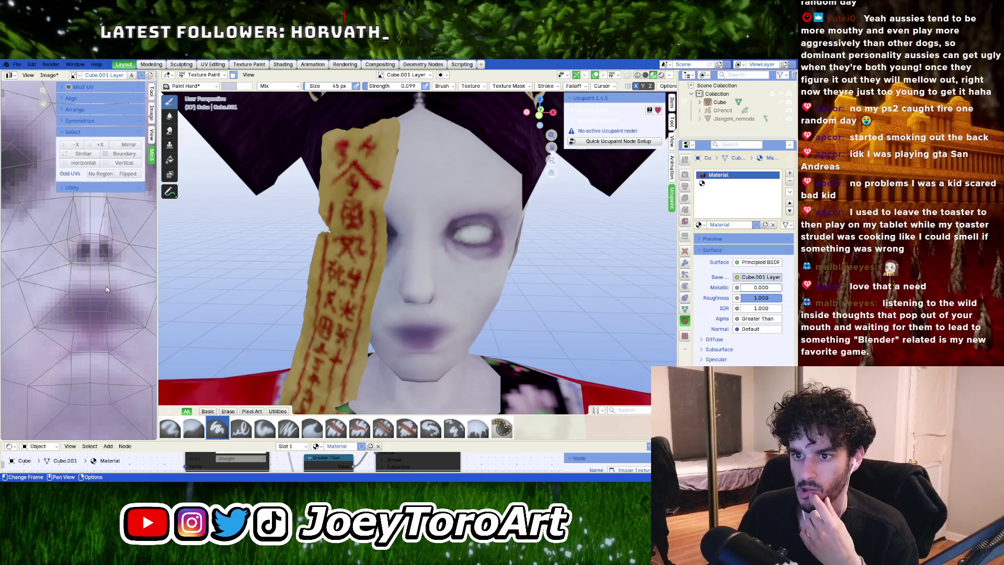
scroll(36, 279, down, 5)
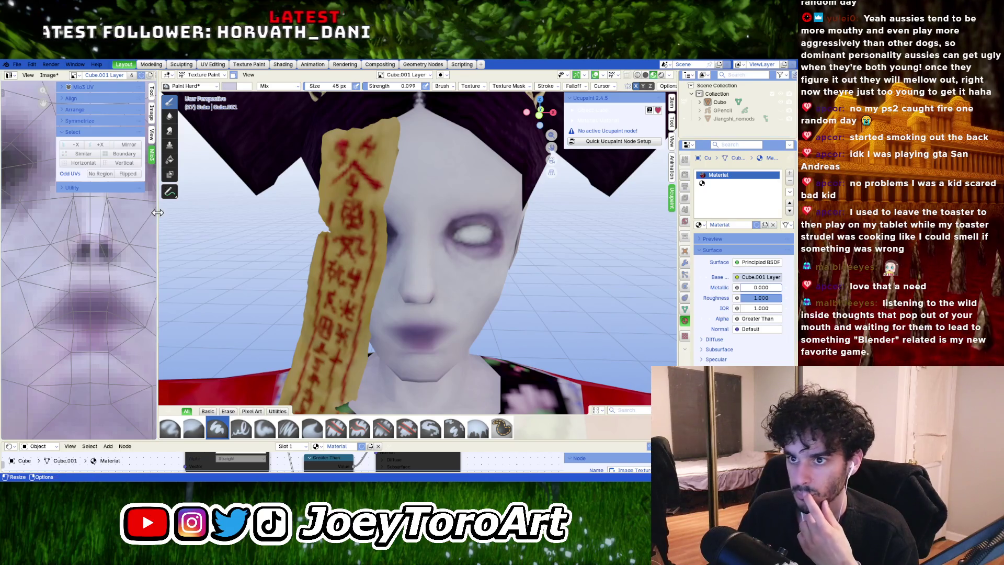
scroll(92, 264, up, 5)
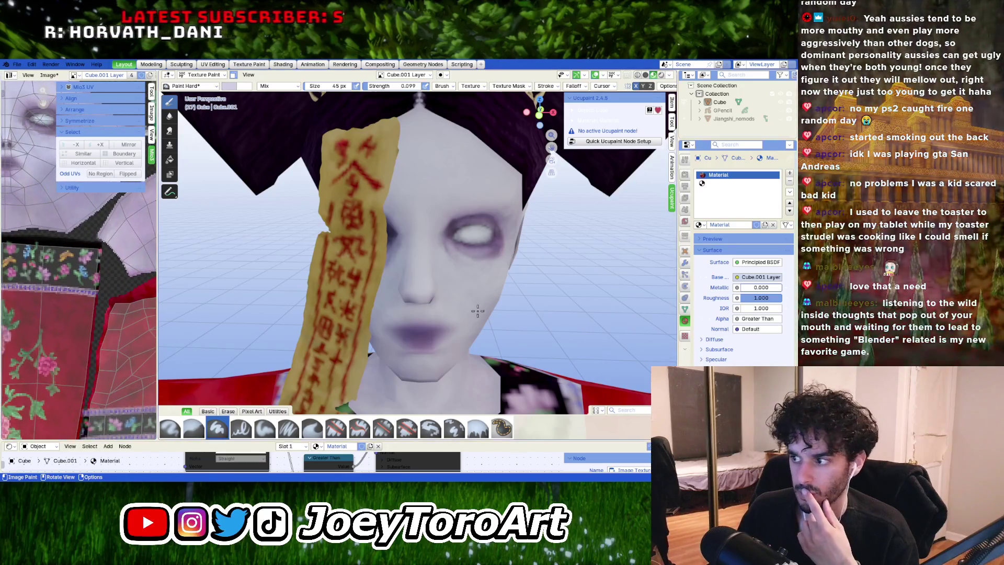
mouse_move(528, 313)
middle_down()
mouse_move(549, 336)
mouse_move(505, 354)
mouse_move(281, 232)
middle_up()
scroll(505, 355, down, 5)
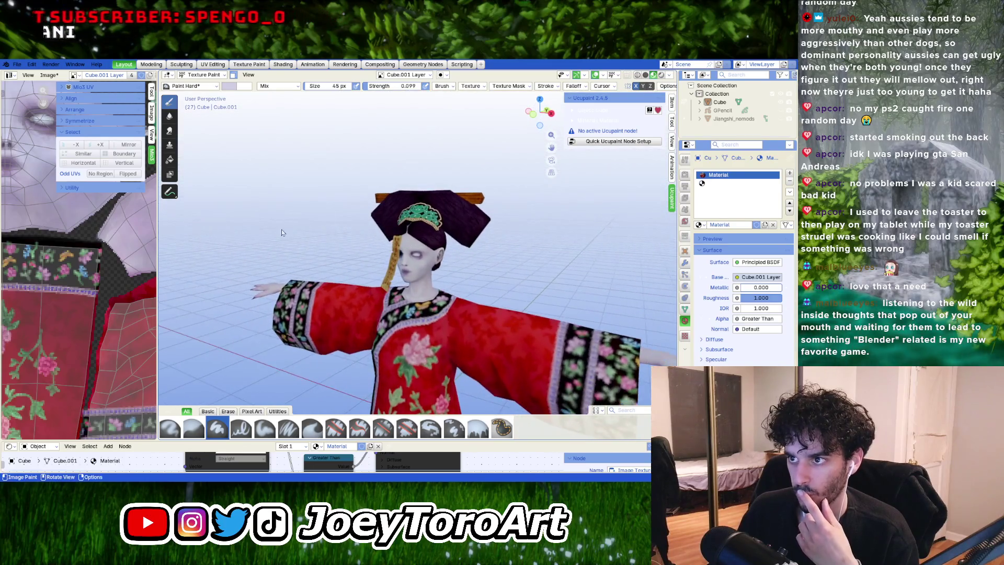
scroll(418, 282, up, 2)
mouse_move(527, 334)
middle_down()
mouse_move(432, 291)
mouse_move(429, 303)
mouse_move(408, 261)
middle_up()
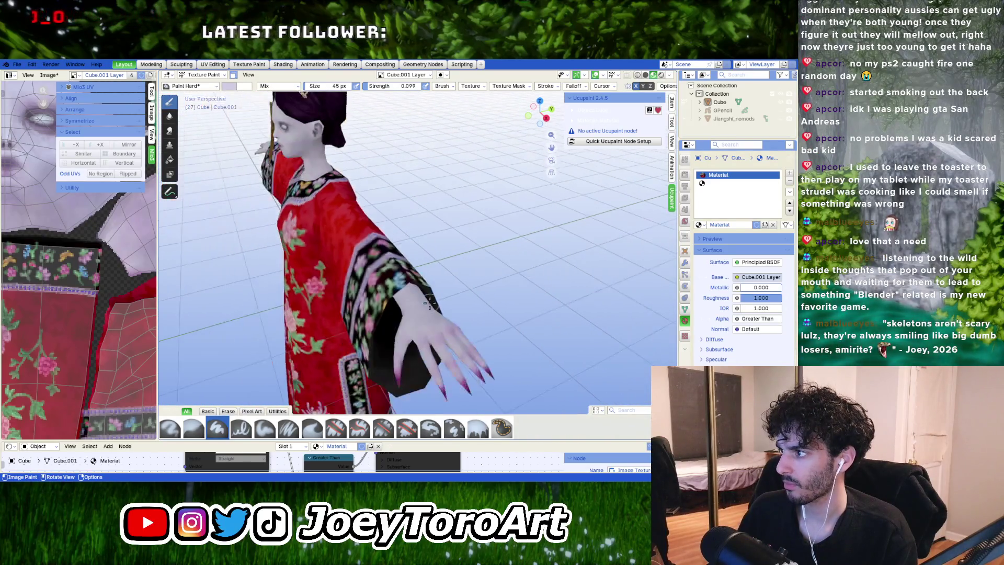
scroll(397, 242, up, 3)
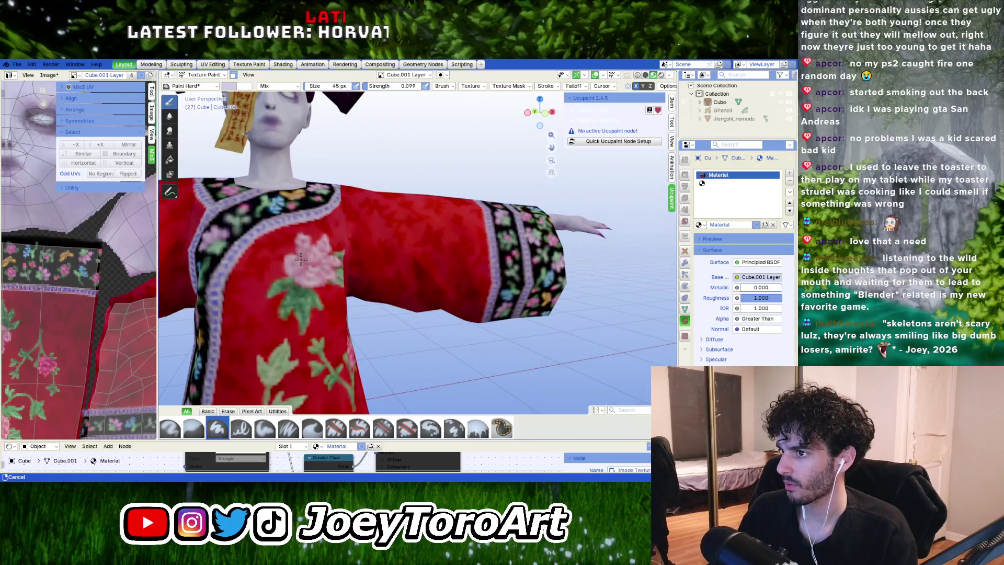
middle_drag(301, 259, 498, 242)
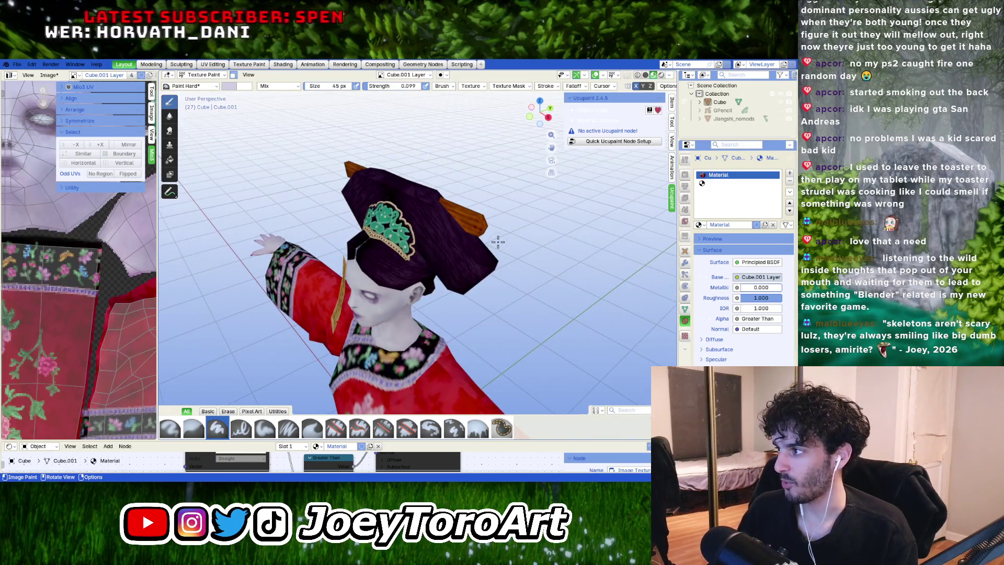
scroll(479, 284, up, 3)
mouse_move(479, 284)
middle_down()
mouse_move(414, 294)
mouse_move(548, 298)
mouse_move(413, 284)
mouse_move(408, 269)
mouse_move(385, 308)
mouse_move(465, 235)
mouse_move(421, 230)
mouse_move(428, 356)
mouse_move(425, 330)
middle_up()
scroll(422, 333, down, 4)
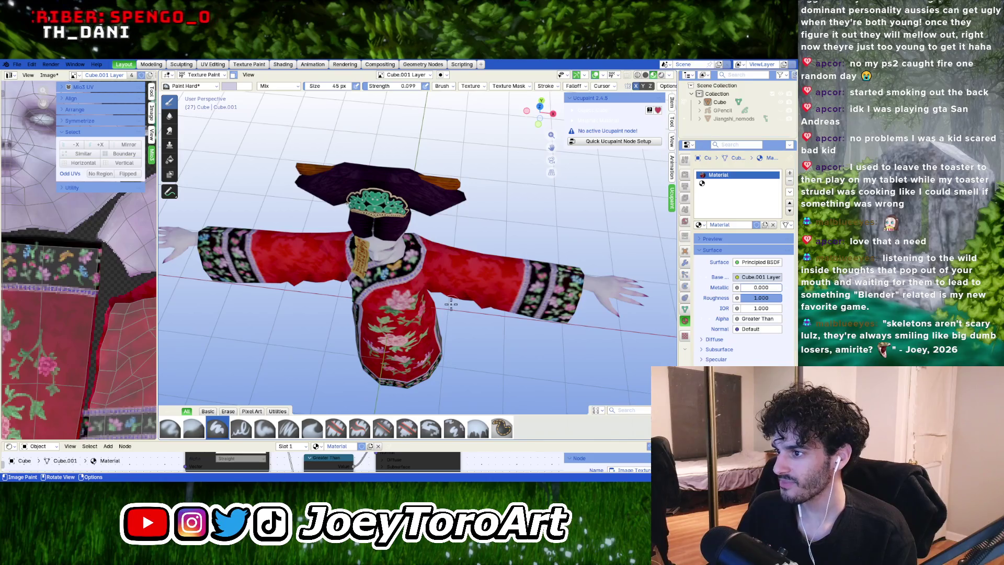
scroll(450, 304, down, 1)
scroll(450, 304, up, 6)
middle_drag(482, 271, 411, 265)
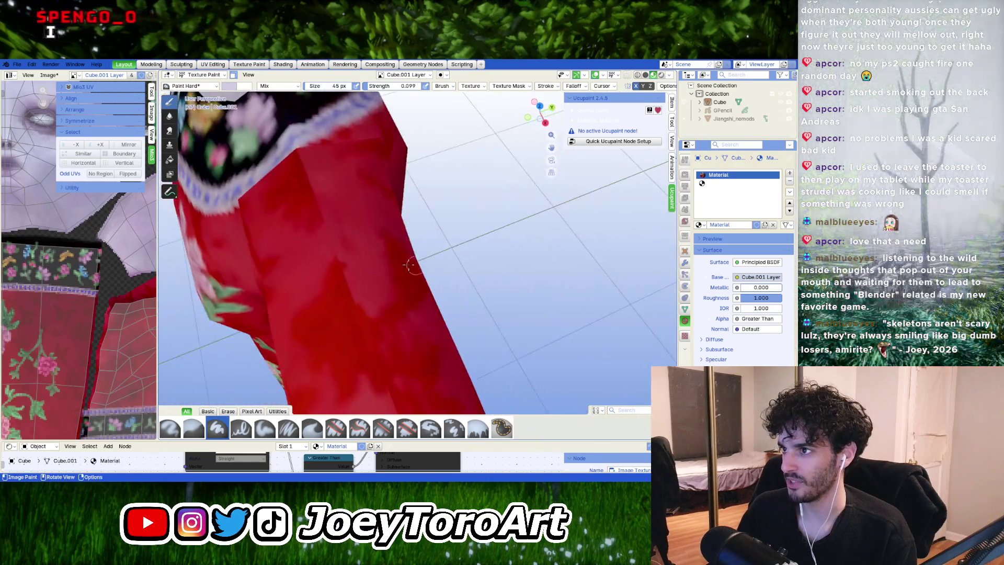
scroll(411, 265, down, 3)
shift+scroll(392, 266, down, 3)
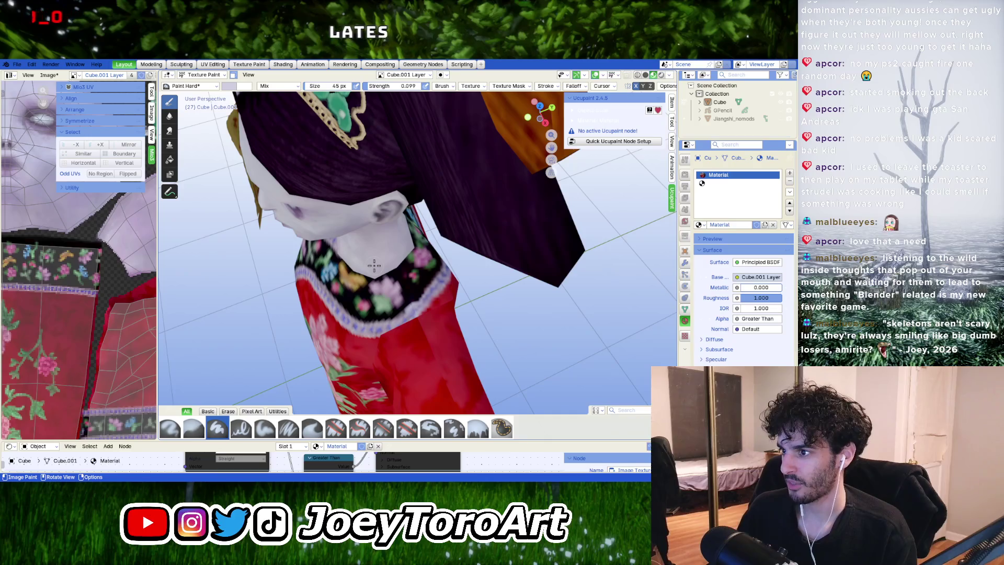
scroll(374, 266, up, 3)
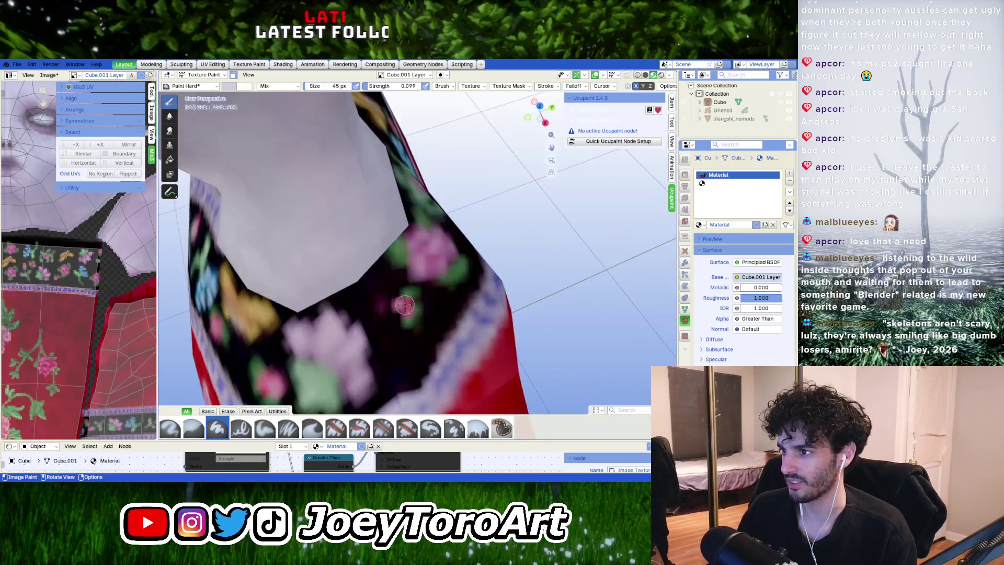
scroll(401, 304, down, 4)
mouse_move(404, 250)
middle_down()
mouse_move(479, 255)
mouse_move(468, 261)
mouse_move(484, 289)
mouse_move(440, 272)
mouse_move(343, 261)
mouse_move(432, 292)
mouse_move(497, 281)
middle_up()
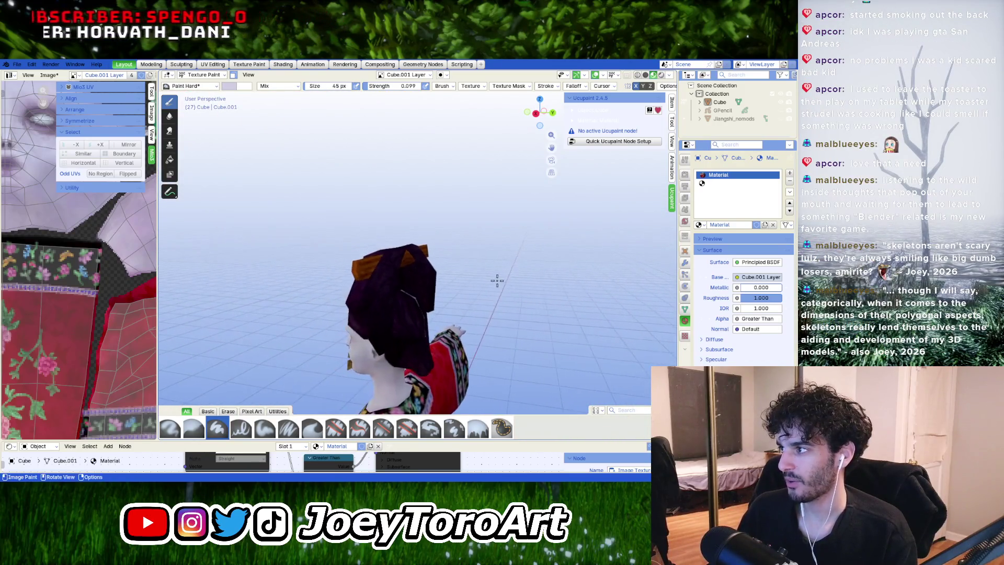
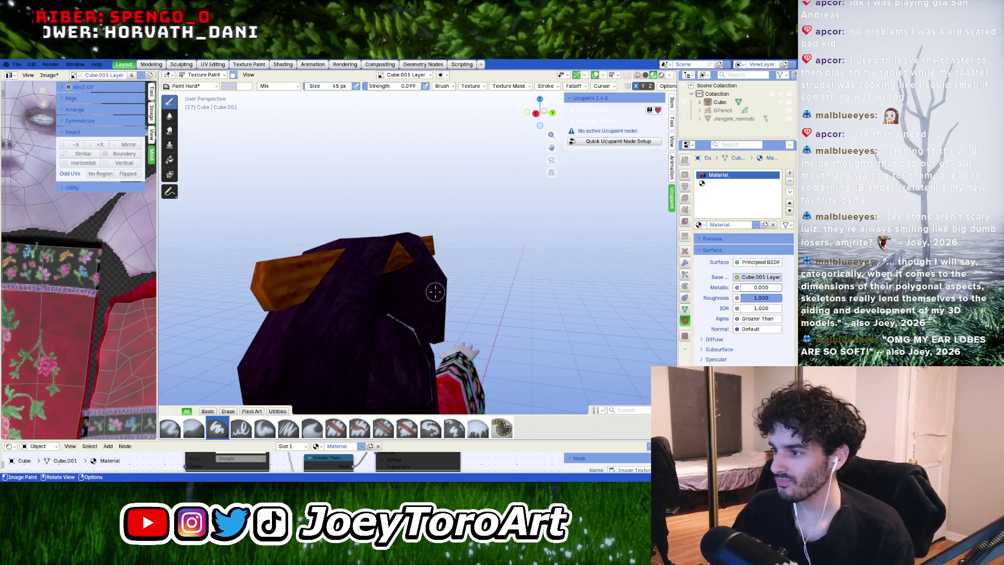
Step: Orbit and zoom around the back and top of the head to check the hair streak
mouse_move(359, 348)
middle_down()
mouse_move(417, 284)
mouse_move(404, 285)
middle_up()
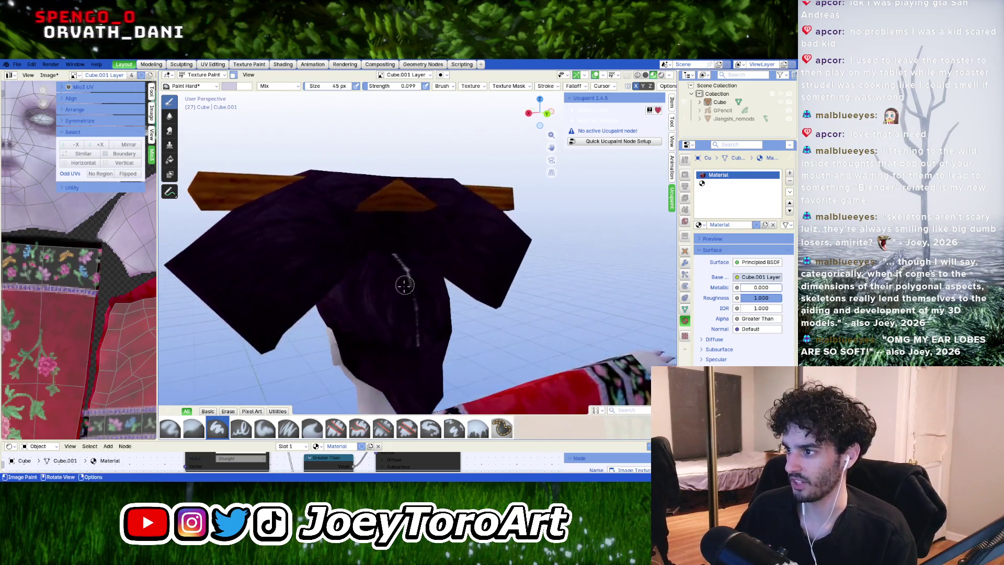
scroll(405, 285, up, 4)
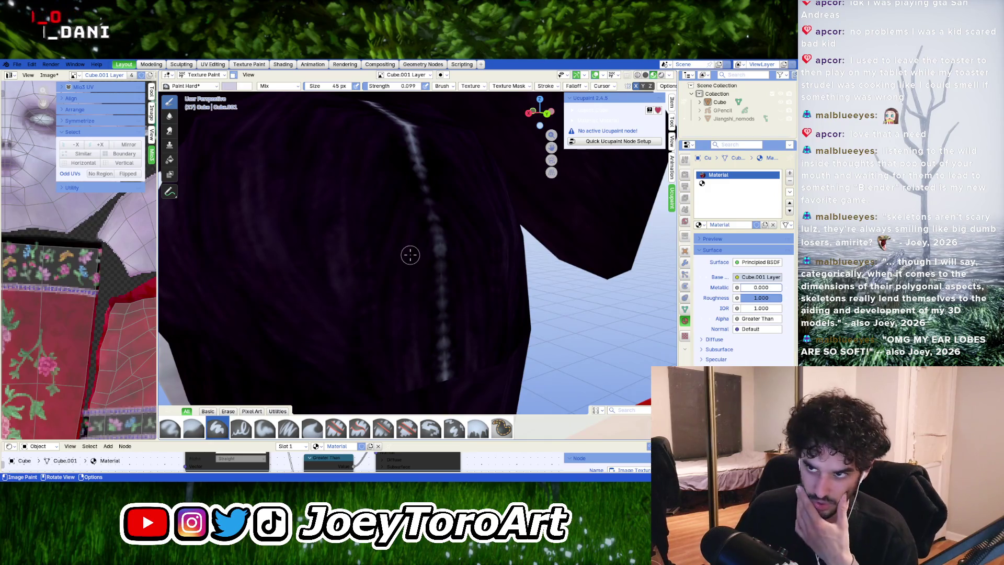
scroll(408, 202, down, 1)
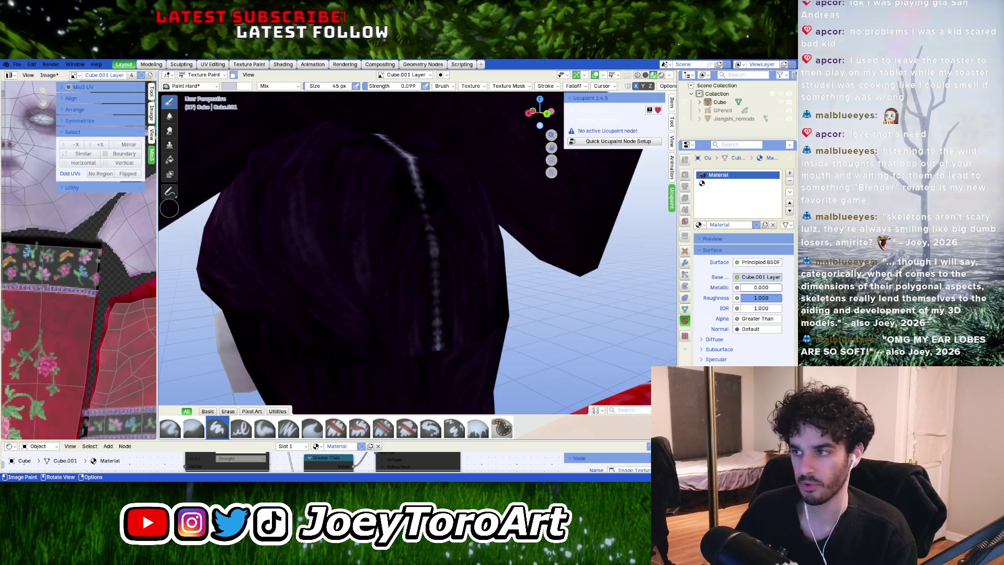
scroll(445, 225, down, 3)
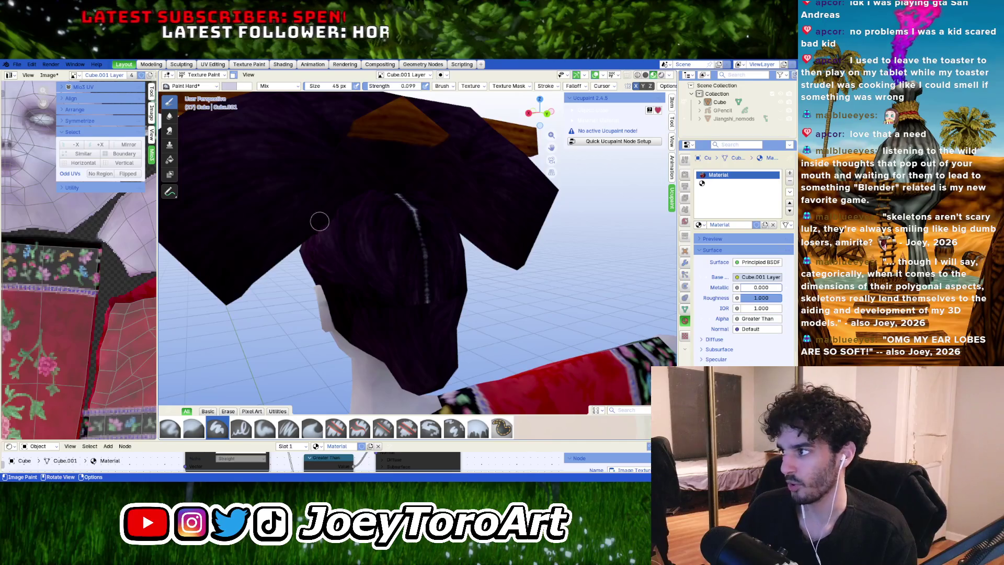
Step: Save the texture as jiangshi_reformed_texture.png and widen the UV editor beside the viewport
click(49, 74)
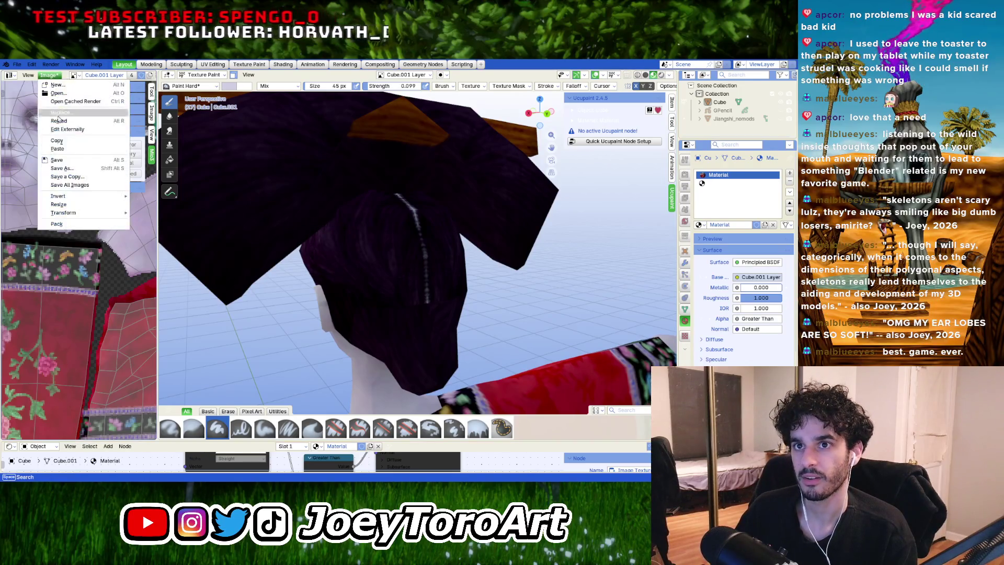
click(68, 163)
middle_drag(371, 264, 514, 281)
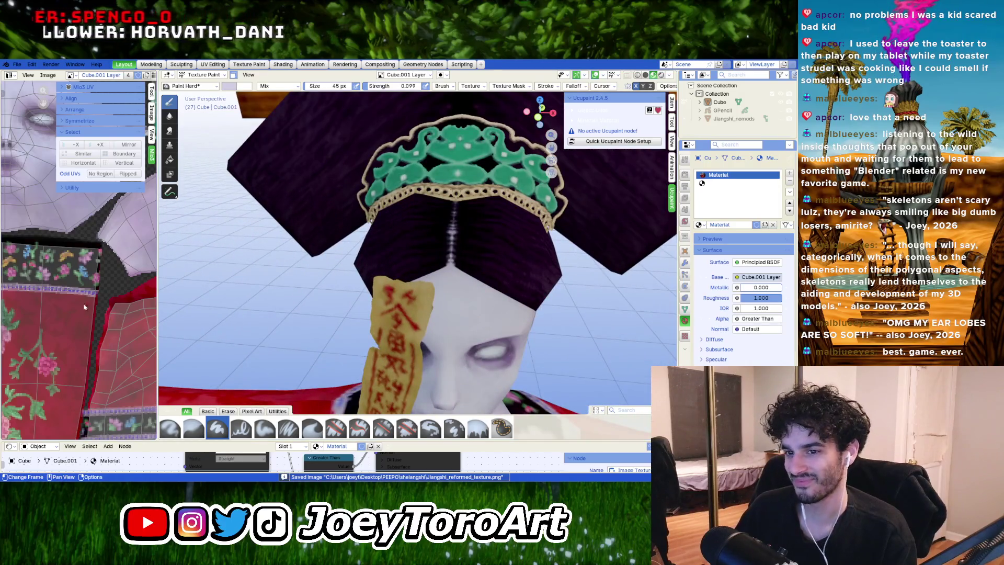
mouse_move(156, 258)
mouse_down()
mouse_move(239, 285)
mouse_move(464, 284)
mouse_up()
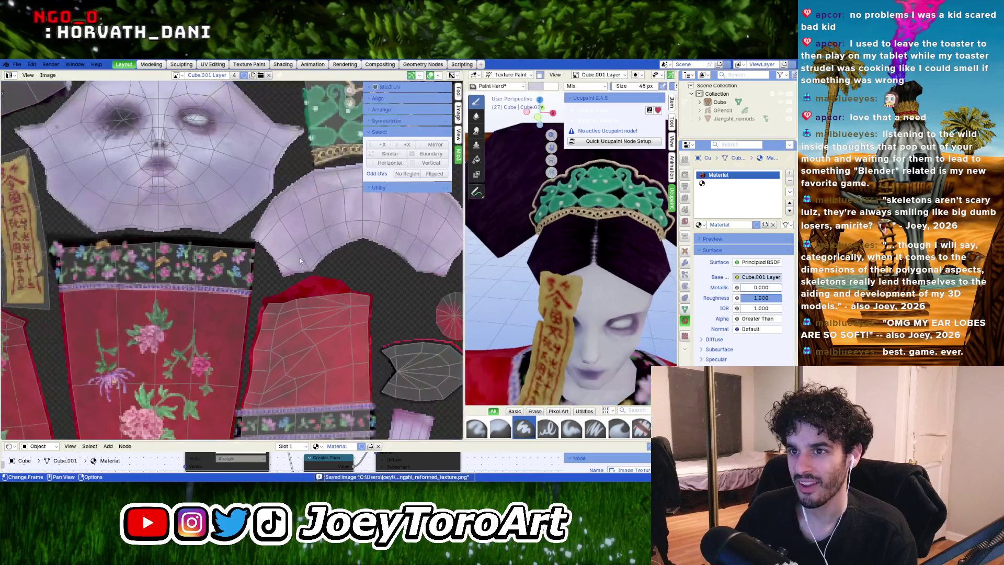
Step: Pan and zoom the UV editor across the face and fan-shaped UV pieces
scroll(271, 333, up, 5)
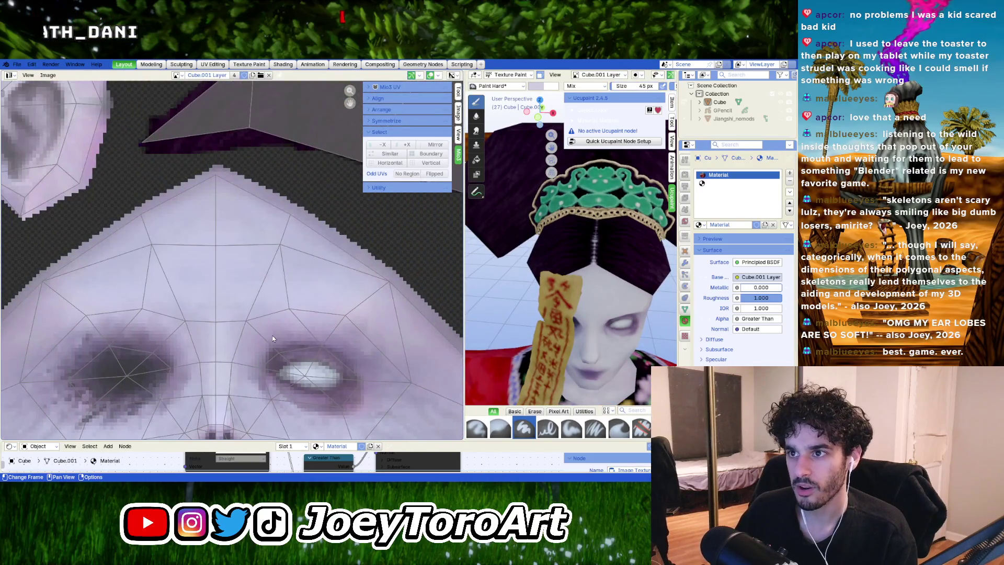
middle_drag(288, 297, 291, 284)
scroll(290, 285, down, 2)
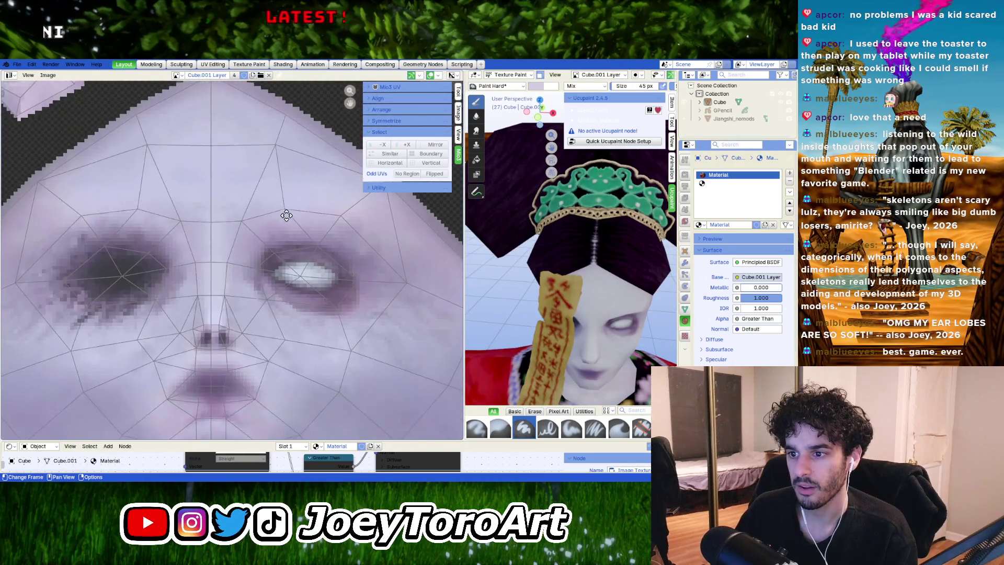
scroll(231, 321, down, 3)
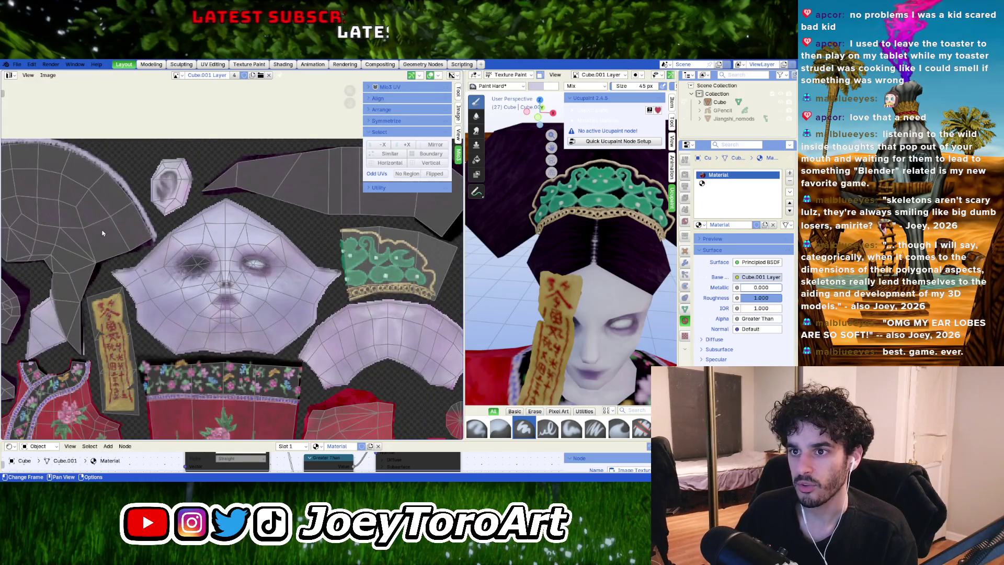
scroll(102, 233, up, 3)
mouse_move(85, 208)
middle_down()
mouse_move(331, 314)
mouse_move(117, 257)
mouse_move(384, 230)
mouse_move(195, 269)
mouse_move(158, 249)
middle_up()
scroll(251, 269, up, 3)
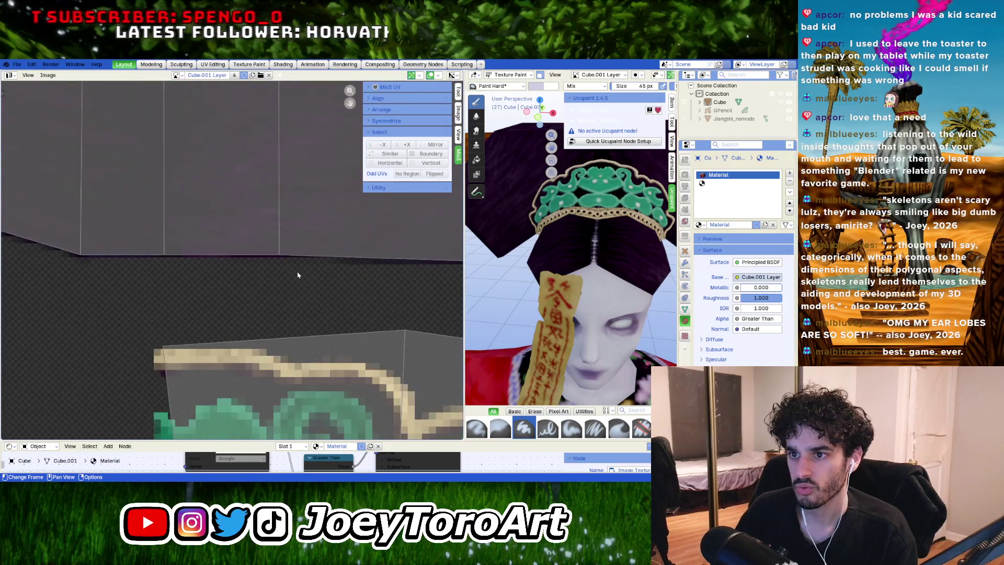
scroll(291, 275, down, 3)
Step: Survey the crown, lavender and red cloth islands, centre the face island, and enter Edit Mode
middle_drag(345, 331, 327, 224)
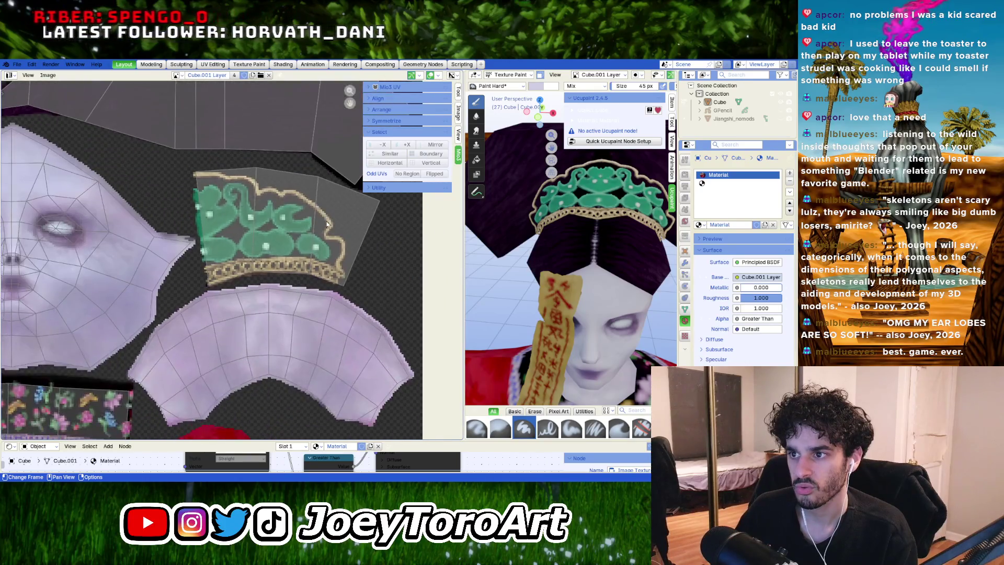
middle_drag(249, 363, 194, 258)
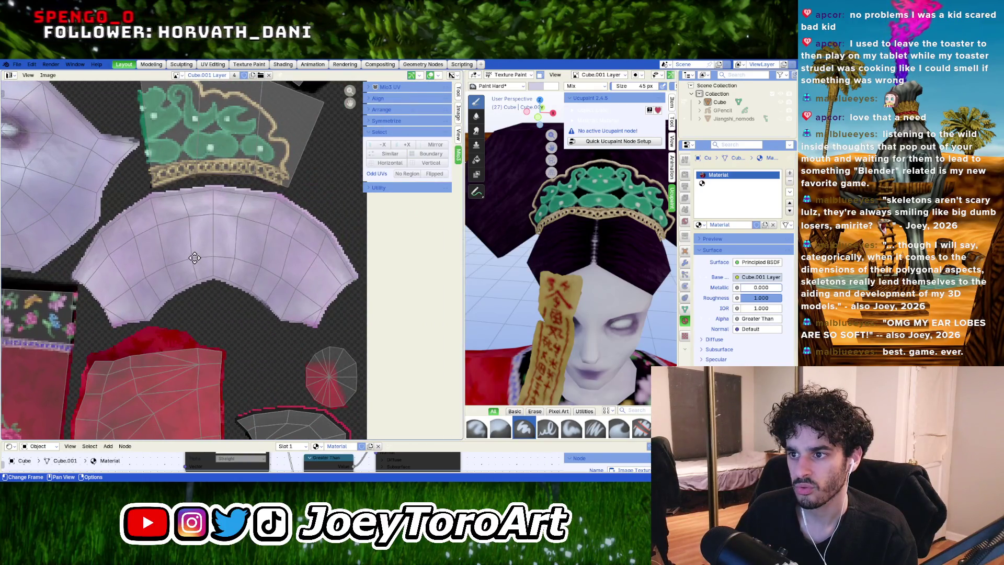
scroll(214, 226, up, 5)
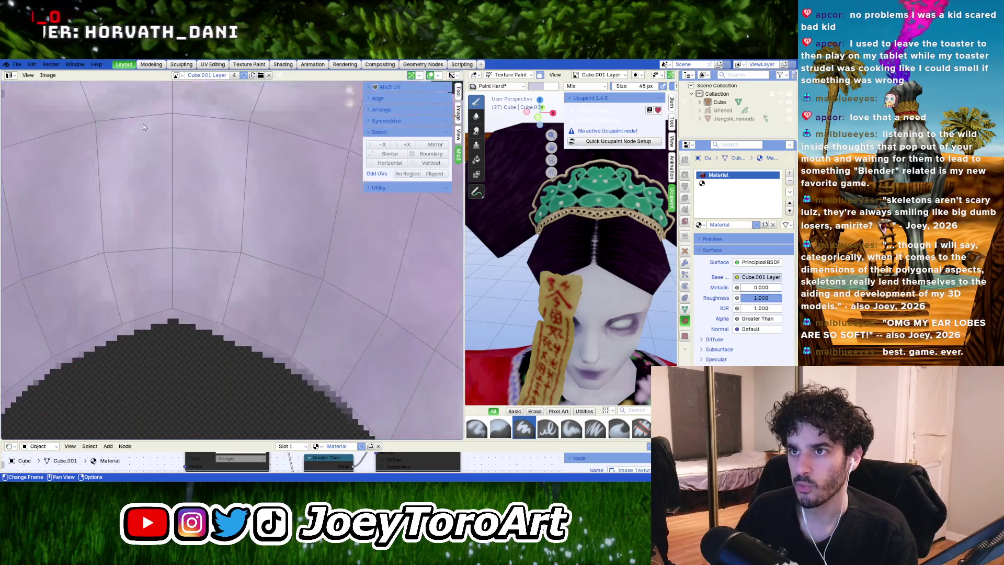
scroll(155, 223, down, 2)
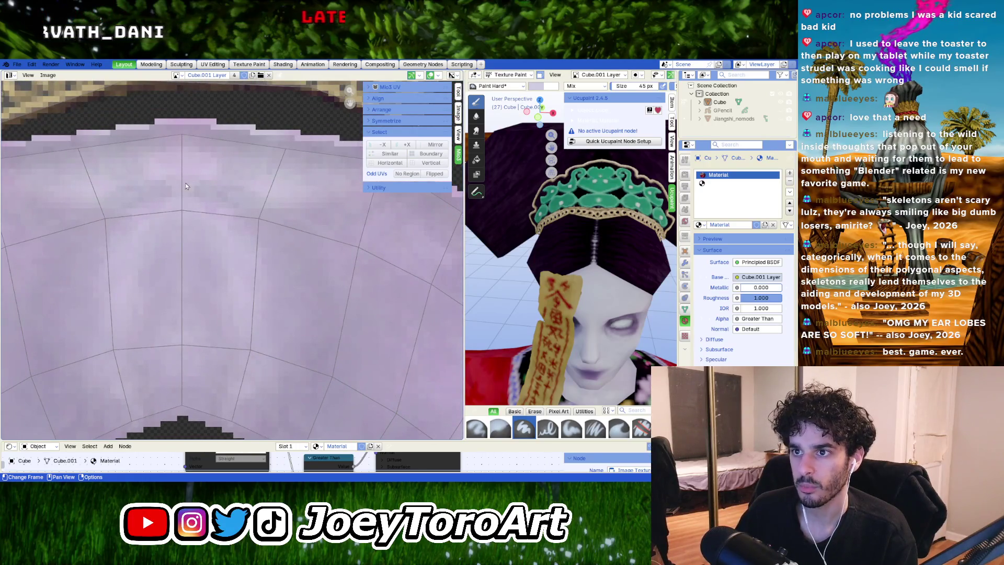
scroll(190, 372, down, 6)
middle_drag(151, 355, 147, 199)
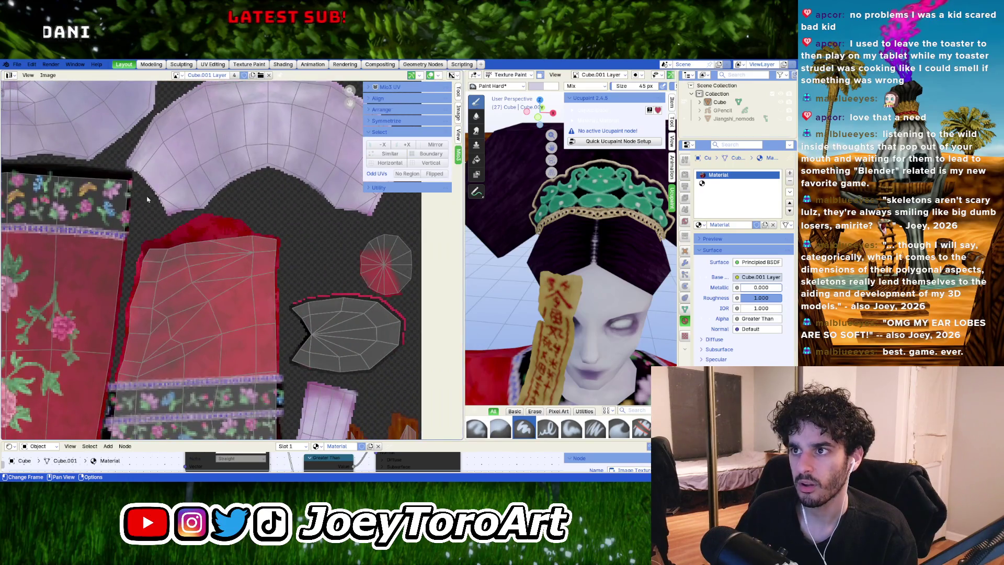
mouse_move(121, 160)
middle_down()
mouse_move(149, 200)
mouse_move(228, 237)
middle_up()
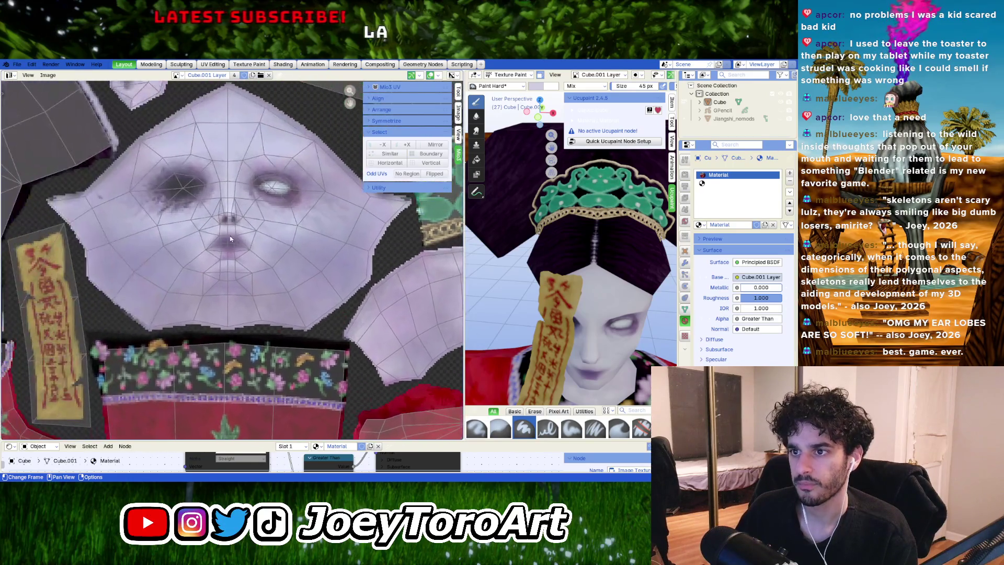
key(Tab)
Step: Select the whole face UV island with L and move it to a new position
key(l)
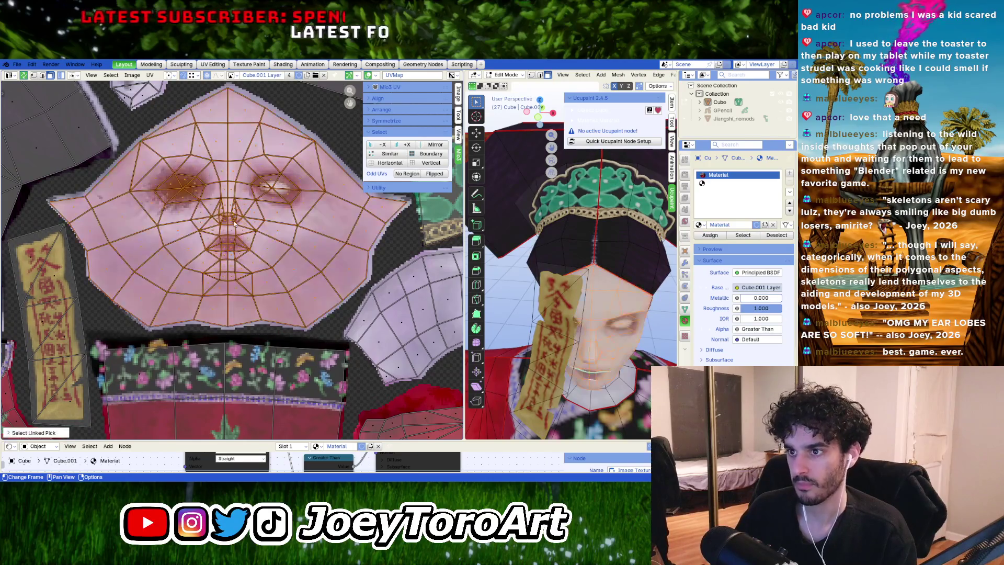
scroll(228, 267, up, 6)
scroll(225, 272, down, 1)
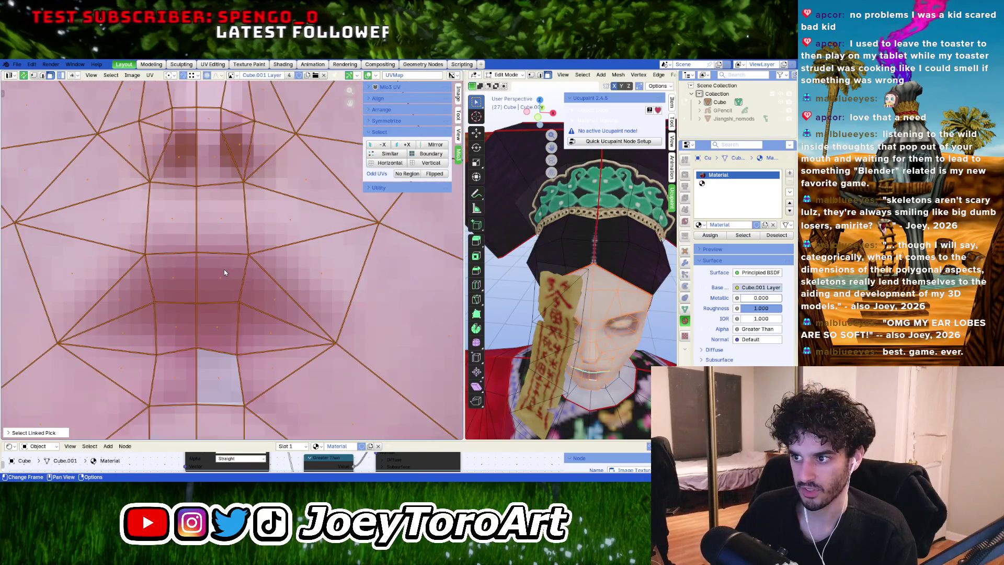
key(g)
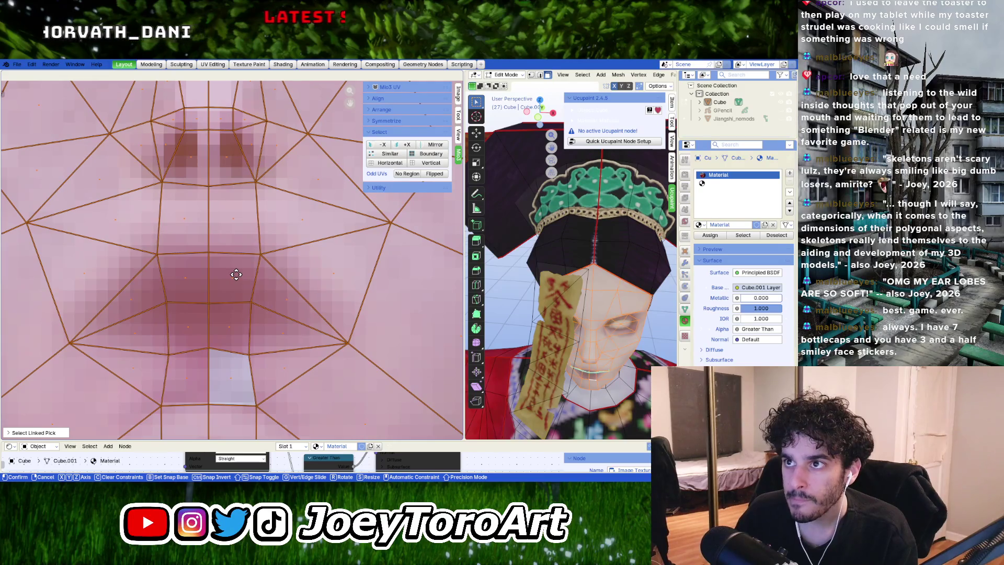
click(235, 275)
middle_drag(235, 275, 236, 471)
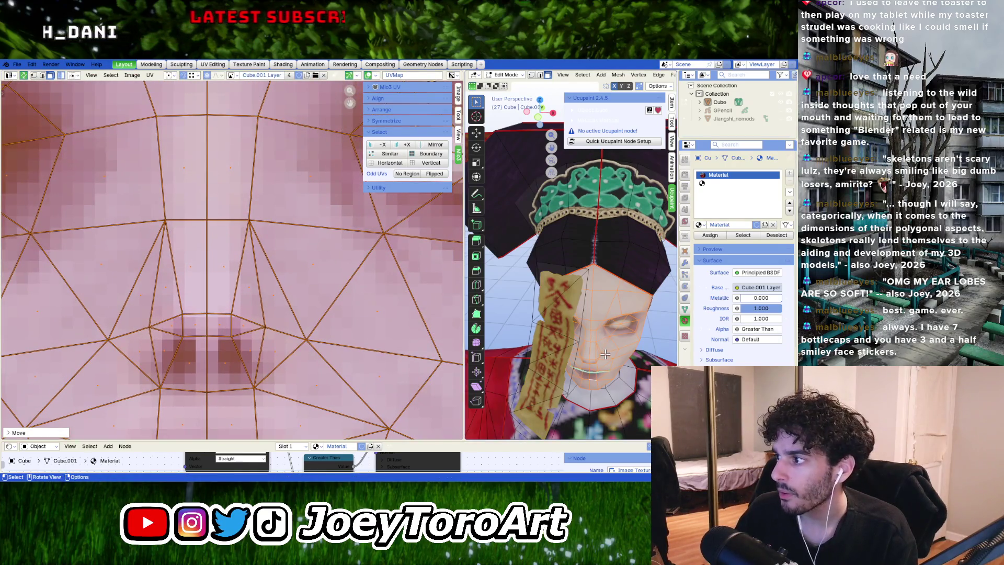
Step: Try shifting the face UVs left and up twice, cancelling each move
key(g)
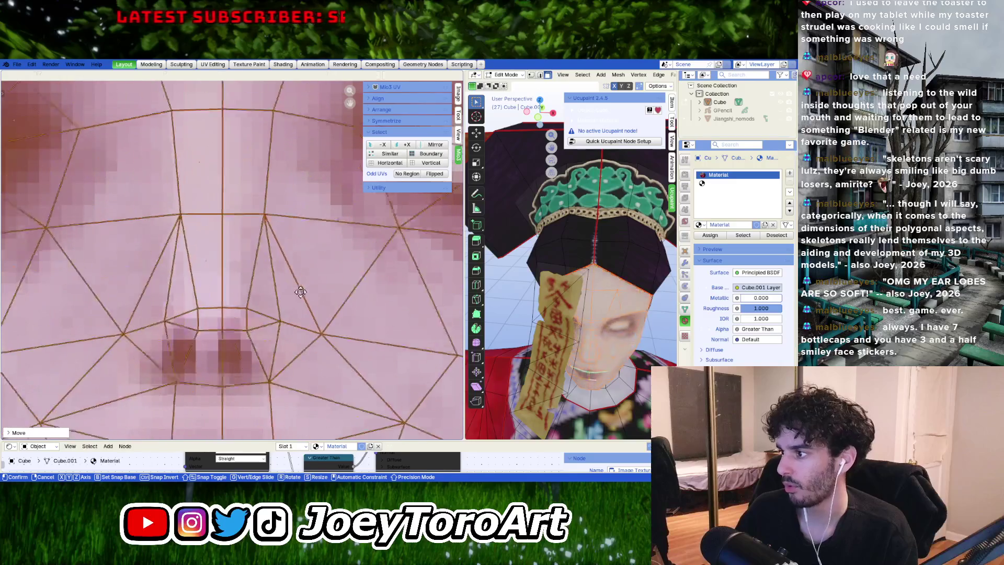
right_click(300, 292)
middle_drag(301, 292, 301, 292)
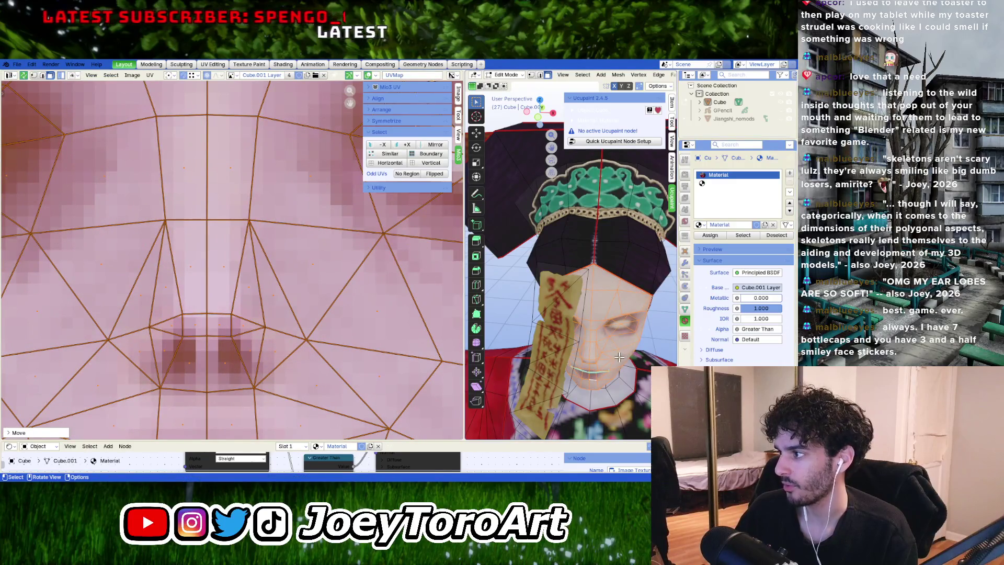
middle_drag(639, 355, 588, 297)
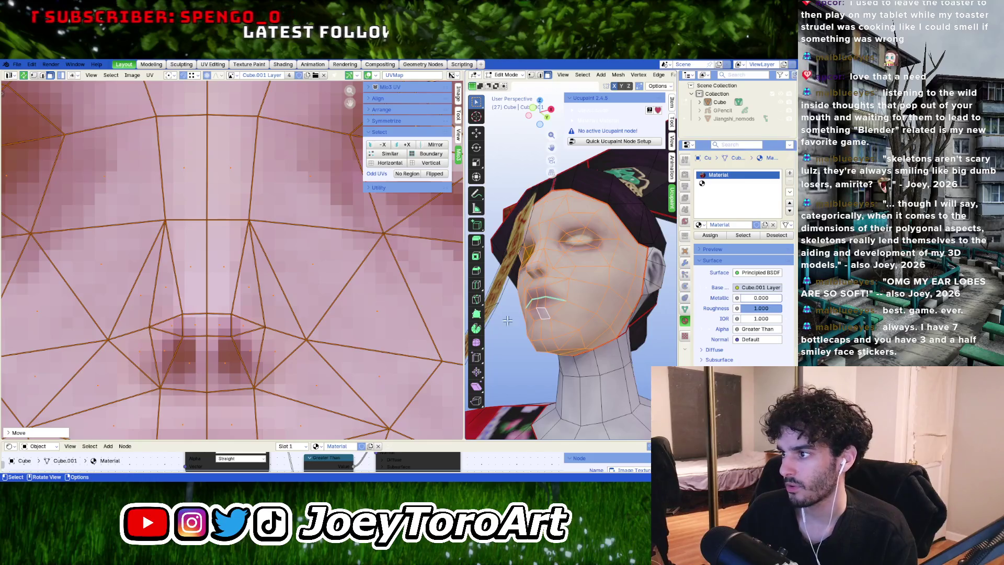
key(g)
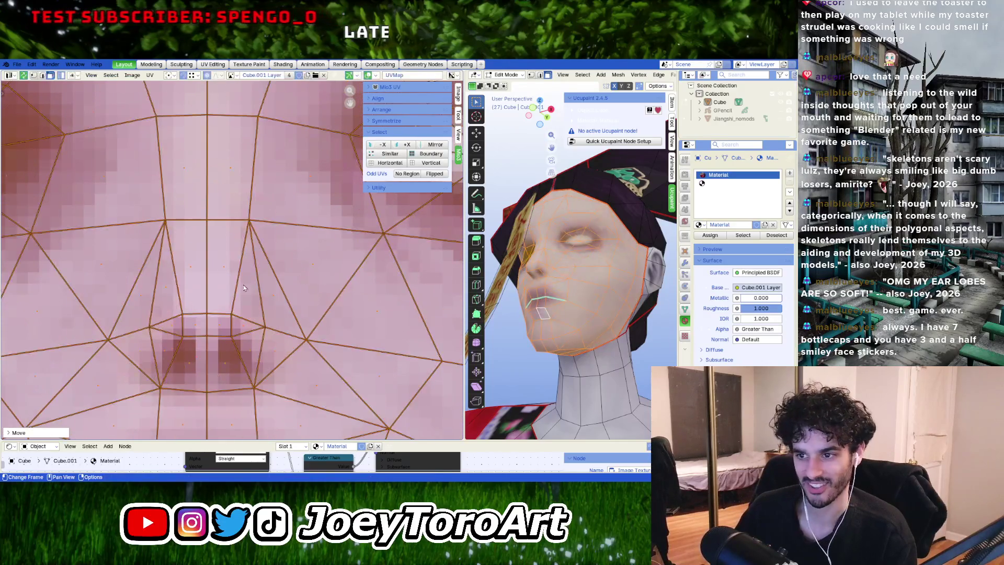
right_click(219, 316)
Step: Return the character to Texture Paint mode
scroll(189, 368, down, 3)
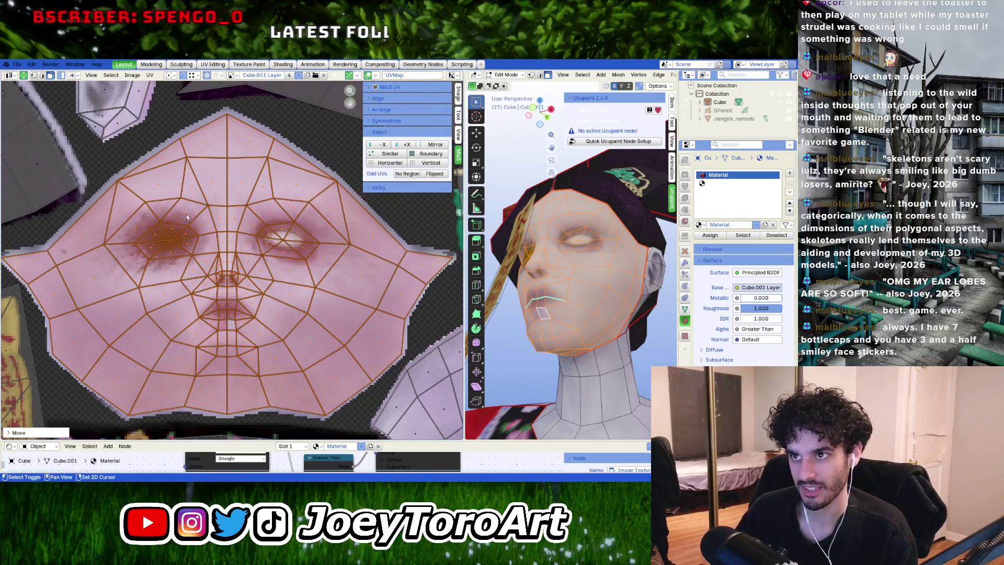
scroll(278, 253, up, 2)
key(ctrl+Tab)
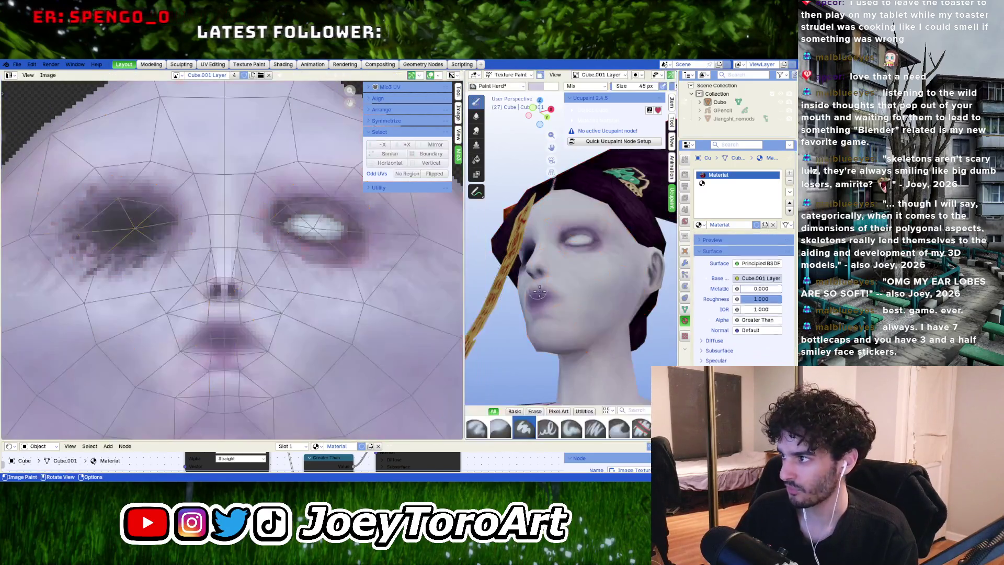
Step: Narrow the UV editor to give the 3D view more room and face the head-on view
middle_drag(554, 245, 580, 298)
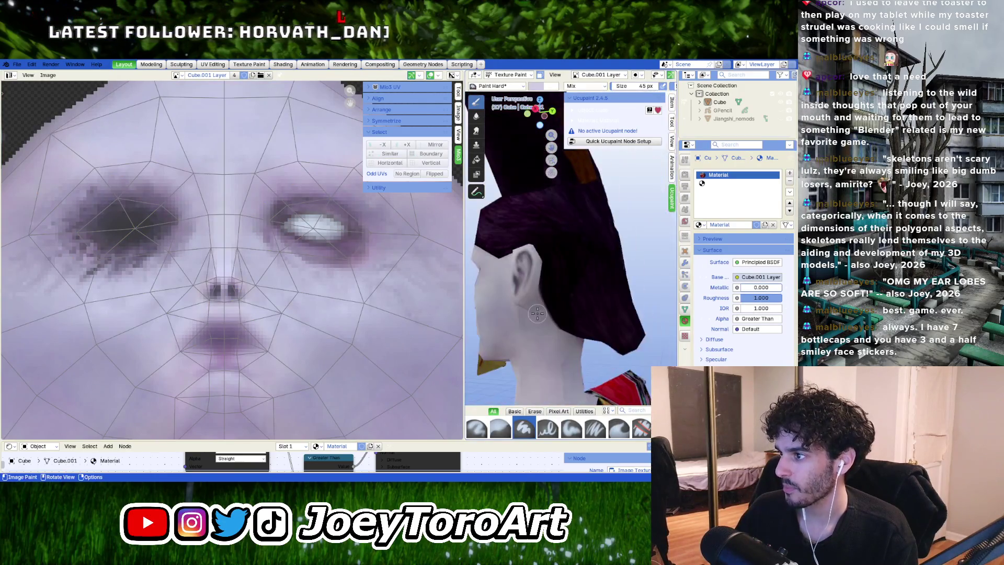
drag(464, 332, 215, 331)
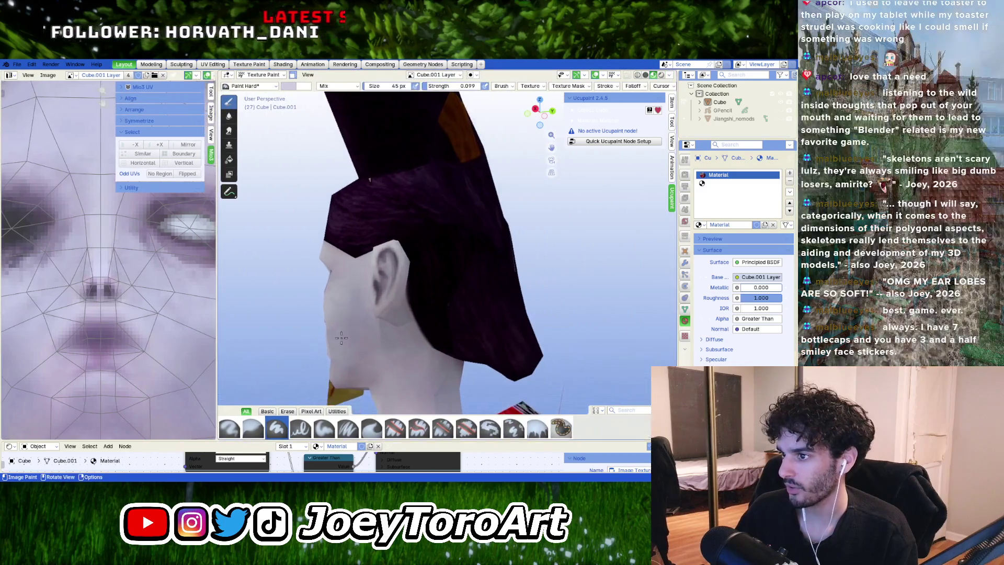
mouse_move(408, 256)
middle_down()
mouse_move(439, 291)
mouse_move(471, 291)
middle_up()
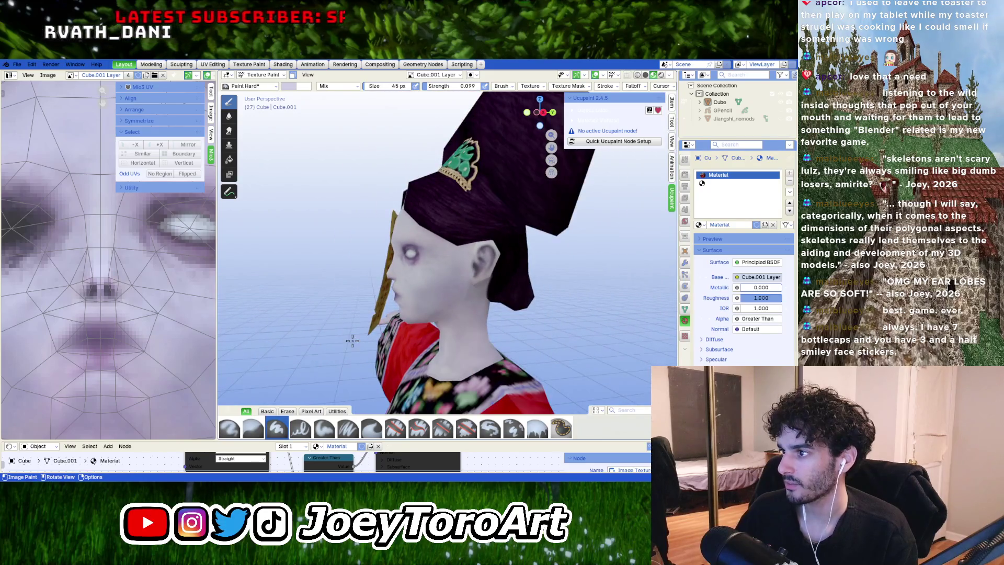
middle_drag(370, 340, 325, 300)
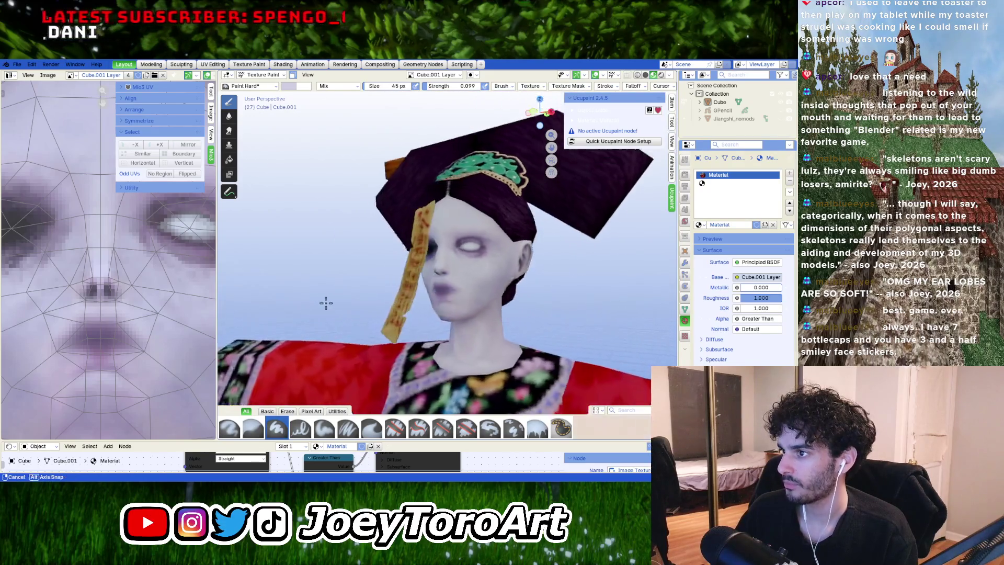
scroll(352, 300, up, 4)
scroll(464, 331, up, 2)
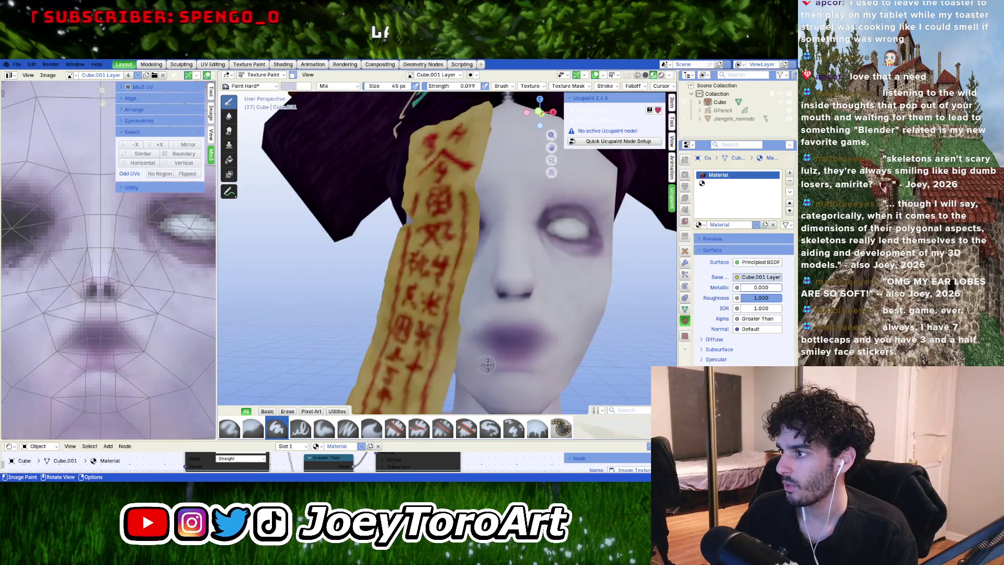
Step: Re-save the painted texture as jiangshi_reformed_texture.png
click(48, 76)
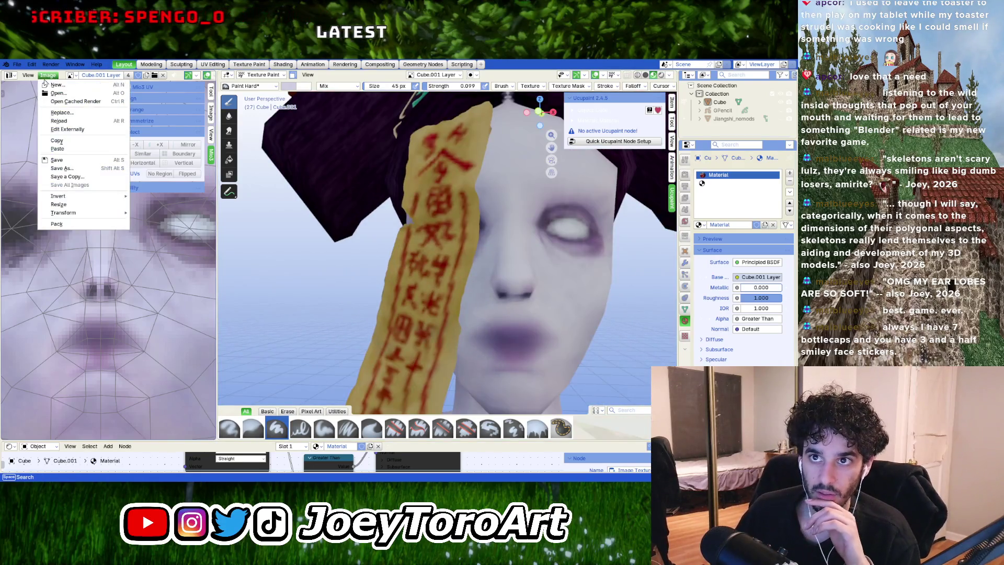
click(99, 160)
scroll(117, 277, up, 3)
scroll(112, 331, up, 2)
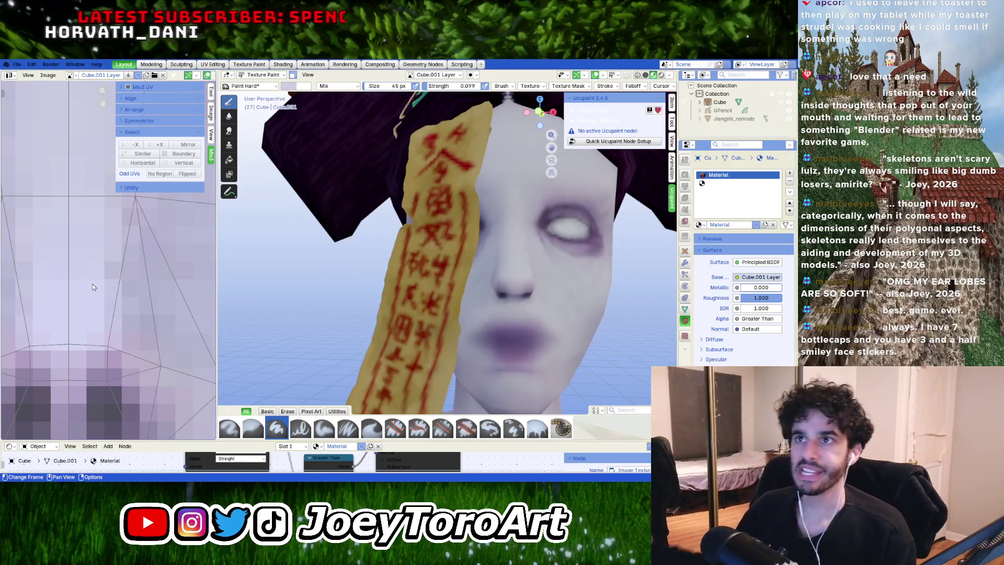
click(261, 75)
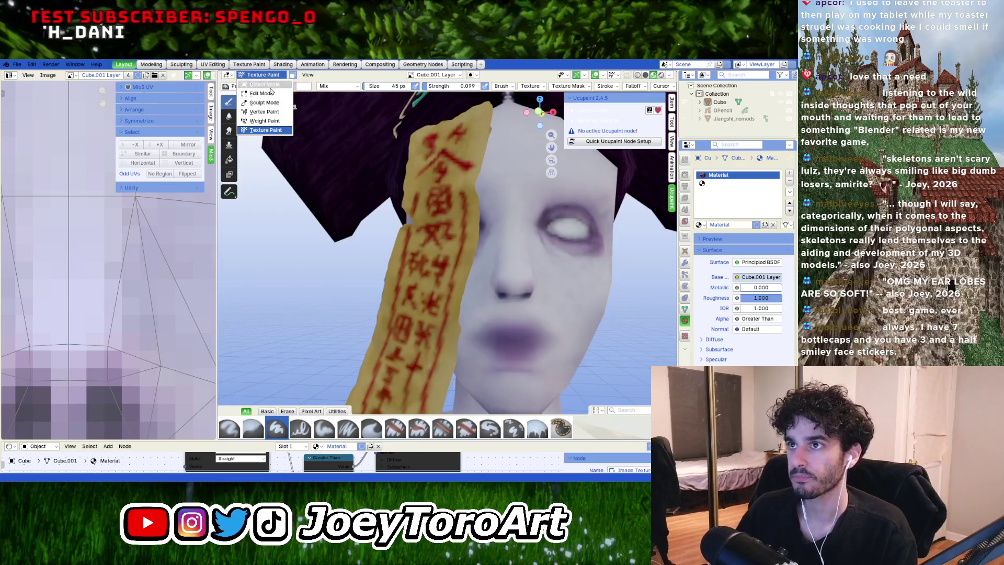
Step: Enter Edit Mode, orbit to a frontal view, and select a face at the mouth
click(261, 93)
scroll(526, 336, down, 5)
scroll(526, 336, up, 7)
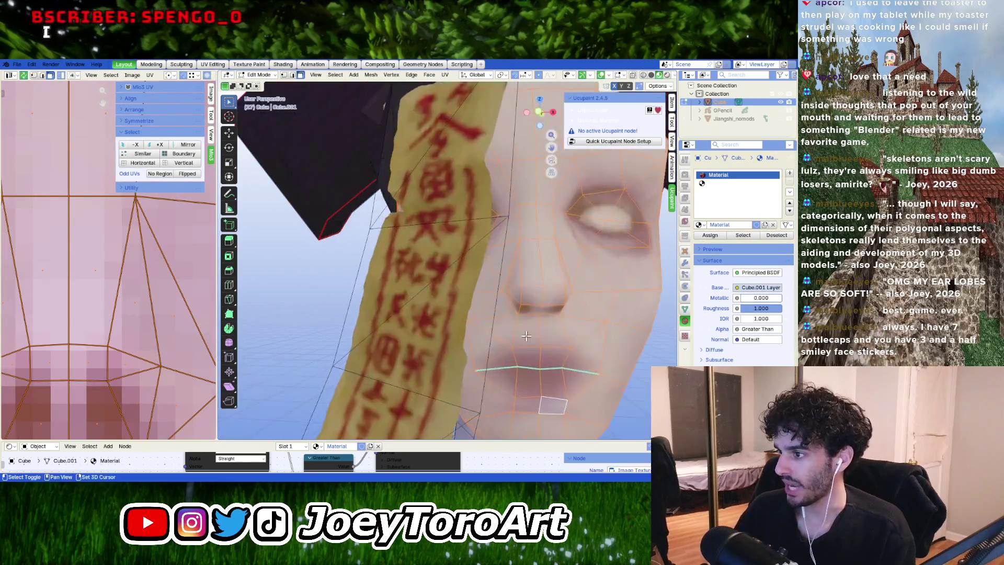
middle_drag(525, 336, 497, 293)
scroll(134, 231, down, 2)
scroll(125, 365, up, 3)
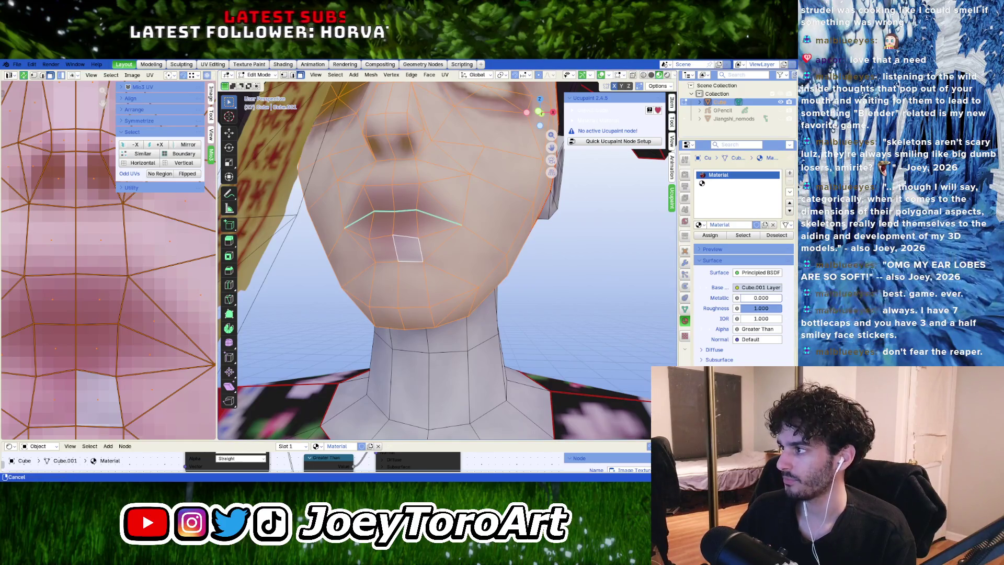
middle_drag(458, 262, 457, 302)
click(416, 291)
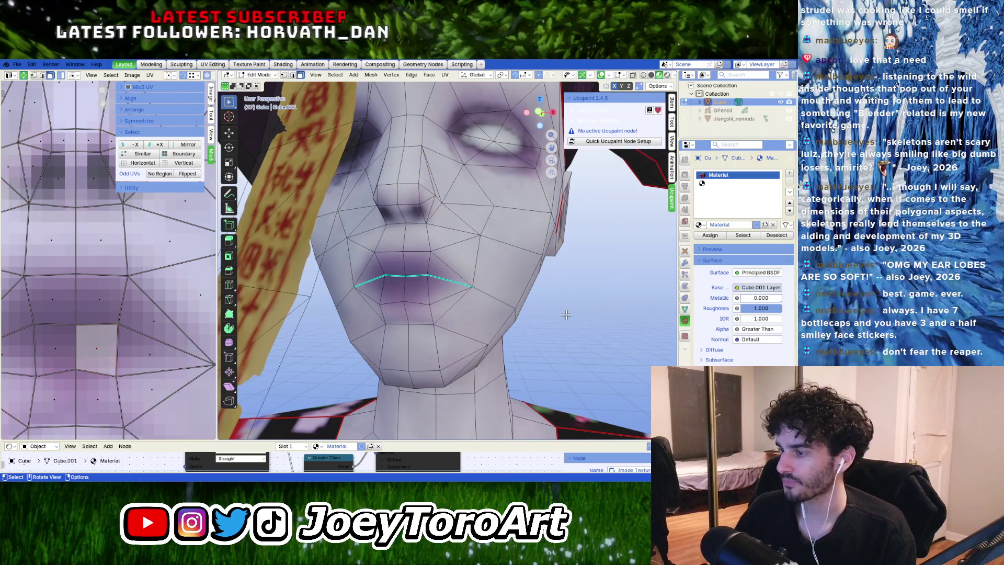
key(Tab)
Step: Select the whole talisman strip with L, hide it with H, then pick an upper-lip face
scroll(457, 301, up, 4)
scroll(399, 282, down, 4)
key(Tab)
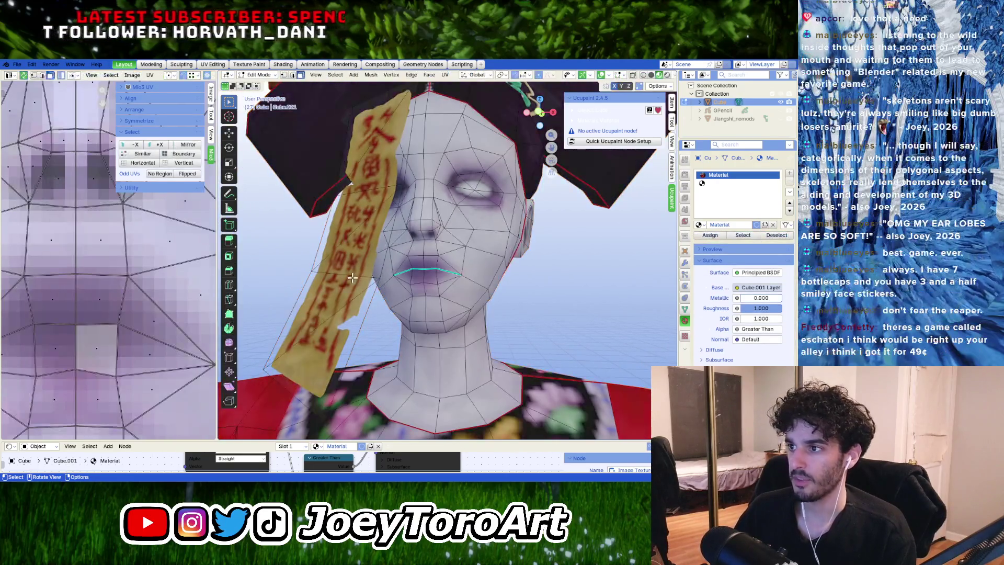
key(l)
key(h)
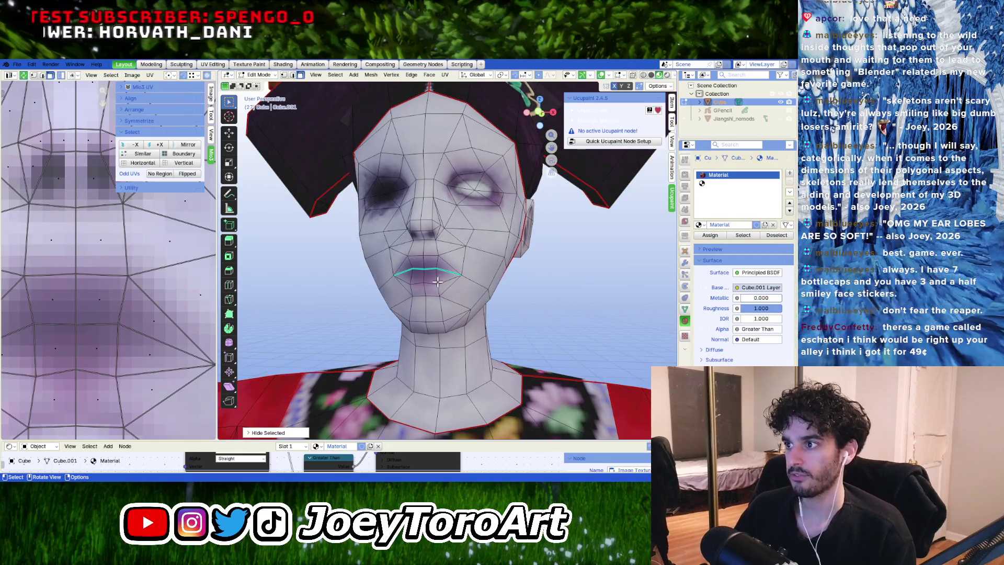
middle_drag(352, 278, 439, 288)
click(449, 281)
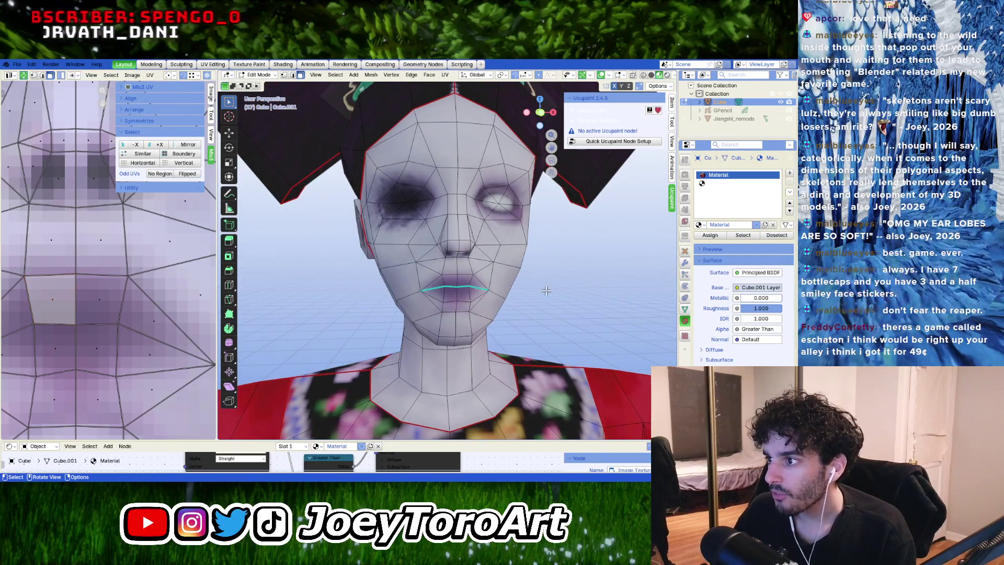
scroll(320, 206, up, 4)
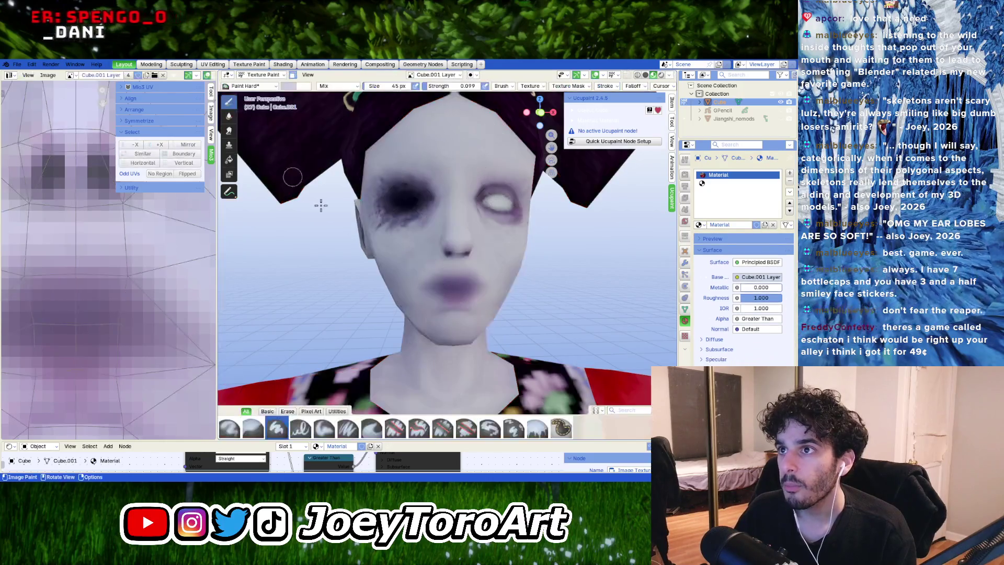
Step: Switch the character to Texture Paint mode and enlarge the brush to 29 px
scroll(452, 291, down, 6)
key(l)
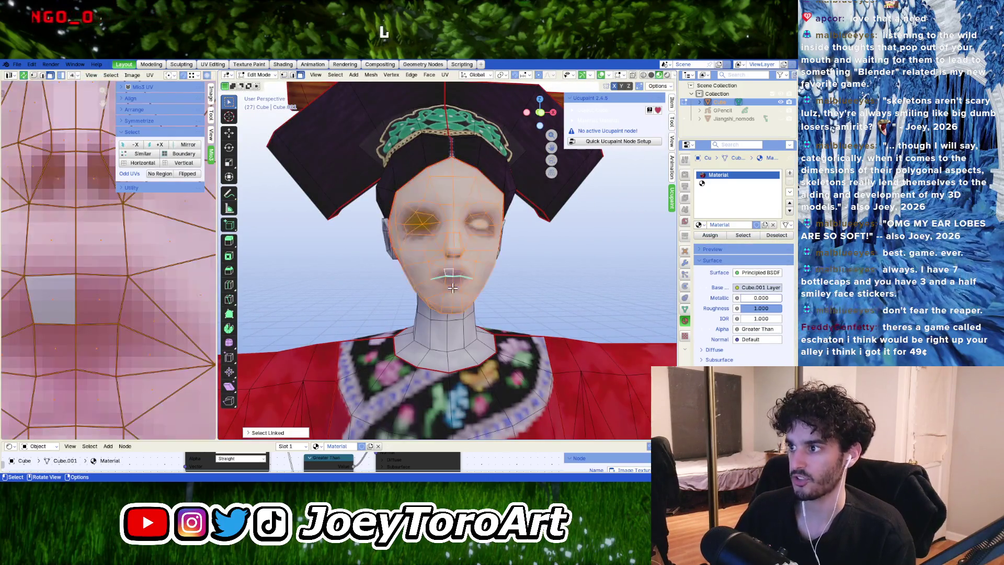
click(265, 77)
click(266, 130)
scroll(465, 286, up, 8)
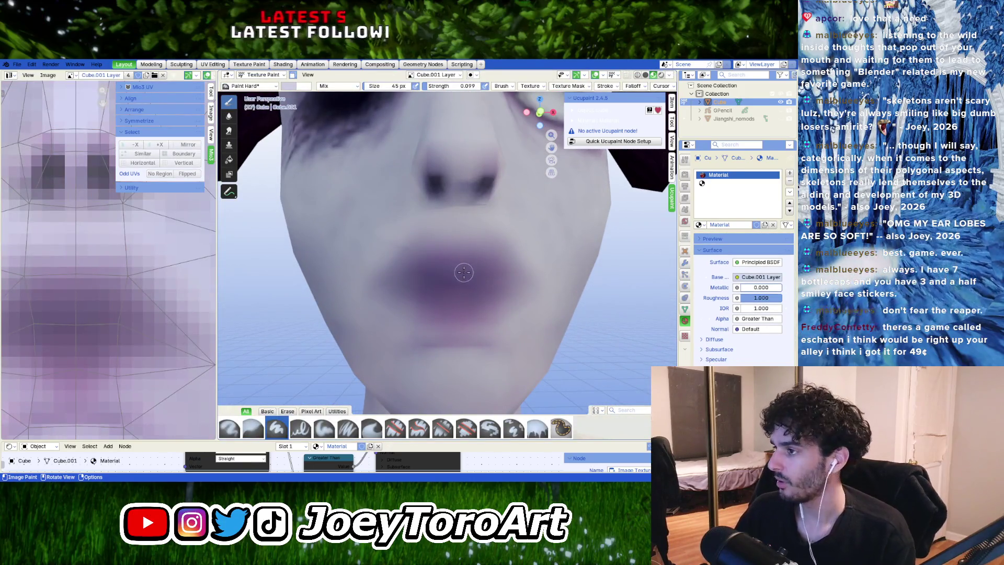
key(f)
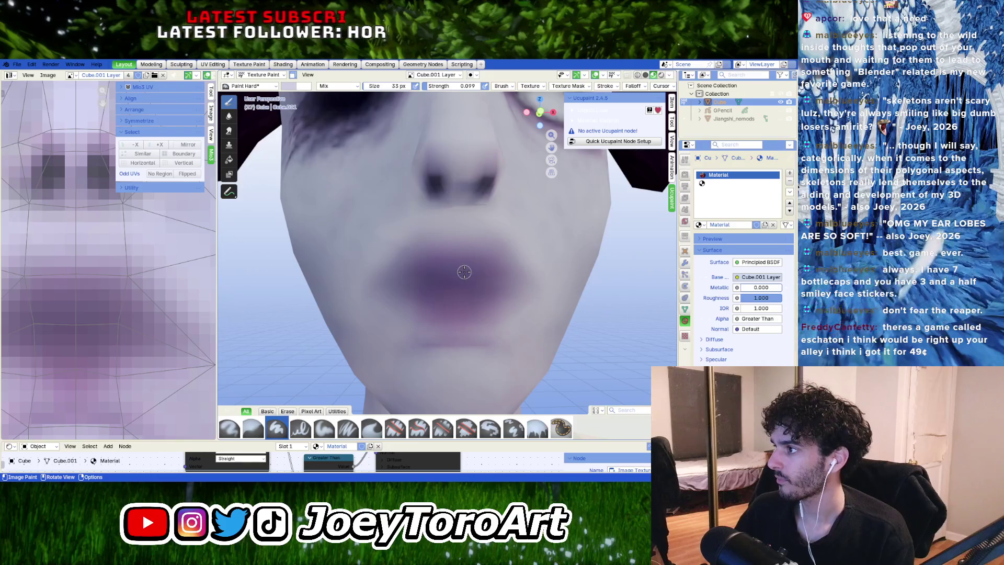
click(492, 243)
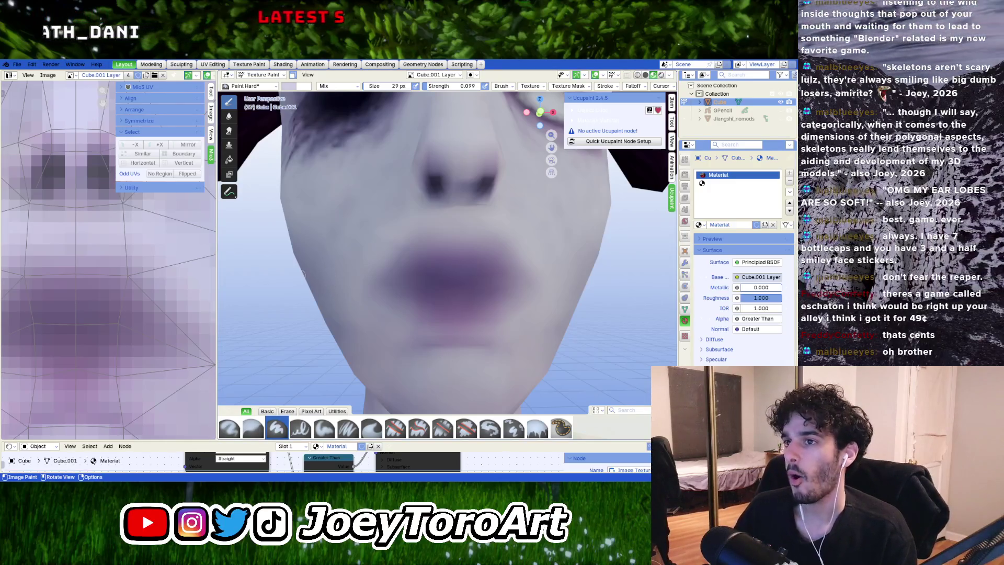
scroll(472, 334, up, 3)
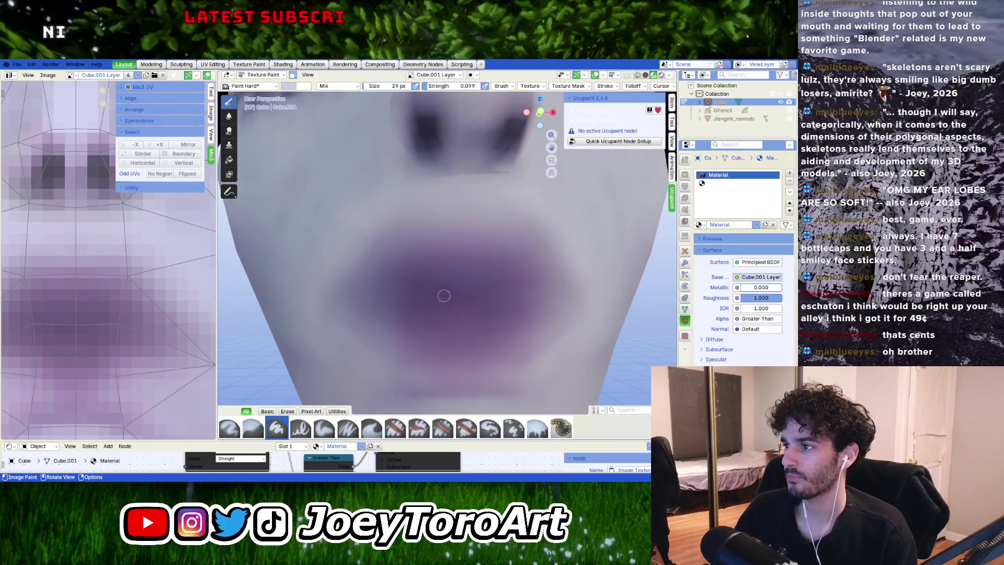
Step: Darken the brush colour to a deep purple in the colour picker
right_click(442, 287)
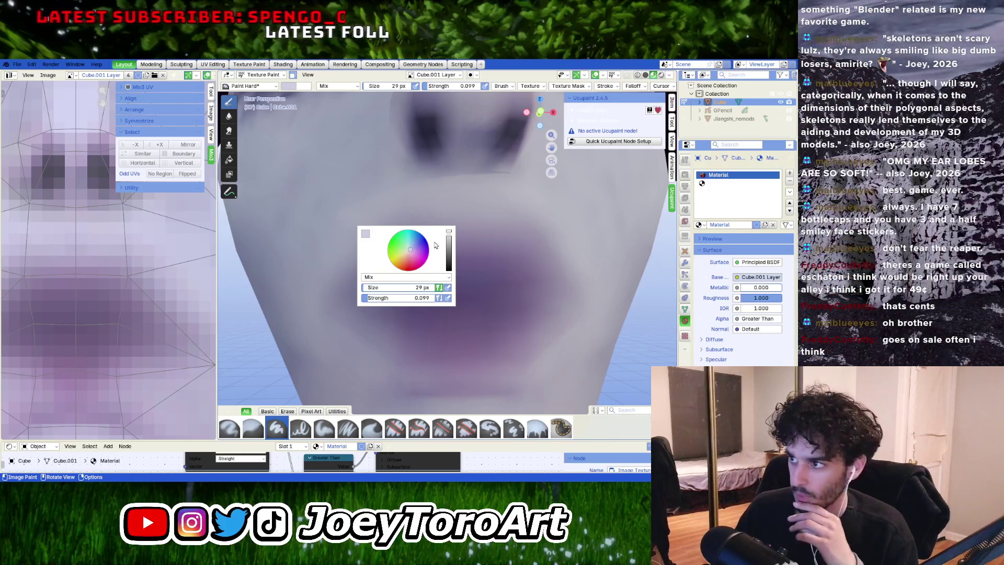
click(366, 236)
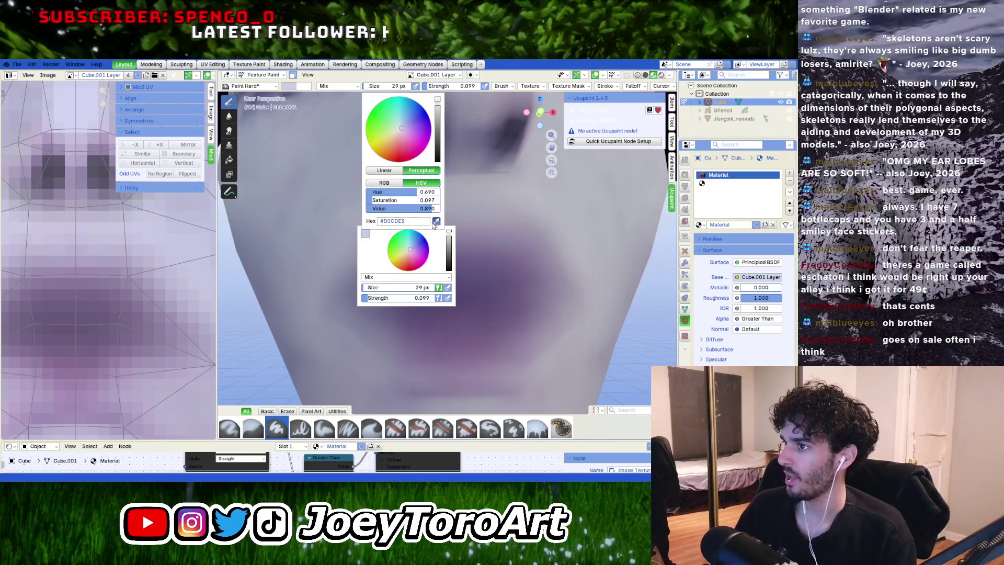
drag(448, 233, 454, 261)
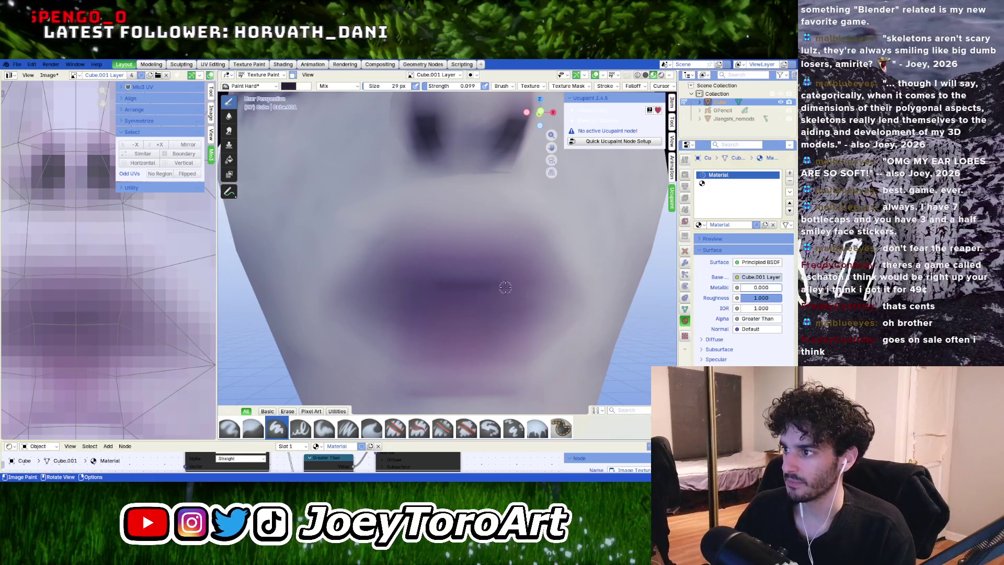
scroll(499, 284, down, 5)
Step: Orbit and zoom around the head to inspect the purple-painted lips from several angles
mouse_move(500, 284)
middle_down()
mouse_move(370, 291)
mouse_move(411, 275)
middle_up()
scroll(416, 264, up, 3)
scroll(447, 264, up, 2)
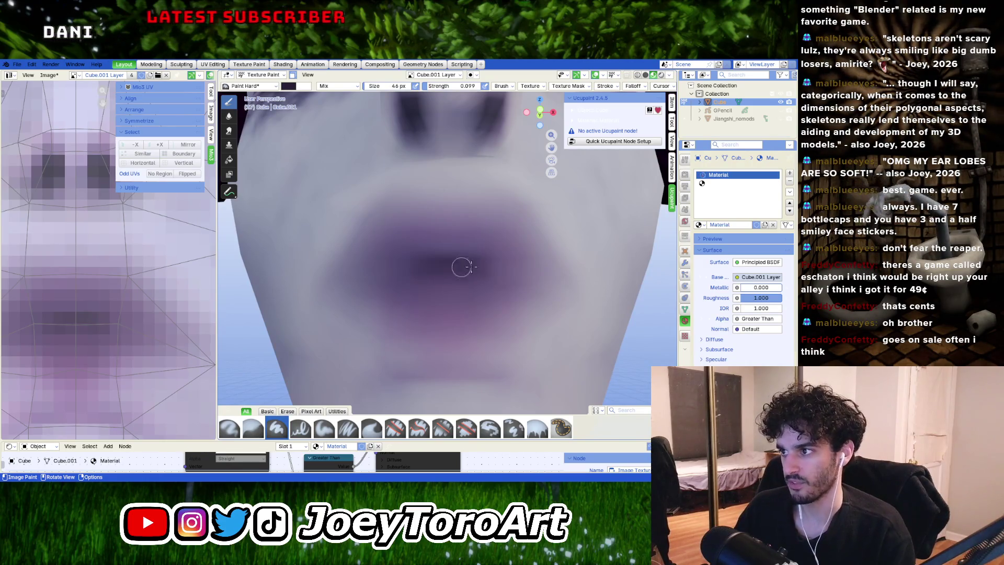
mouse_move(456, 267)
middle_down()
mouse_move(410, 294)
mouse_move(426, 266)
middle_up()
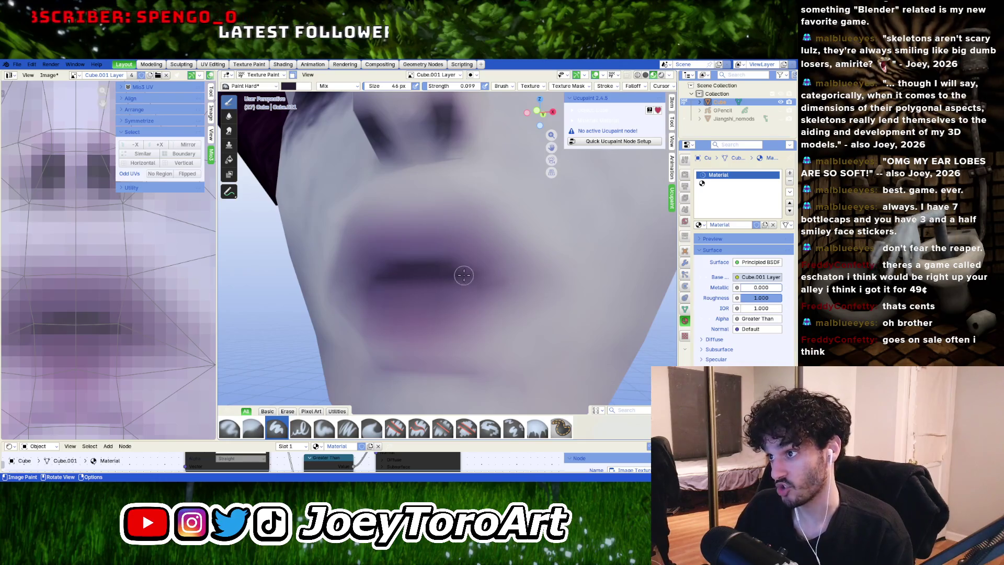
scroll(463, 275, down, 5)
scroll(464, 275, up, 5)
mouse_move(464, 275)
middle_down()
mouse_move(422, 294)
mouse_move(465, 290)
middle_up()
scroll(468, 289, up, 3)
right_click(469, 245)
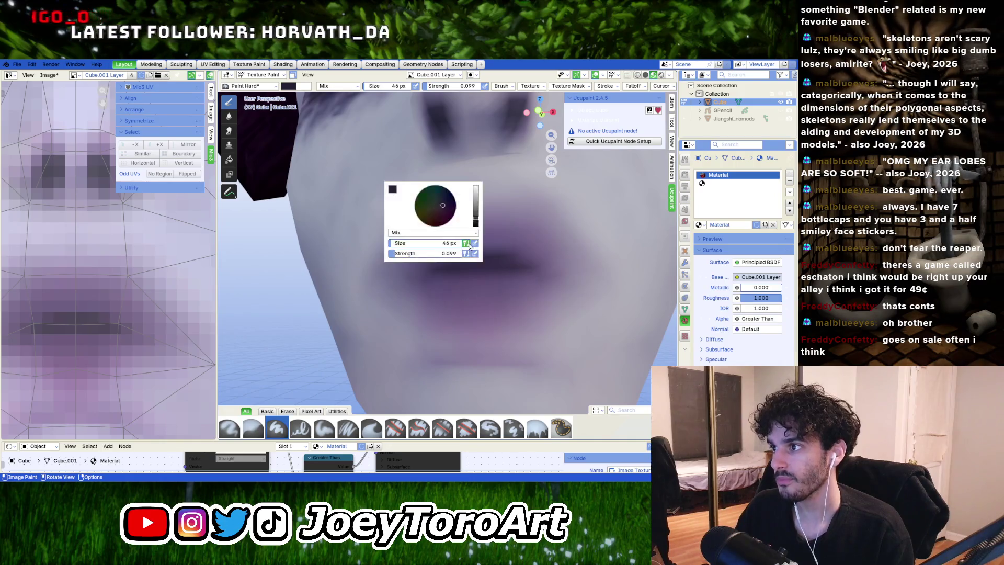
Step: Lighten the brush purple through several small brightness adjustments around the lips
drag(479, 222, 485, 205)
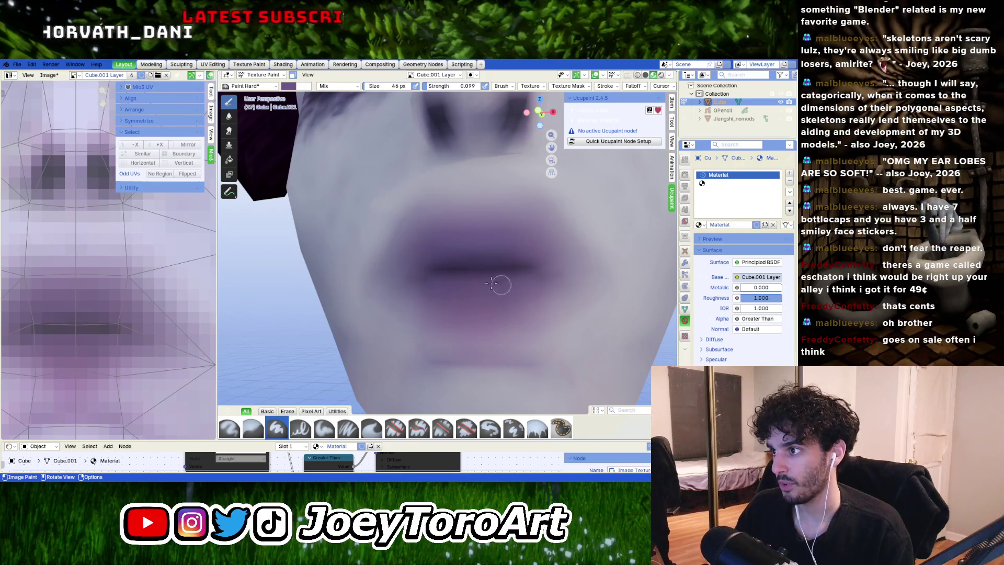
middle_drag(510, 318, 469, 285)
right_click(468, 286)
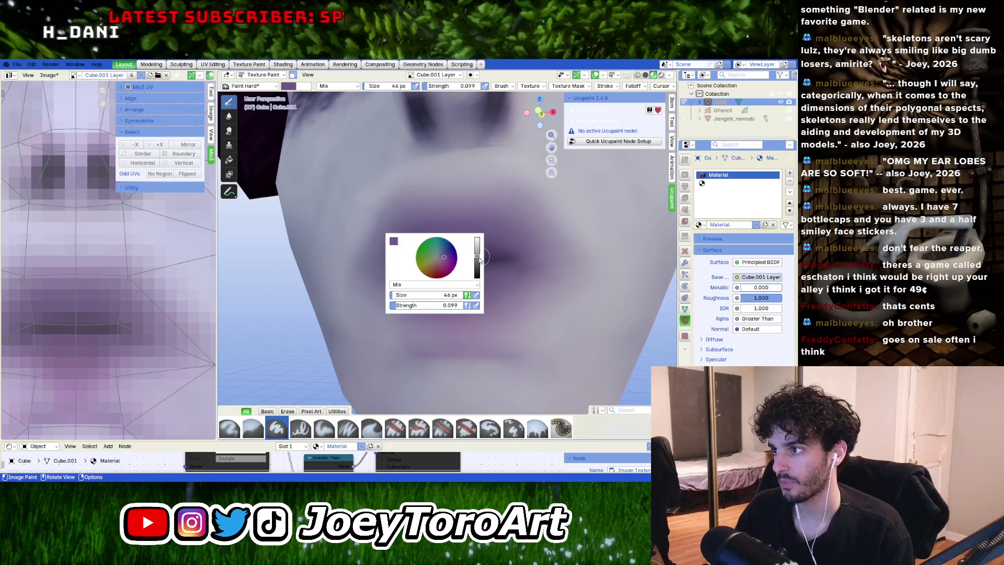
drag(480, 260, 487, 245)
middle_drag(485, 246, 484, 220)
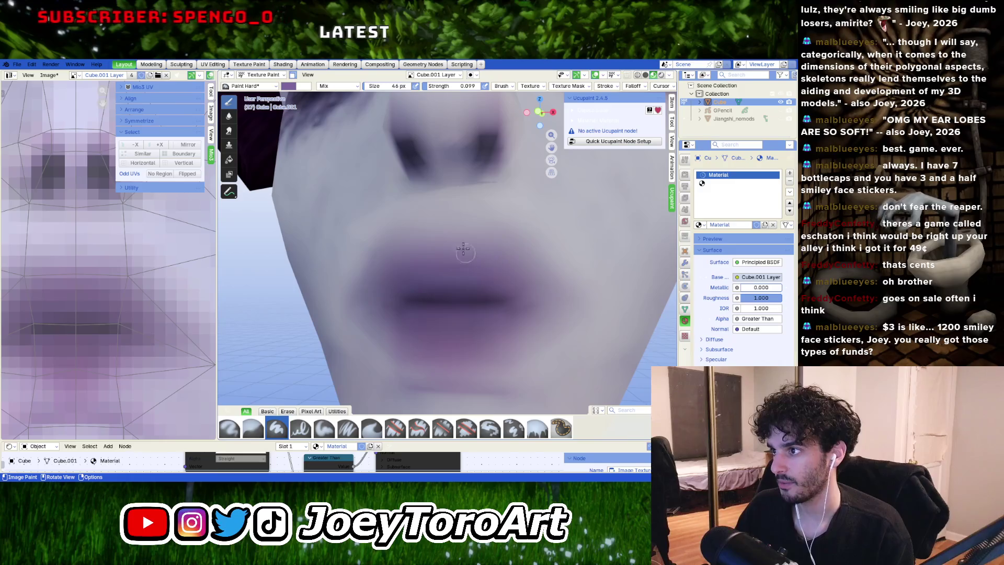
right_click(466, 233)
mouse_move(473, 214)
mouse_down()
mouse_move(474, 179)
mouse_move(475, 188)
mouse_up()
Step: Sample the pale lavender skin tone from the face as the brush colour
right_click(499, 173)
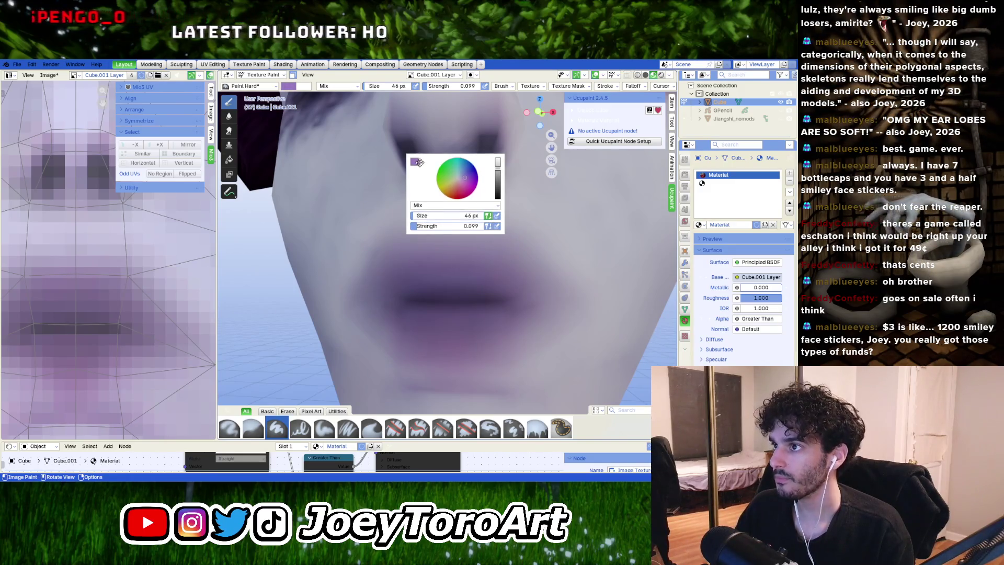
click(414, 163)
click(485, 293)
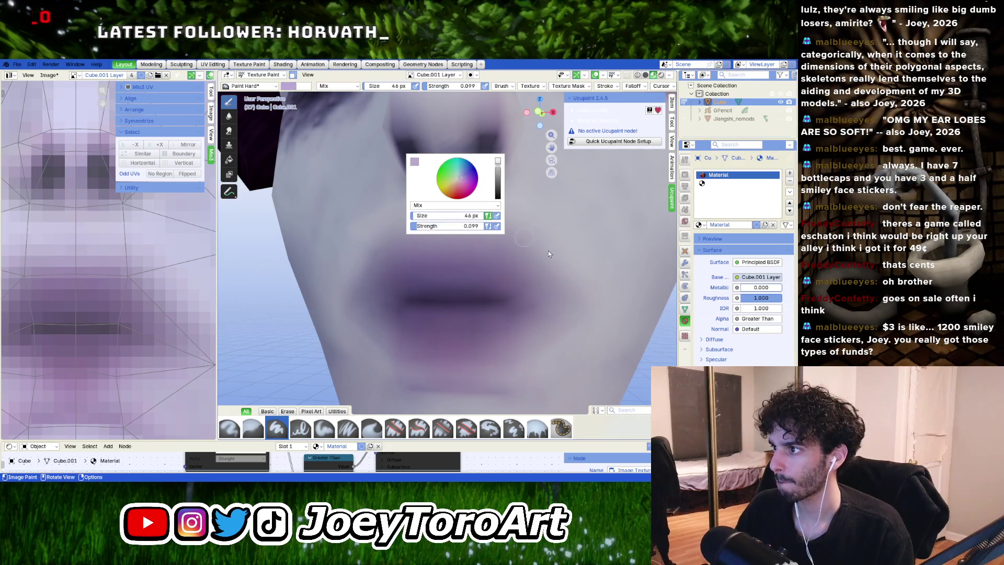
click(505, 238)
Step: Orbit, pan and zoom around the face to inspect the softened lip shading
mouse_move(501, 280)
middle_down()
mouse_move(488, 240)
mouse_move(489, 314)
mouse_move(445, 278)
middle_up()
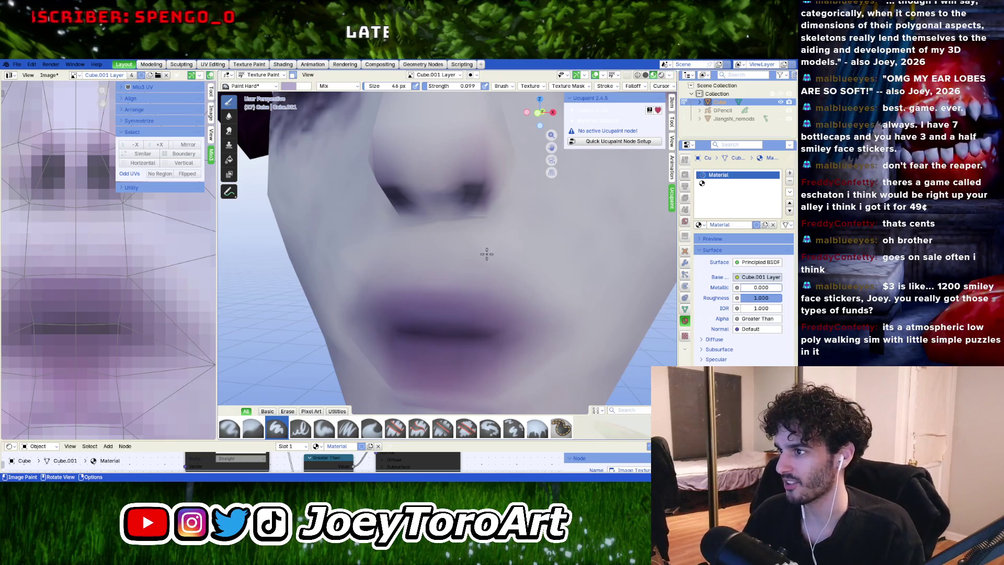
middle_drag(435, 259, 430, 285)
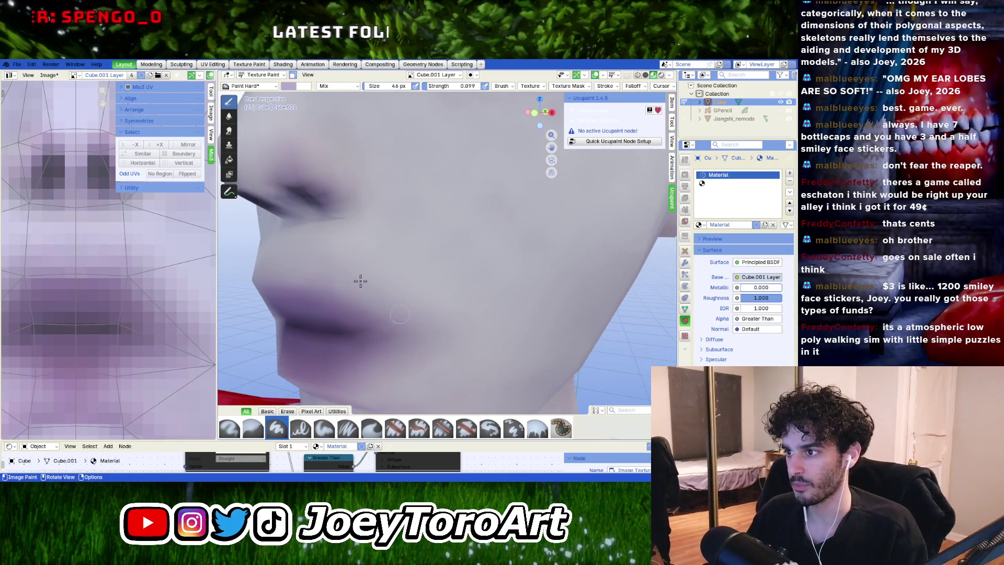
middle_drag(361, 280, 521, 285)
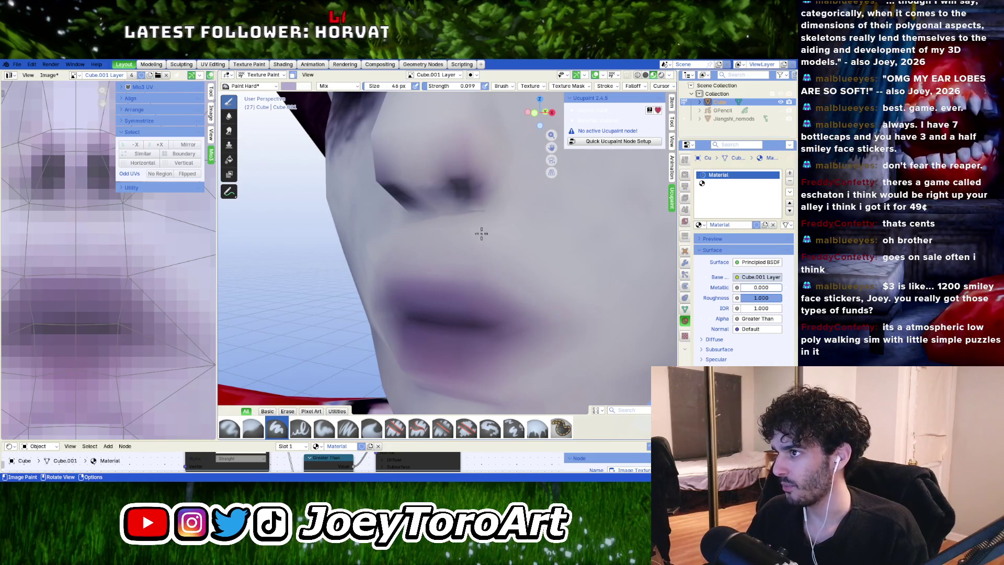
shift+middle_drag(482, 233, 425, 213)
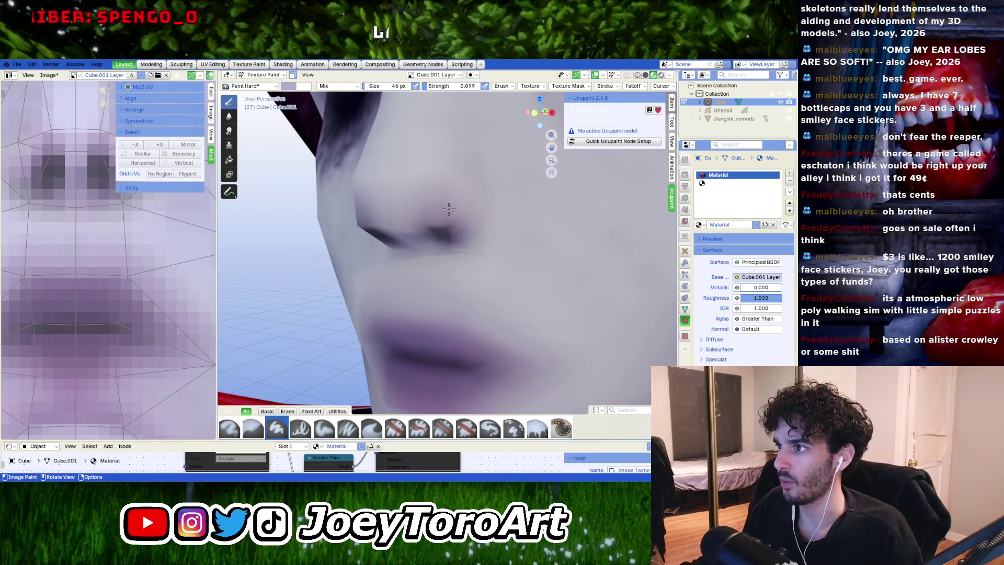
mouse_move(466, 241)
middle_down()
mouse_move(484, 213)
mouse_move(482, 243)
mouse_move(419, 233)
middle_up()
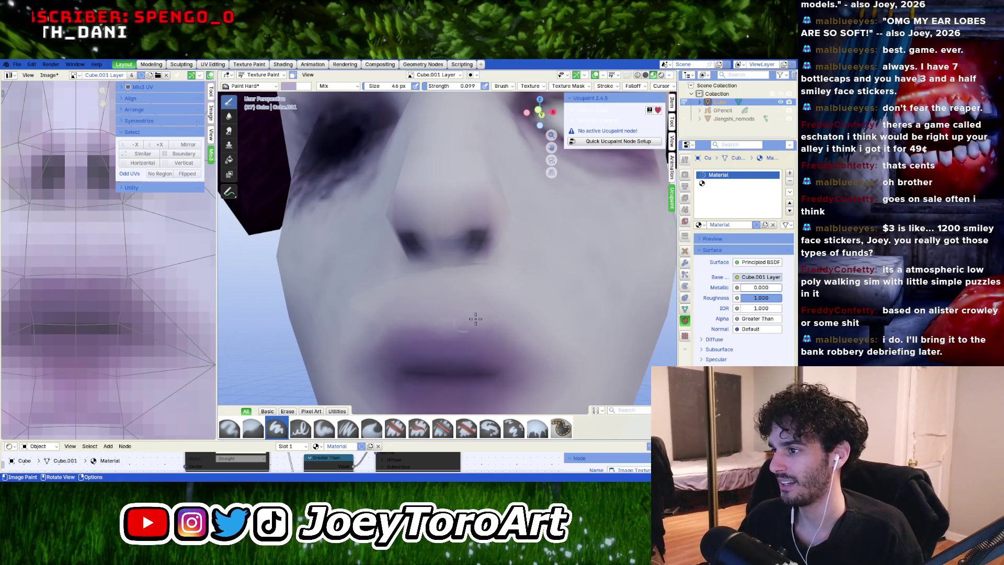
shift+scroll(475, 319, down, 5)
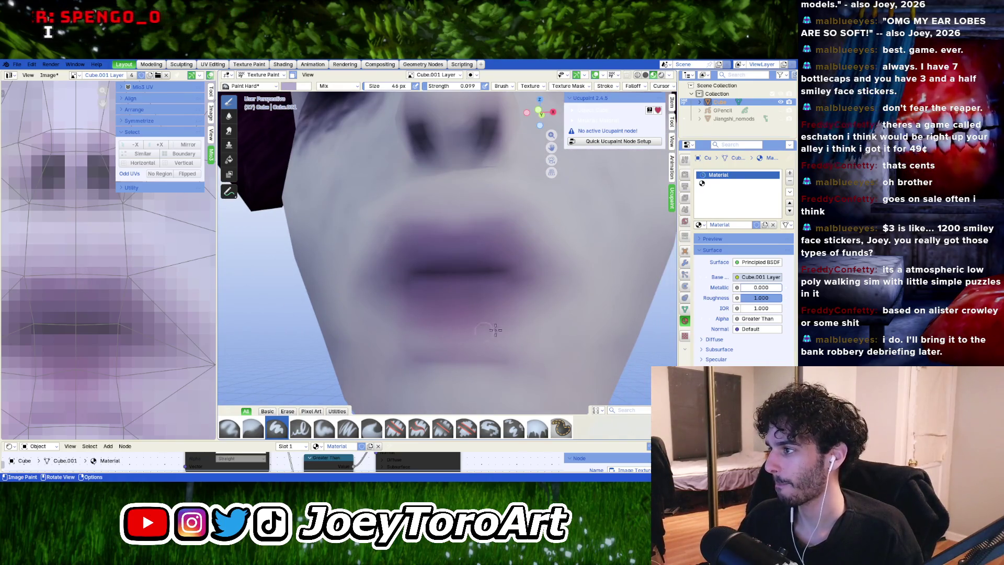
scroll(496, 313, down, 1)
scroll(472, 306, down, 4)
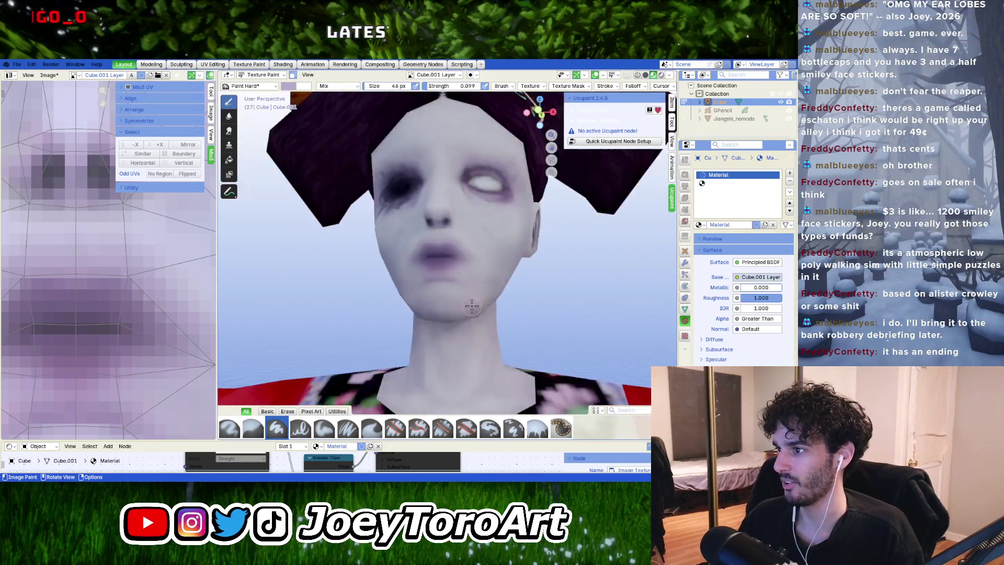
scroll(472, 306, up, 5)
mouse_move(460, 308)
middle_down()
mouse_move(382, 291)
mouse_move(455, 275)
mouse_move(393, 287)
mouse_move(436, 271)
mouse_move(443, 307)
middle_up()
scroll(436, 270, down, 4)
scroll(523, 329, up, 4)
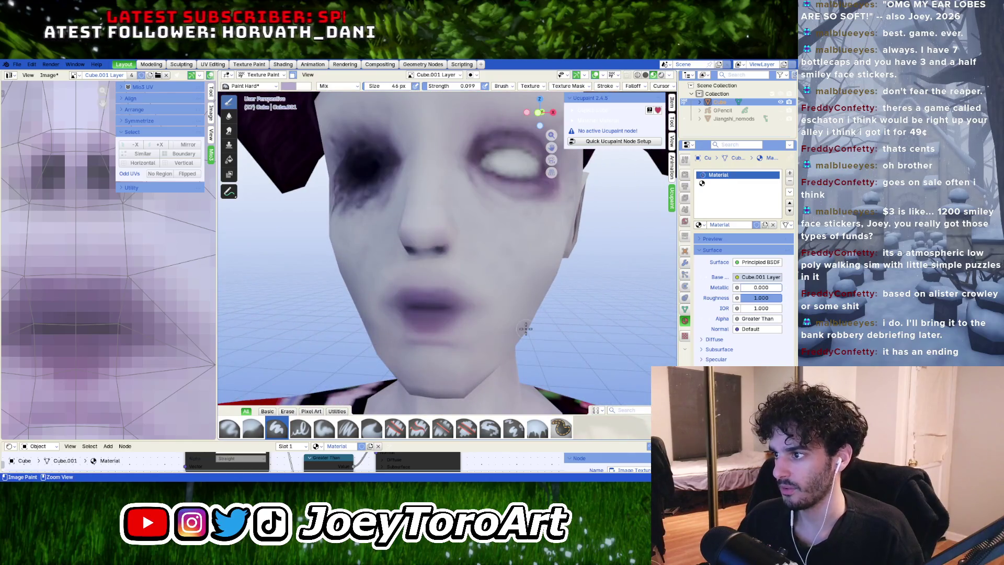
scroll(523, 329, down, 4)
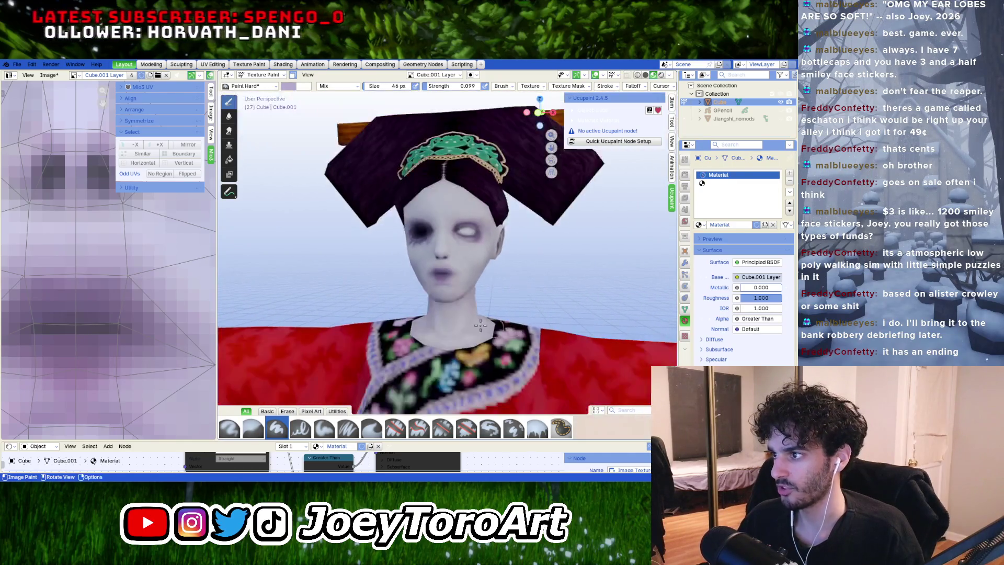
middle_drag(522, 328, 446, 313)
scroll(471, 319, up, 4)
scroll(446, 314, up, 3)
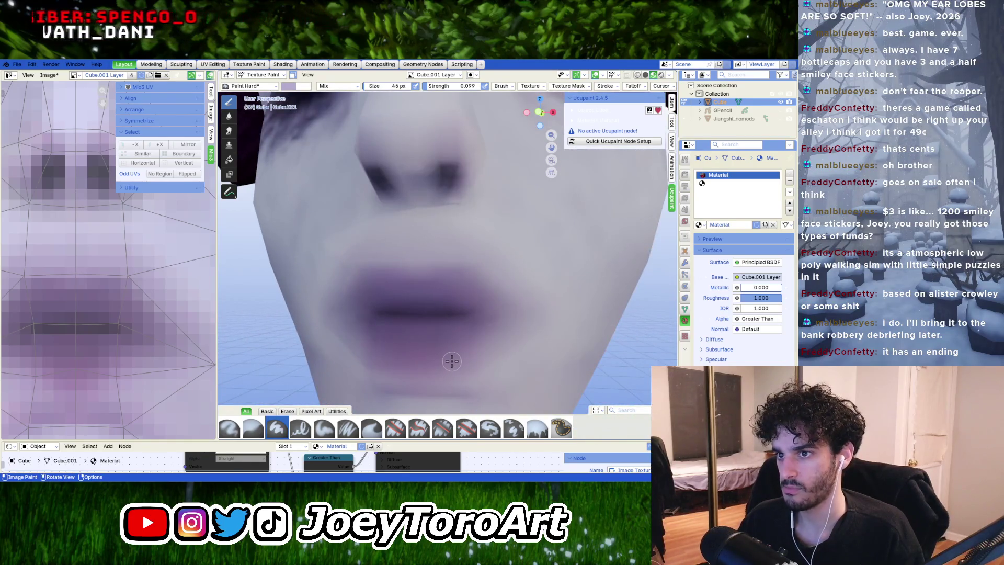
Step: Eyedrop the dark purple from the lips into the brush colour and check its values
right_click(456, 319)
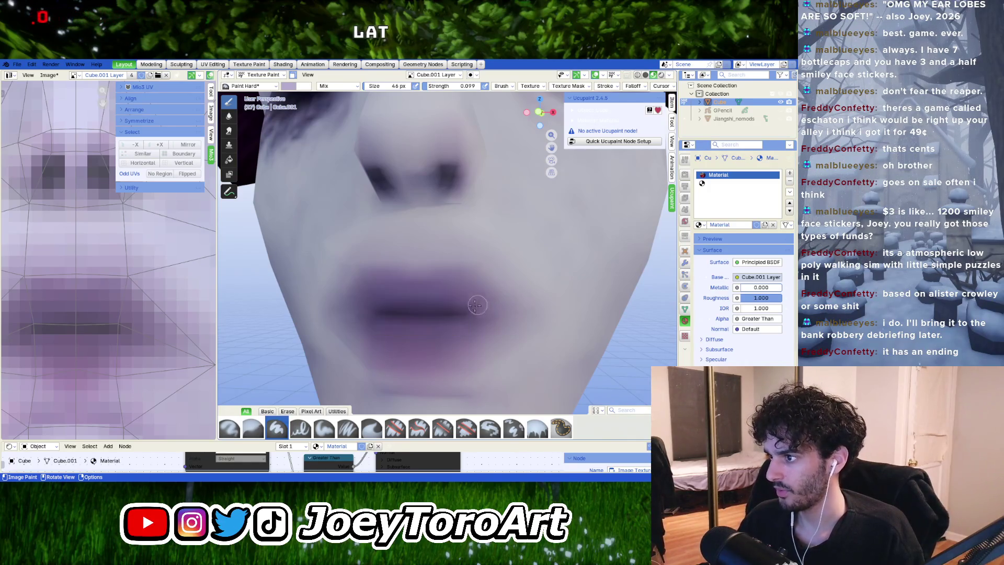
right_click(467, 317)
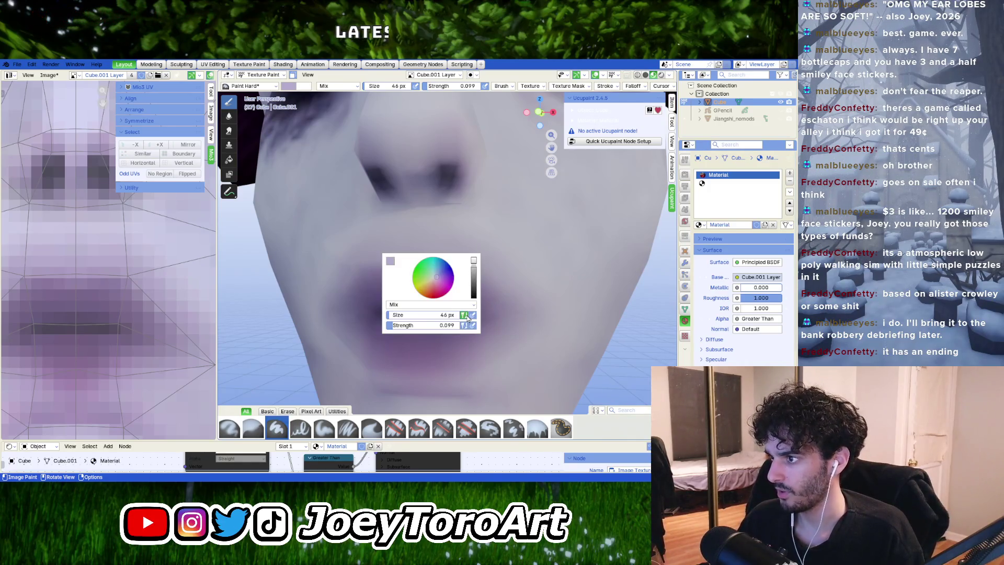
click(390, 261)
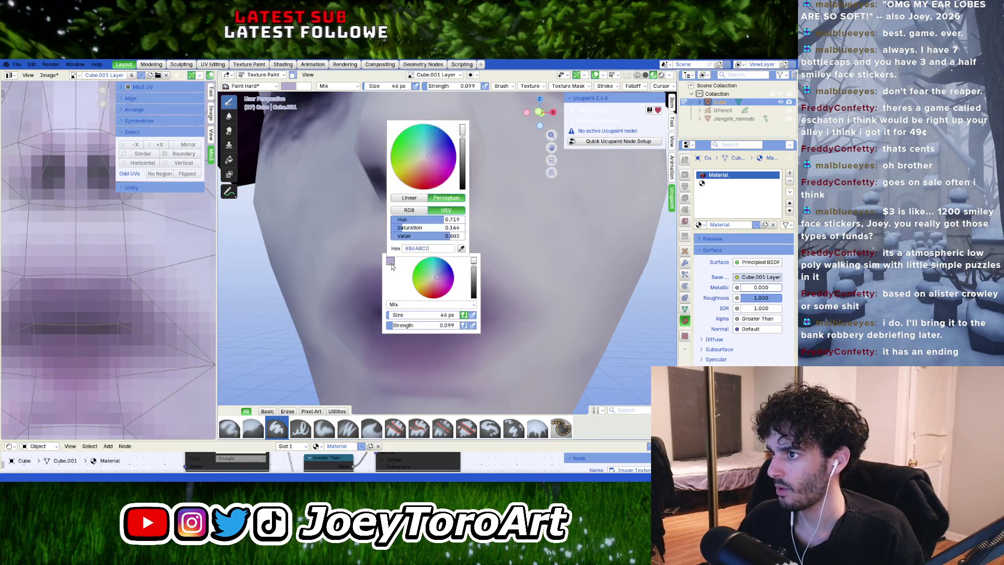
click(452, 256)
click(482, 299)
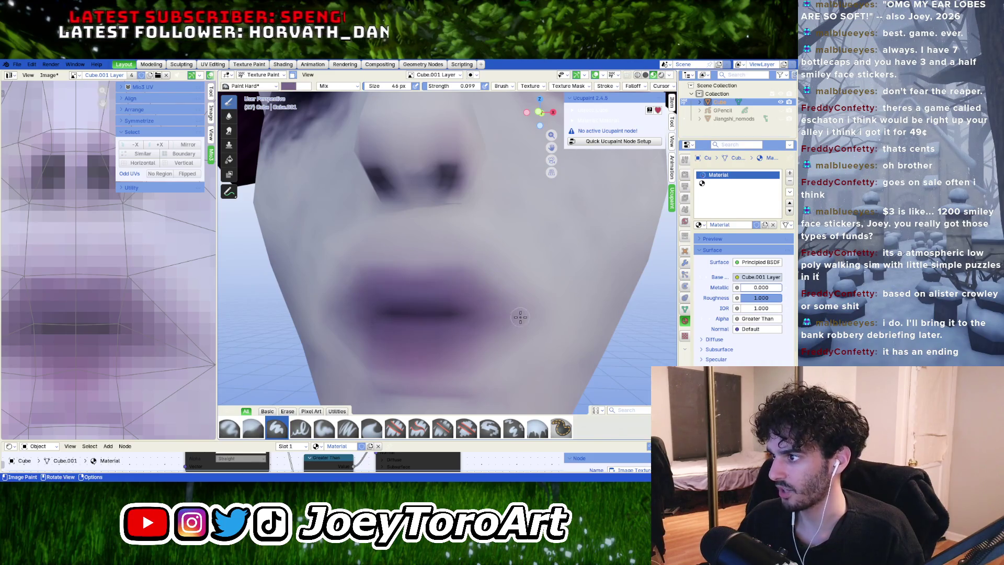
right_click(470, 318)
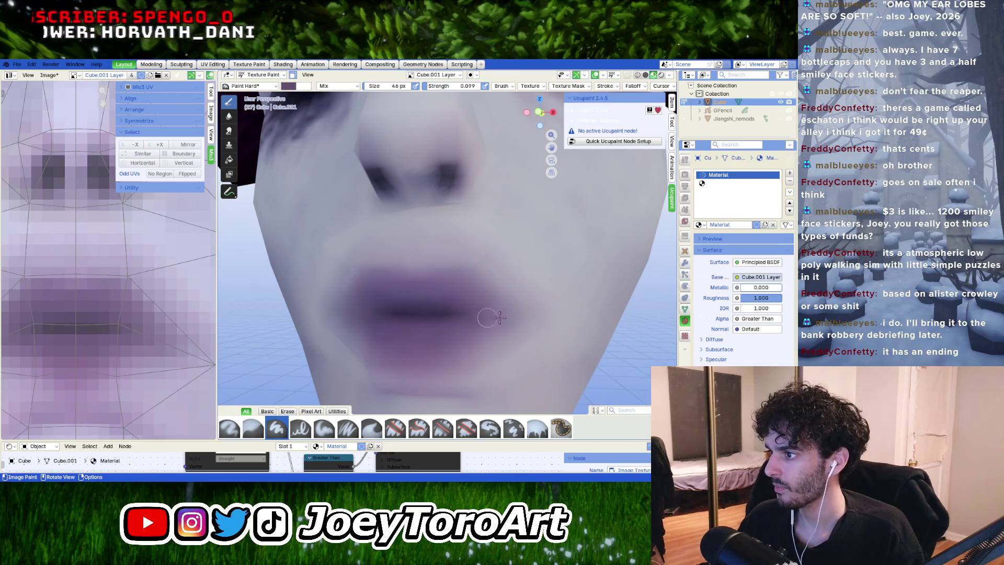
right_click(462, 309)
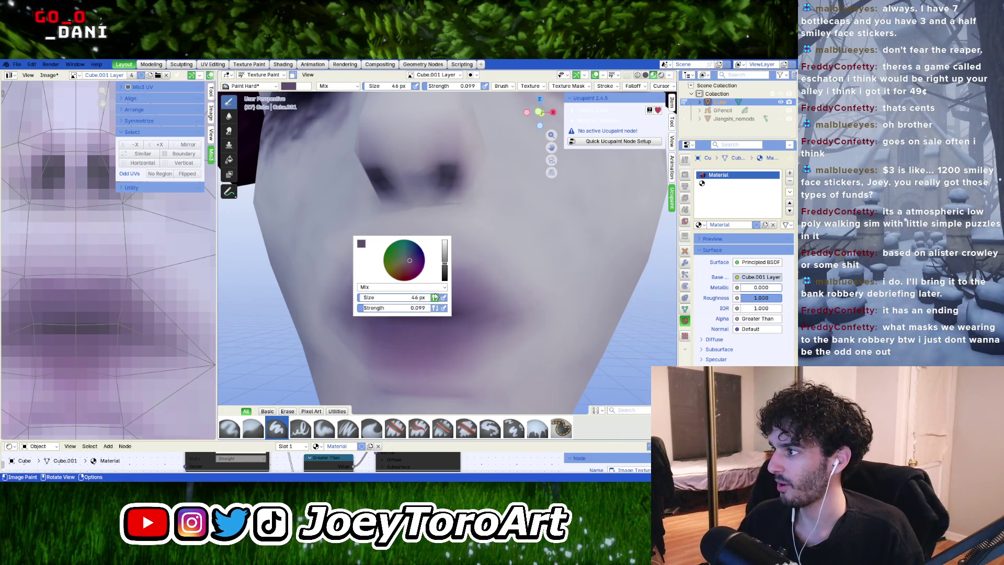
click(366, 245)
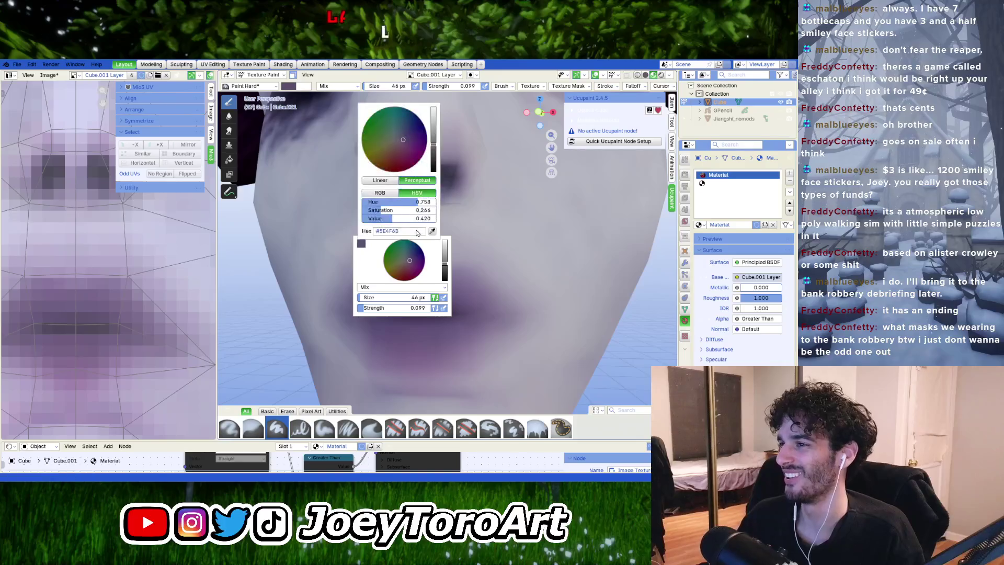
click(461, 314)
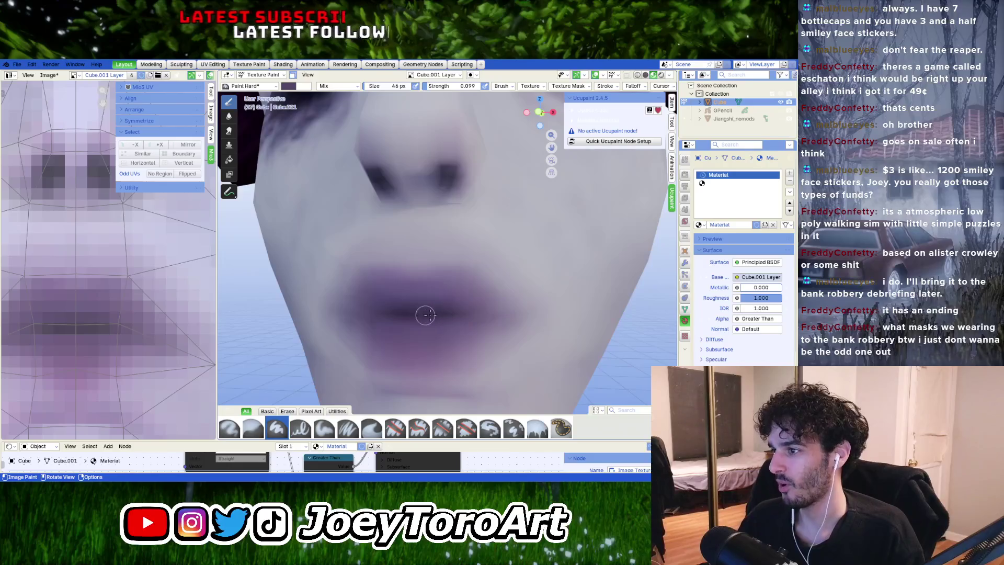
Step: Orbit and zoom between three-quarter, frontal and lower views of the lips
middle_drag(455, 314, 450, 285)
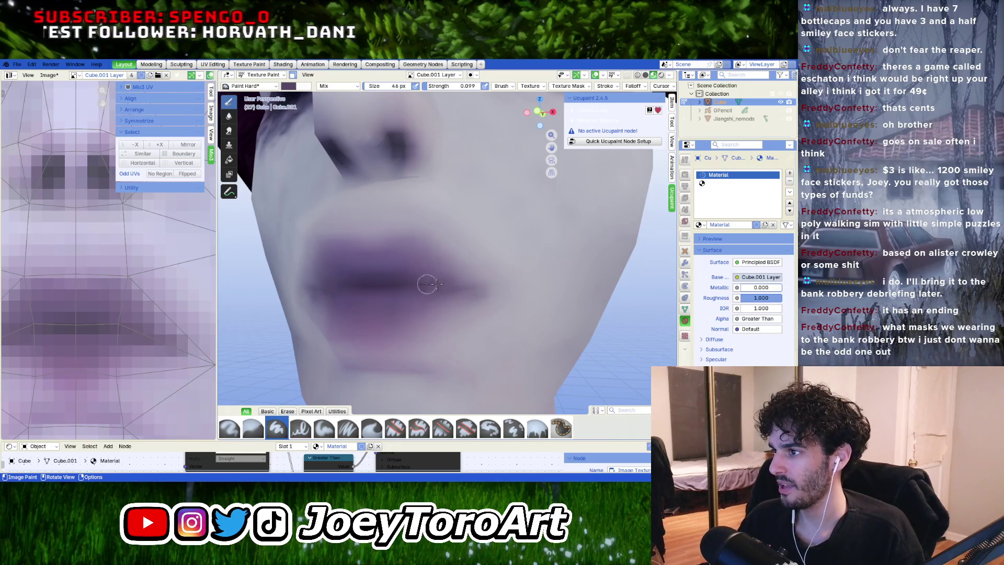
scroll(427, 284, down, 5)
scroll(428, 287, up, 6)
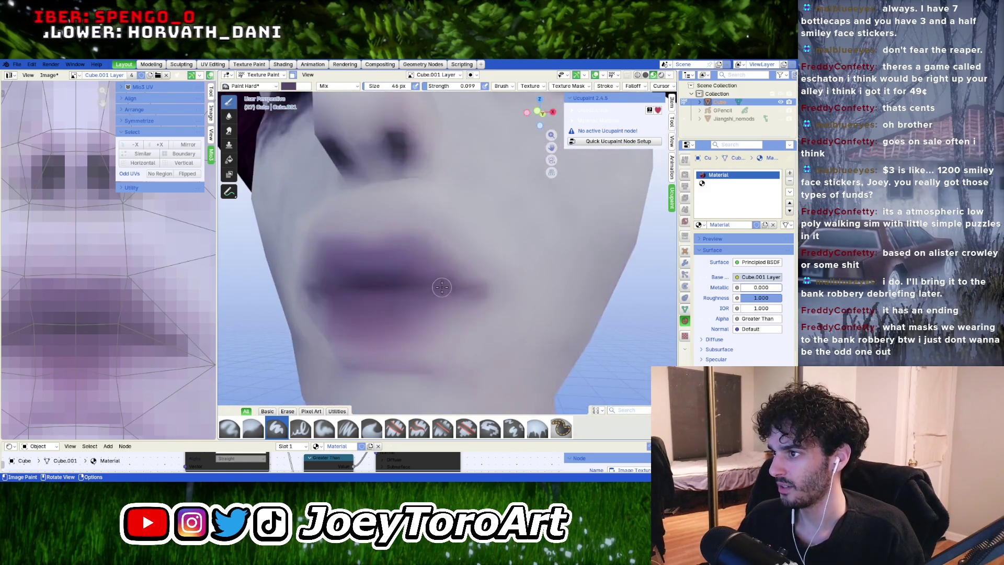
mouse_move(493, 286)
middle_down()
mouse_move(419, 291)
mouse_move(434, 288)
middle_up()
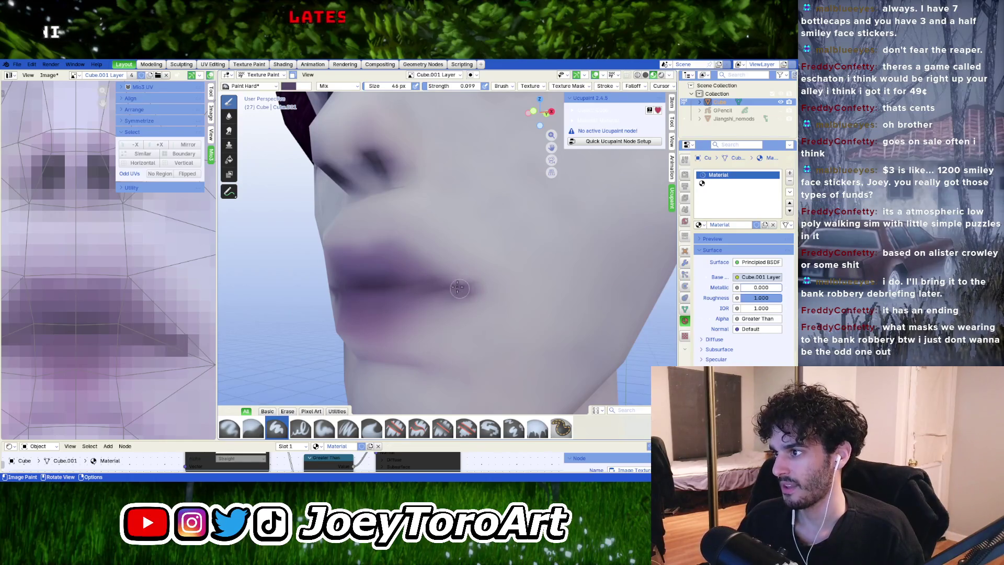
scroll(458, 287, down, 4)
middle_drag(416, 291, 461, 289)
scroll(434, 296, up, 4)
mouse_move(480, 284)
middle_down()
mouse_move(470, 292)
mouse_move(520, 322)
middle_up()
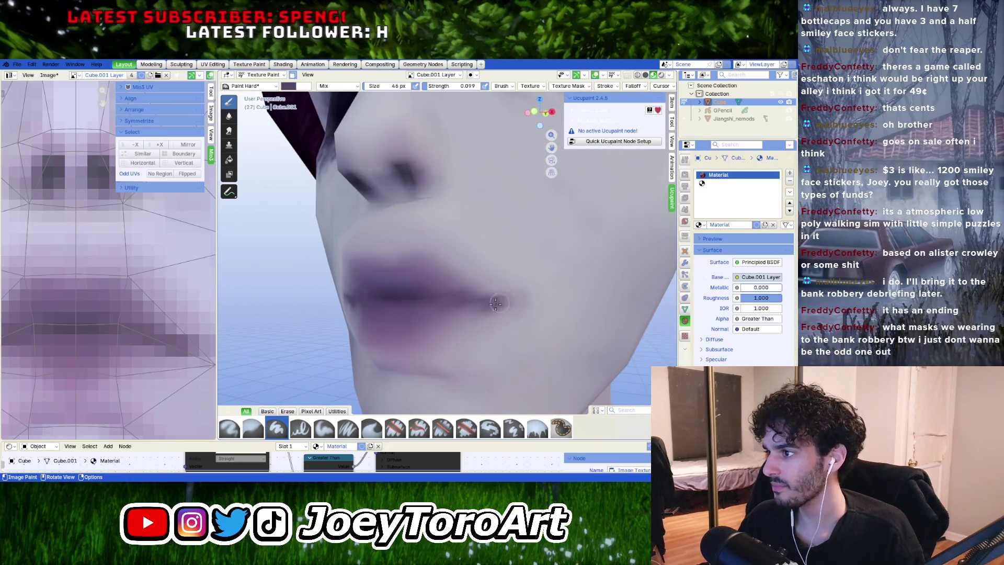
scroll(499, 301, down, 5)
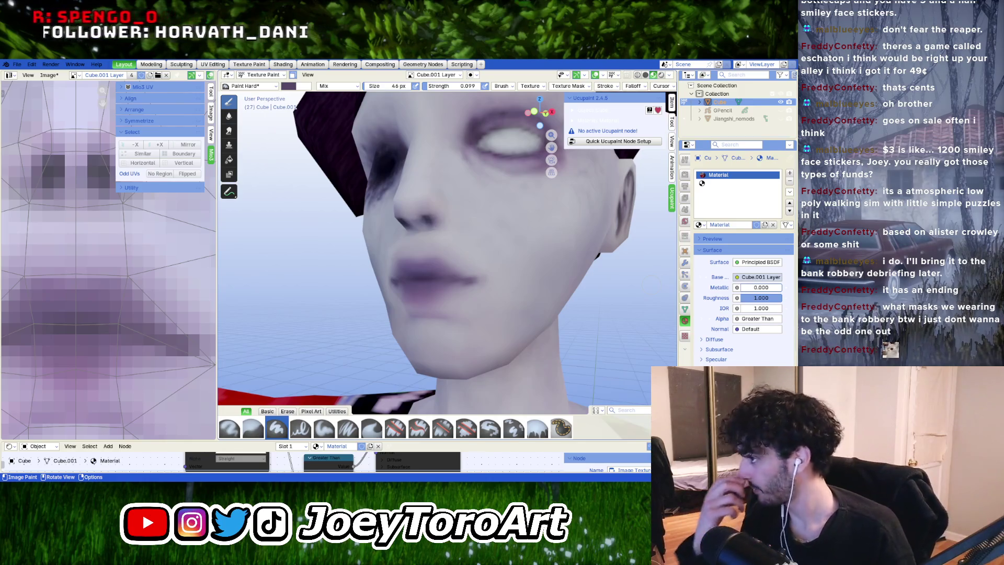
scroll(484, 309, up, 5)
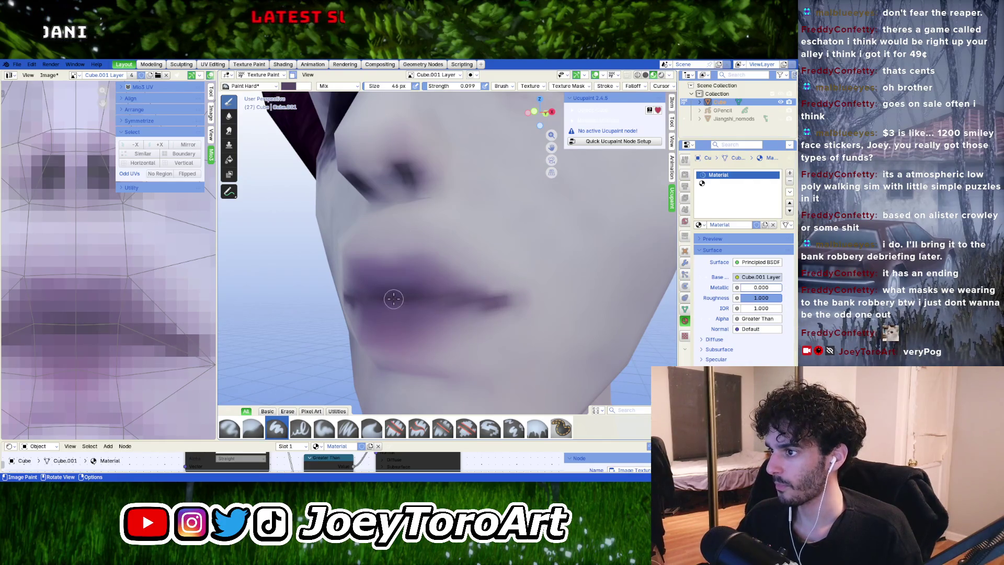
Step: Raise the Value of the sampled purple to a muted lavender-purple
right_click(420, 302)
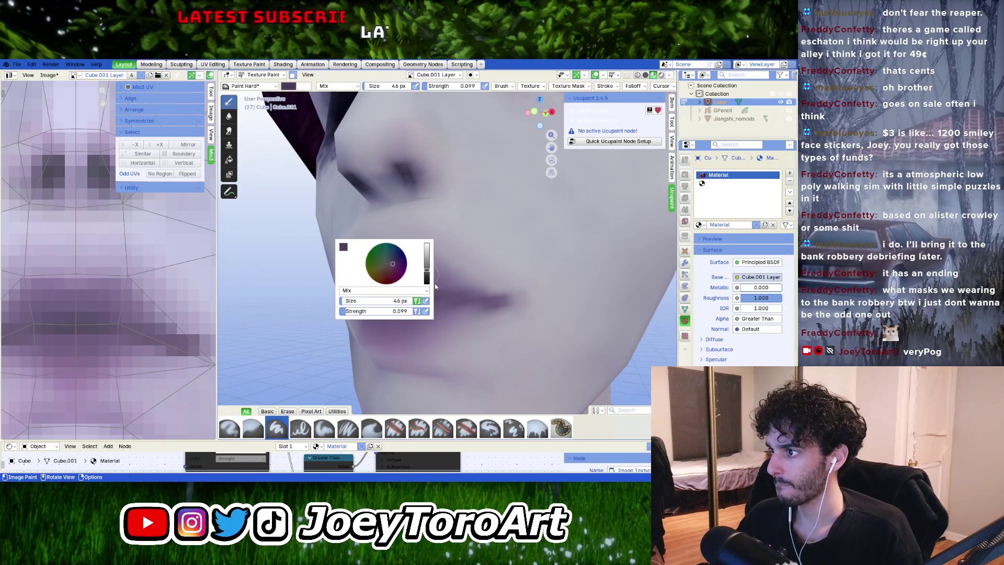
middle_drag(406, 298, 470, 306)
right_click(474, 307)
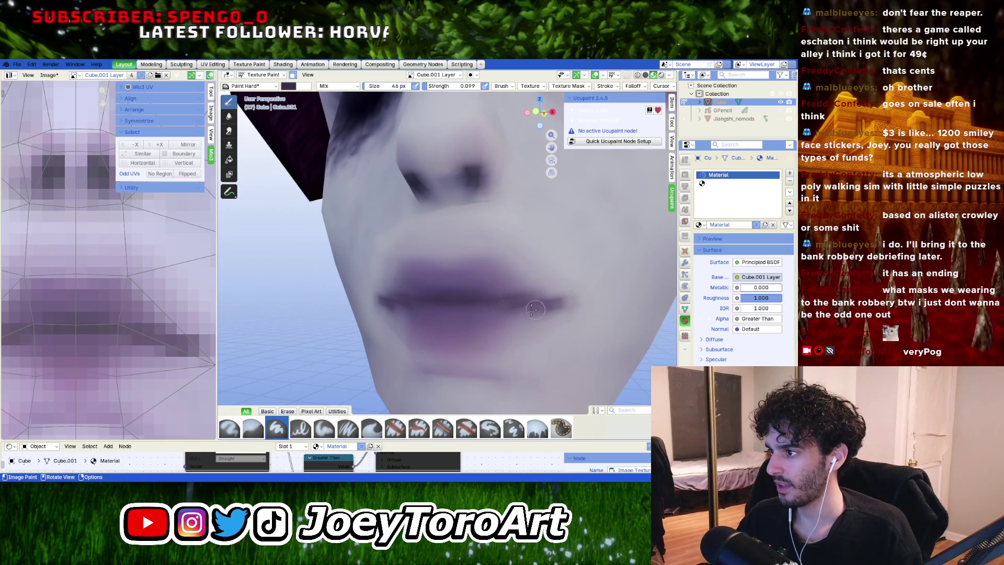
mouse_move(448, 298)
middle_down()
mouse_move(429, 305)
mouse_move(450, 310)
middle_up()
right_click(449, 309)
drag(456, 285, 457, 263)
right_click(379, 277)
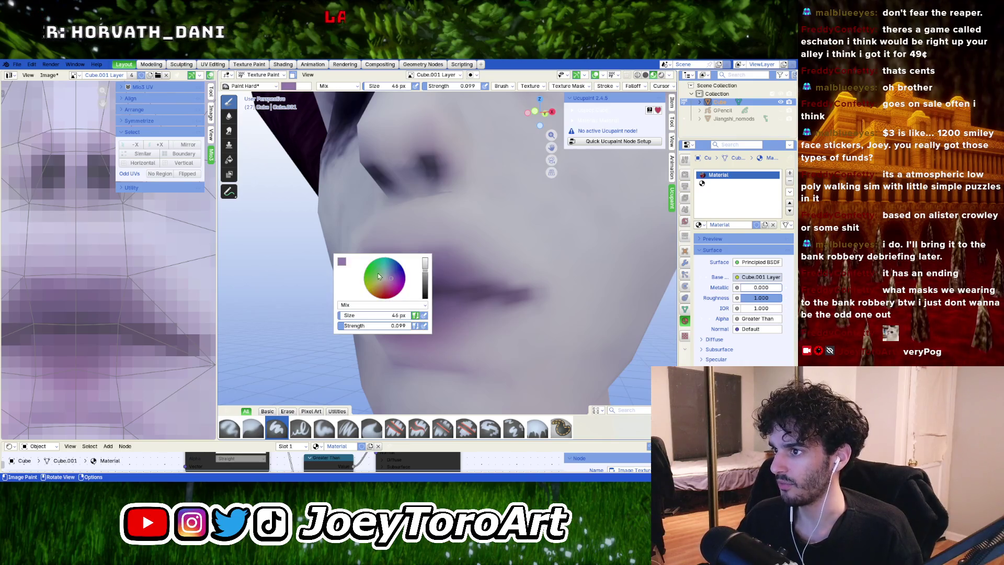
Step: Sample the purple from the lips as the brush colour, then lighten it to a light lilac
click(343, 263)
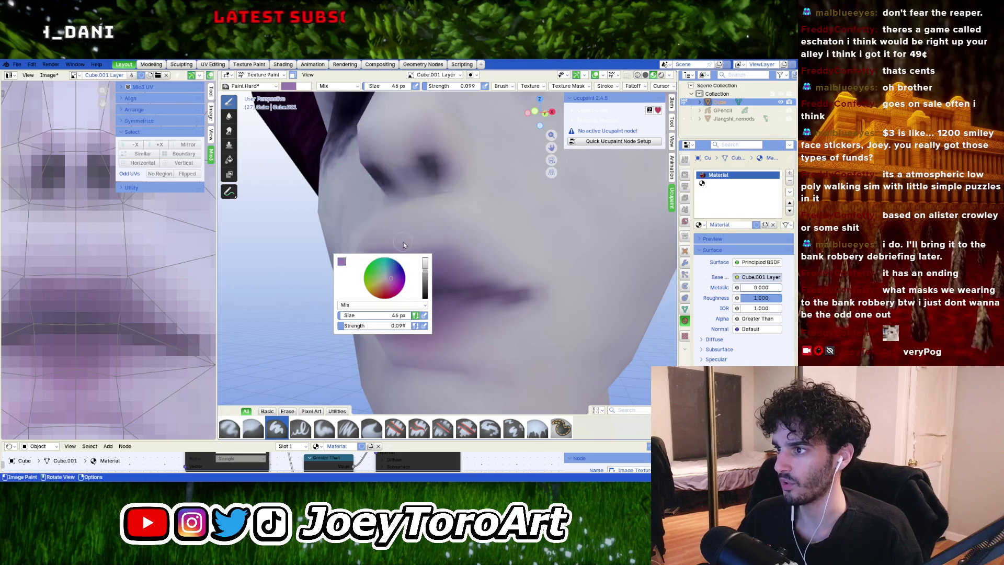
click(340, 261)
click(412, 249)
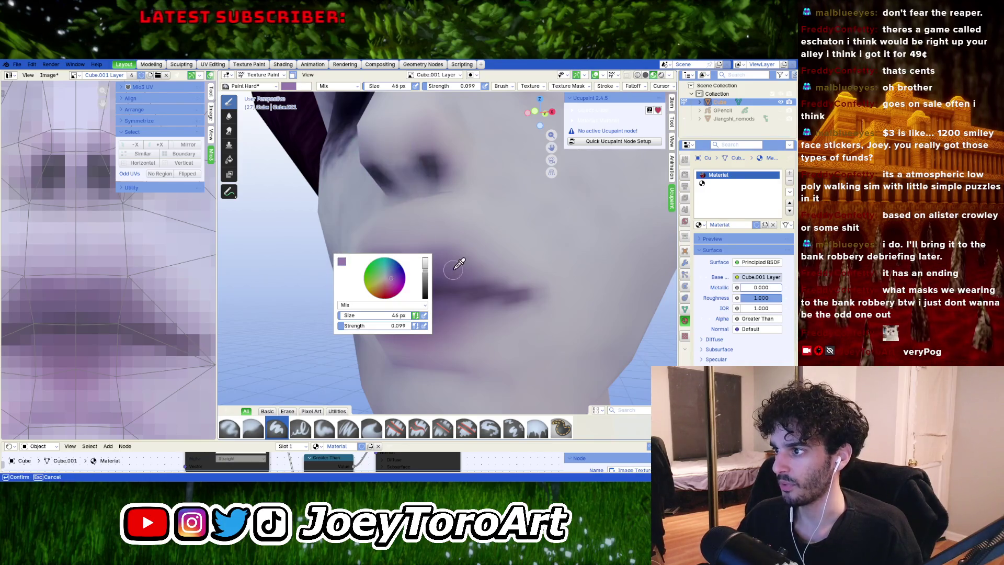
click(446, 268)
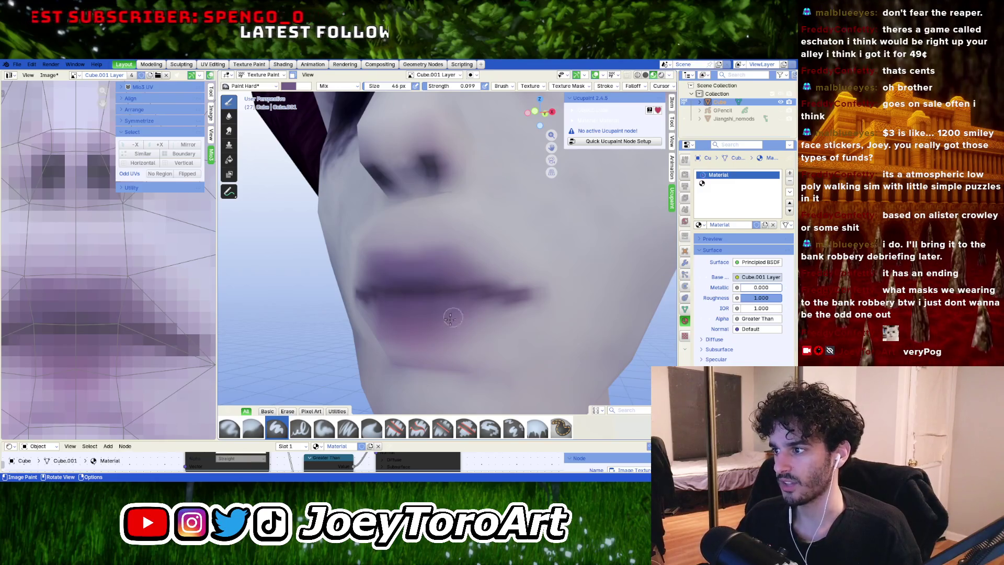
right_click(469, 312)
mouse_move(450, 271)
mouse_down()
mouse_move(442, 274)
mouse_move(487, 261)
mouse_up()
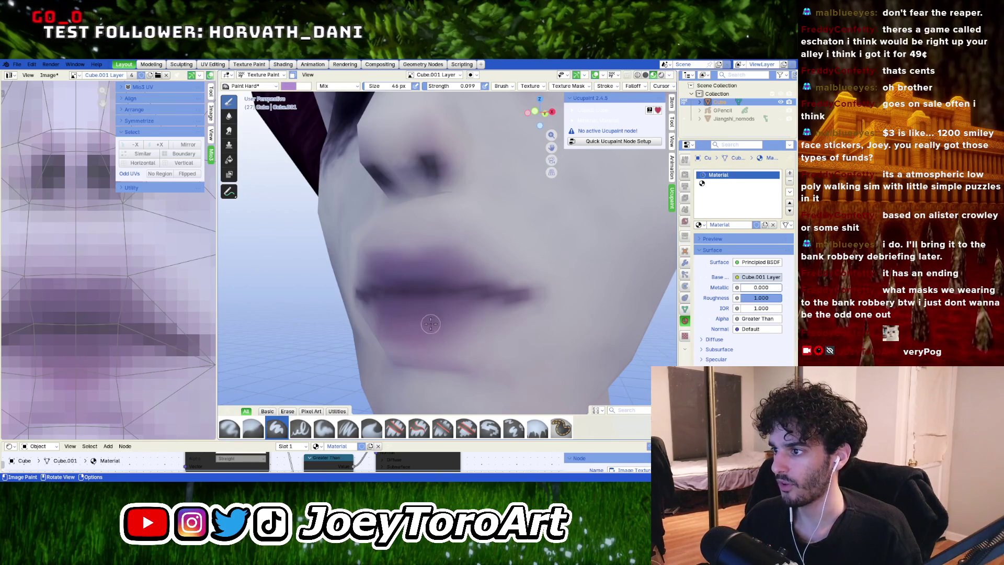
Step: Orbit and zoom around the face, chin and lips to inspect the shading
middle_drag(436, 264, 455, 304)
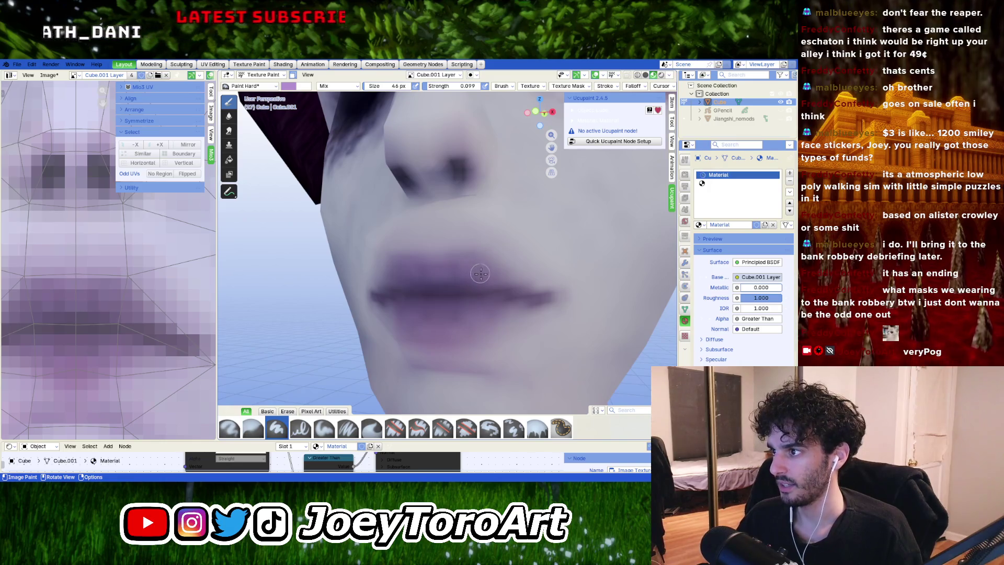
scroll(480, 273, down, 5)
mouse_move(481, 273)
middle_down()
mouse_move(476, 320)
mouse_move(453, 324)
middle_up()
scroll(390, 312, up, 2)
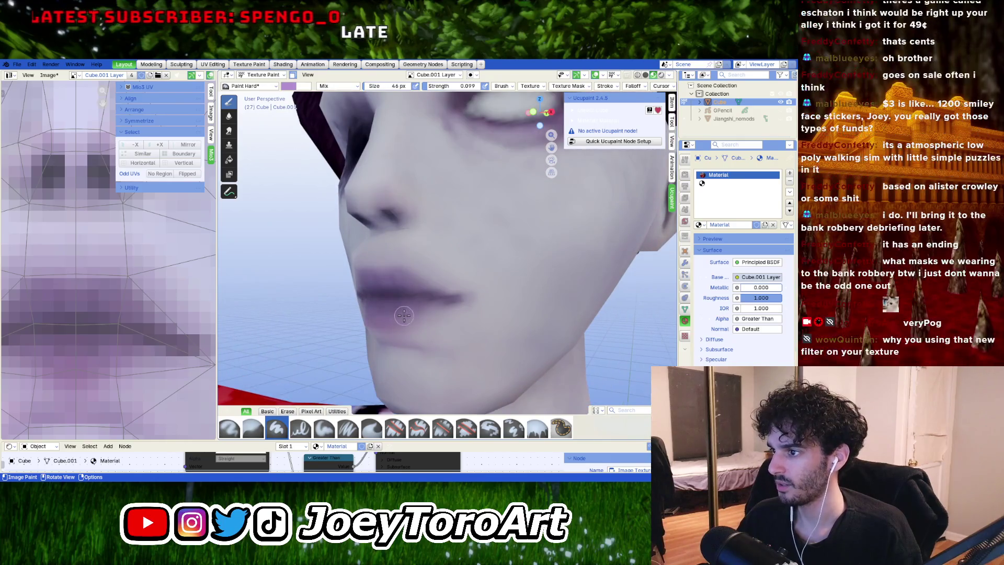
scroll(402, 311, up, 3)
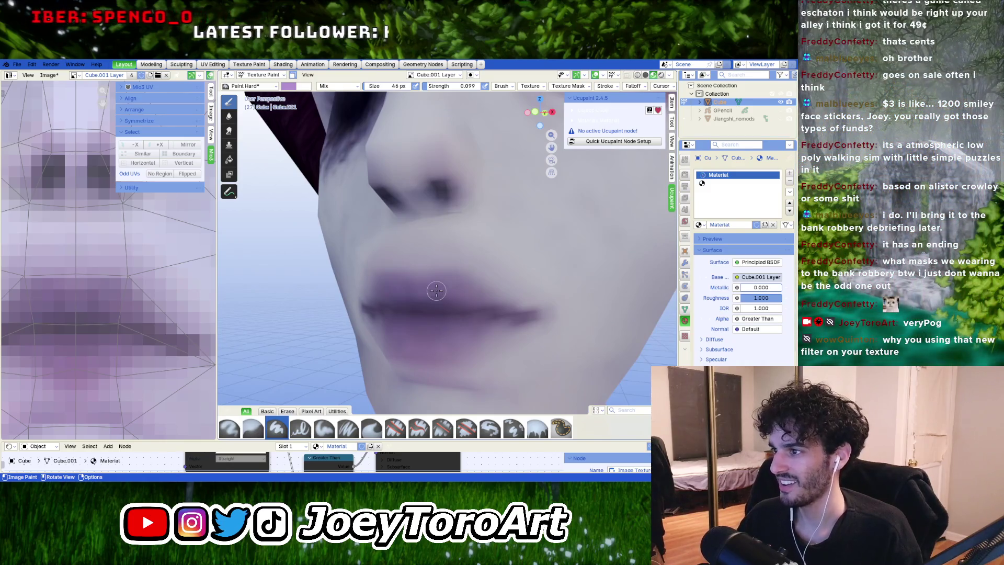
mouse_move(499, 308)
middle_down()
mouse_move(502, 296)
mouse_move(492, 313)
middle_up()
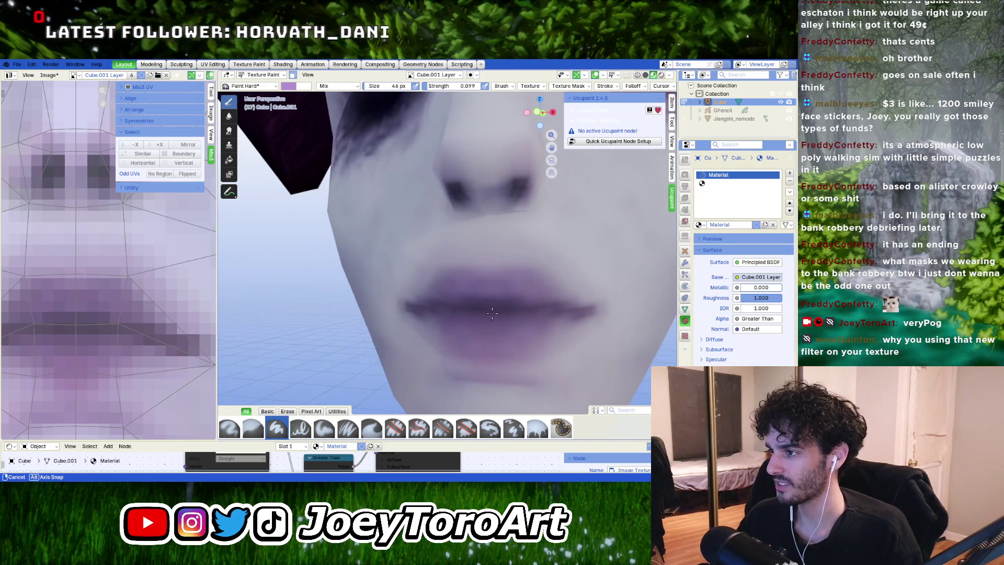
Step: Darken the paint colour to a deep purple over the mouth and frame the whole character
right_click(441, 282)
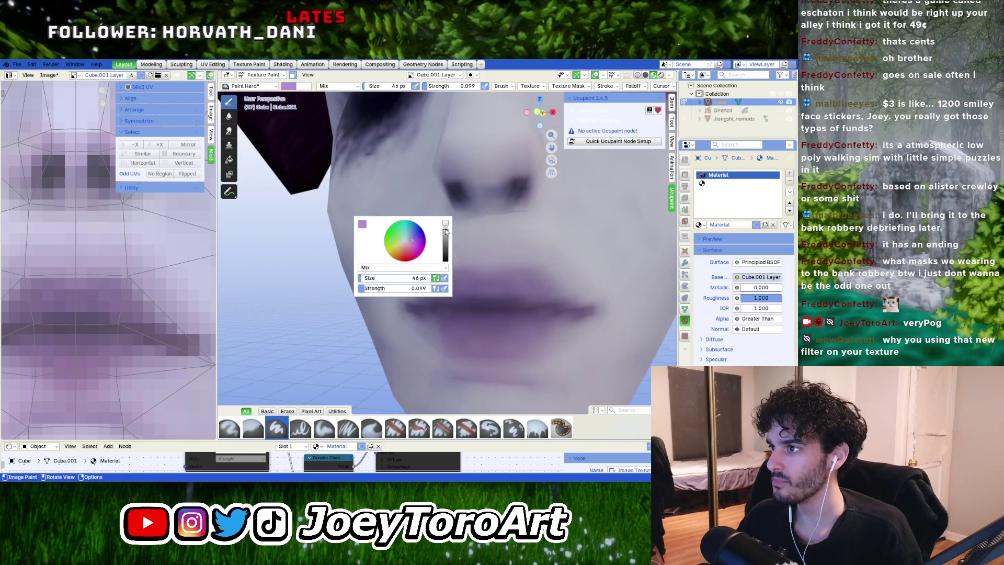
middle_drag(489, 281, 410, 296)
scroll(397, 296, up, 5)
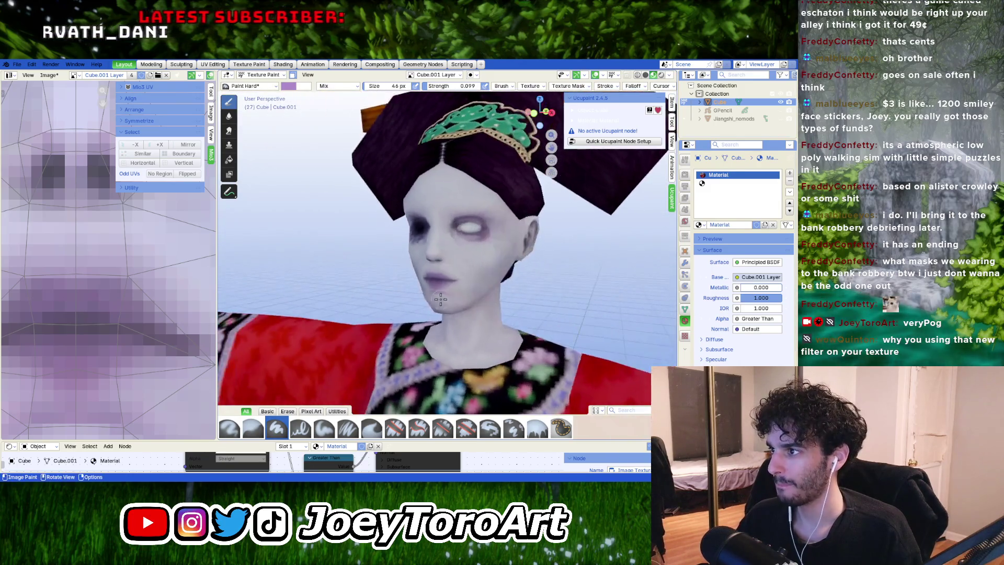
scroll(391, 298, up, 4)
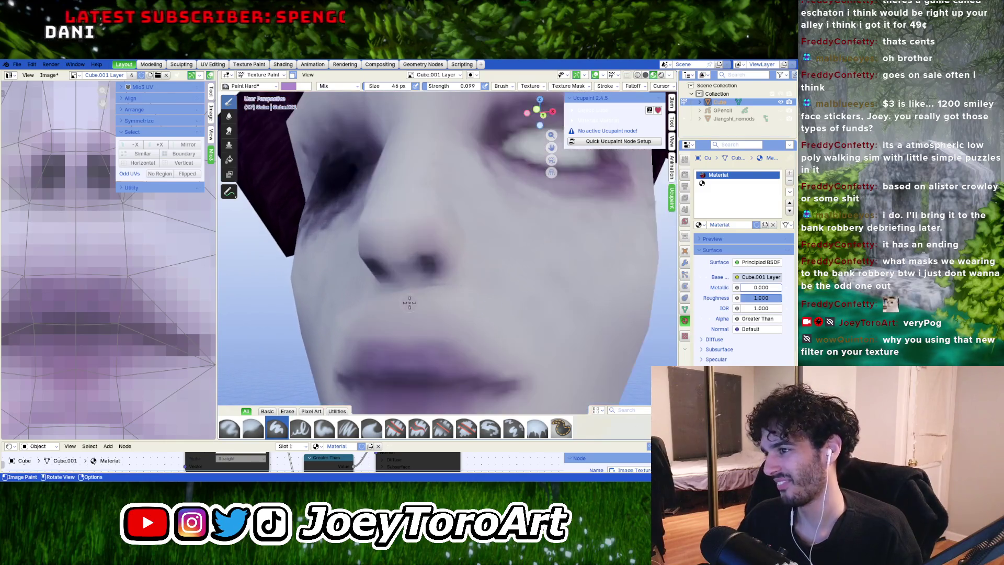
middle_drag(411, 306, 420, 291)
right_click(454, 270)
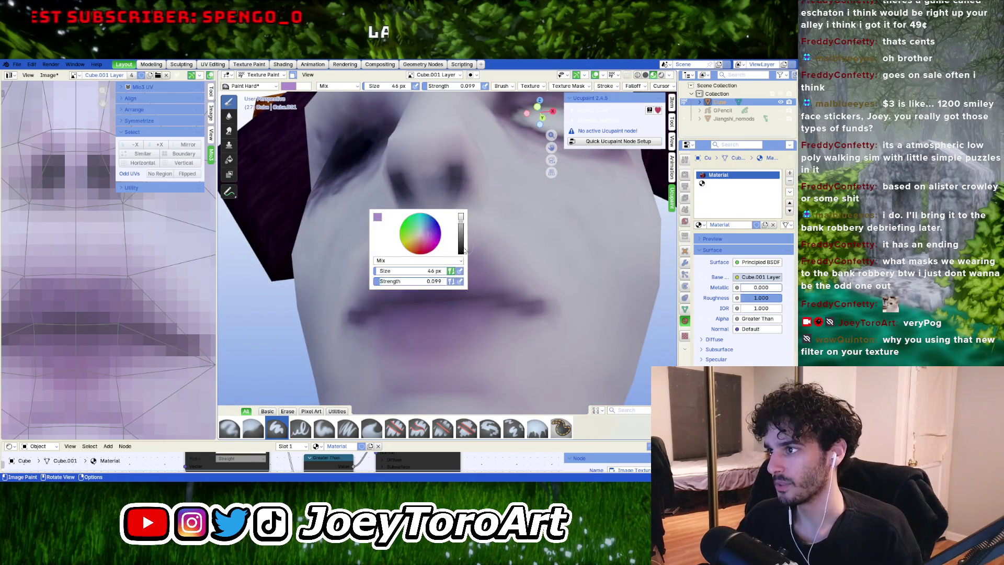
drag(462, 228, 461, 239)
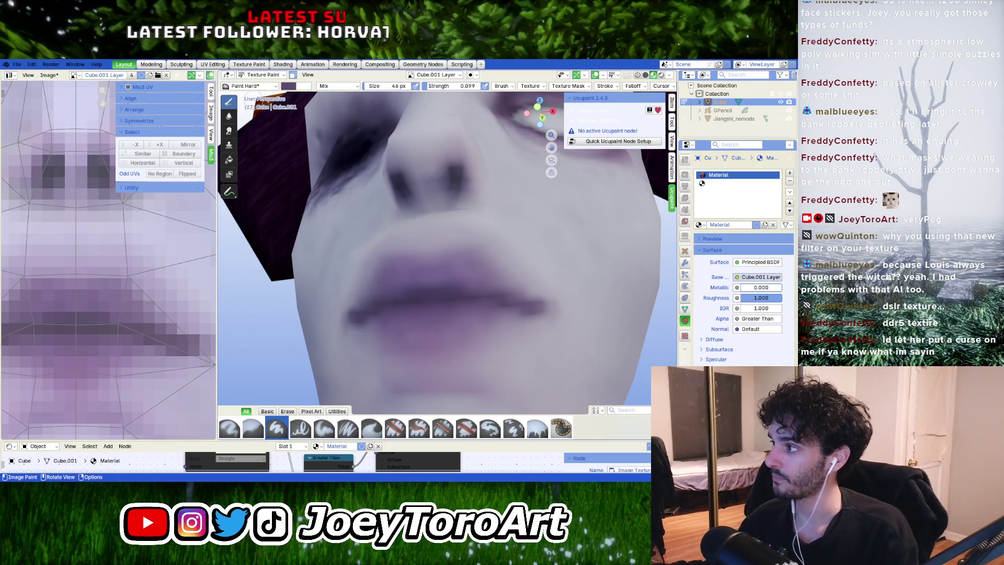
key(KP_Decimal)
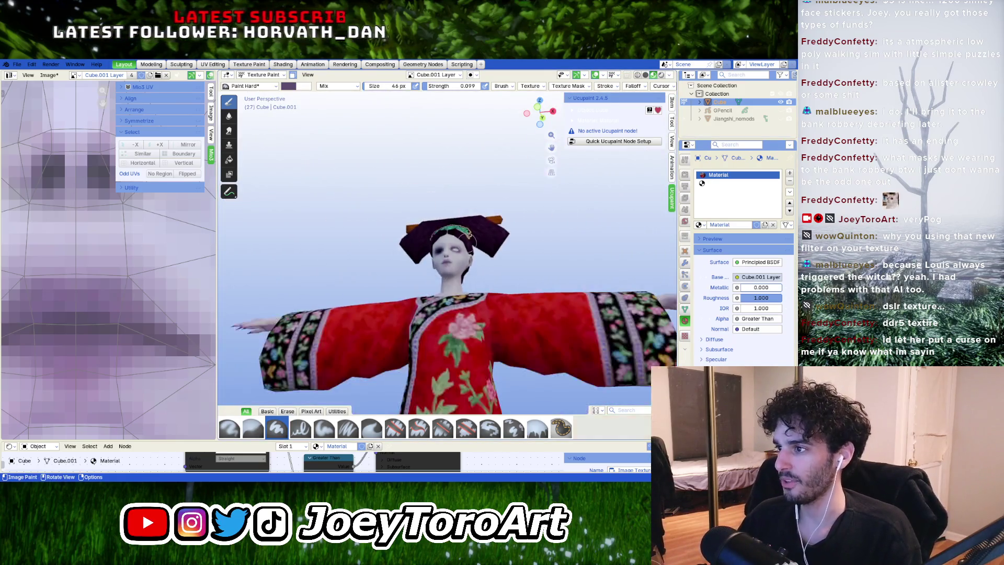
Step: Enable face selection masking so only the selected face area gets painted, keeping hair and hat off
mouse_move(512, 293)
middle_down()
mouse_move(564, 284)
mouse_move(502, 304)
mouse_move(409, 293)
mouse_move(456, 305)
mouse_move(433, 317)
mouse_move(353, 267)
mouse_move(443, 291)
middle_up()
scroll(474, 312, up, 5)
scroll(418, 296, down, 6)
scroll(422, 290, up, 4)
mouse_move(386, 274)
middle_down()
mouse_move(423, 275)
mouse_move(413, 283)
middle_up()
scroll(403, 288, up, 6)
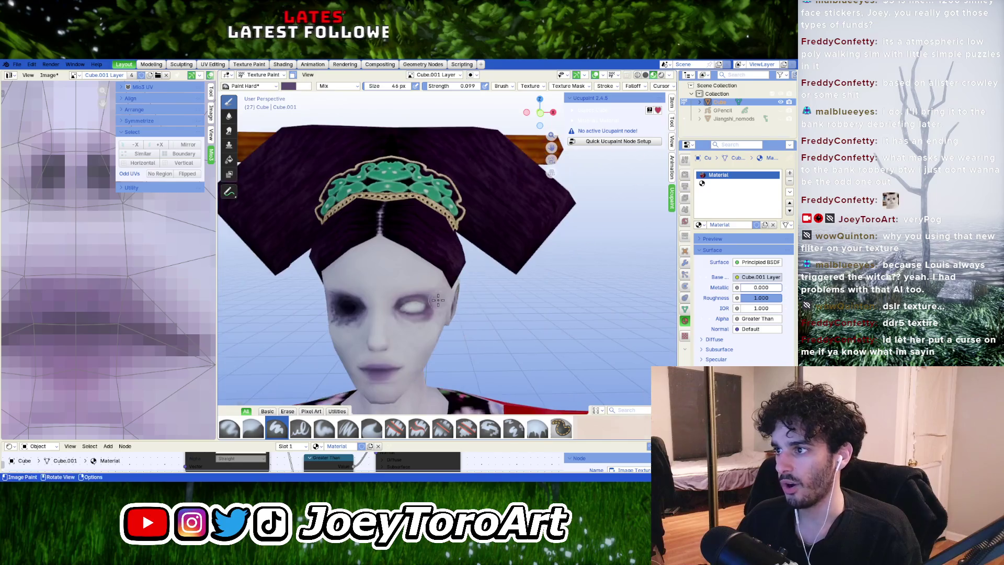
scroll(409, 291, down, 5)
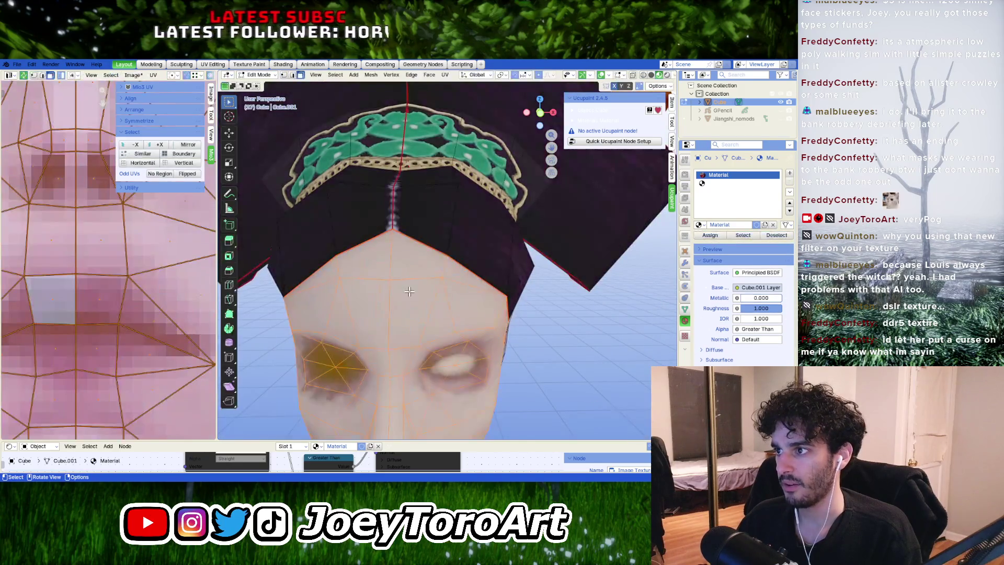
click(292, 75)
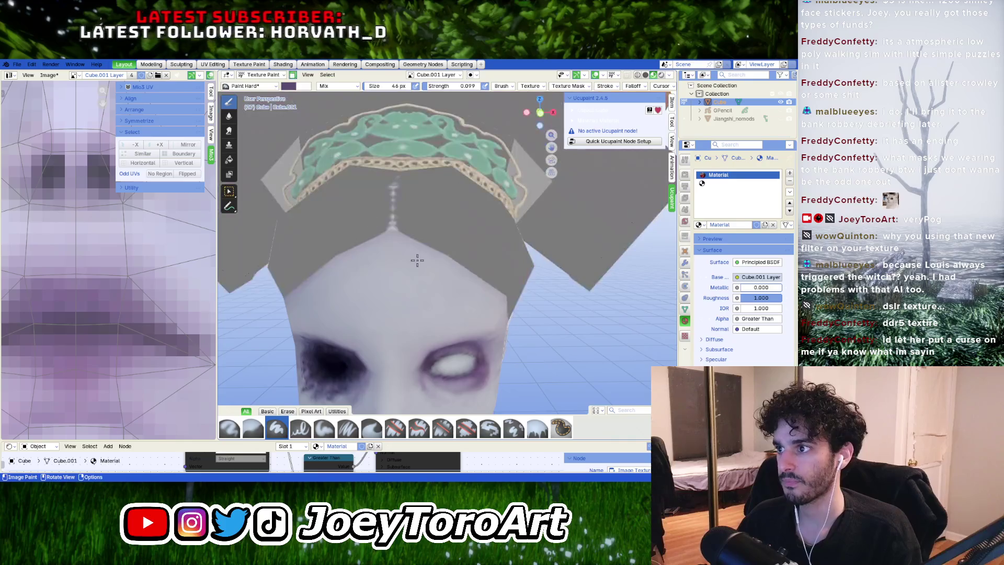
Step: Enlarge the brush radius to 92 px
scroll(433, 264, down, 4)
key(f)
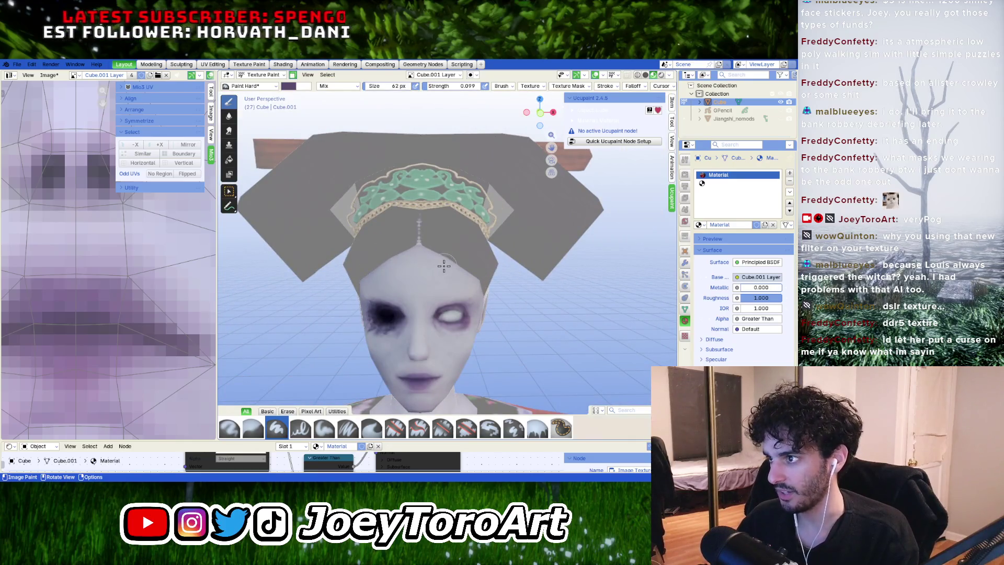
click(433, 267)
mouse_move(433, 267)
middle_down()
mouse_move(361, 319)
mouse_move(421, 287)
middle_up()
Step: Sample the pale lavender skin from the model as the paint colour and adjust its brightness
right_click(400, 288)
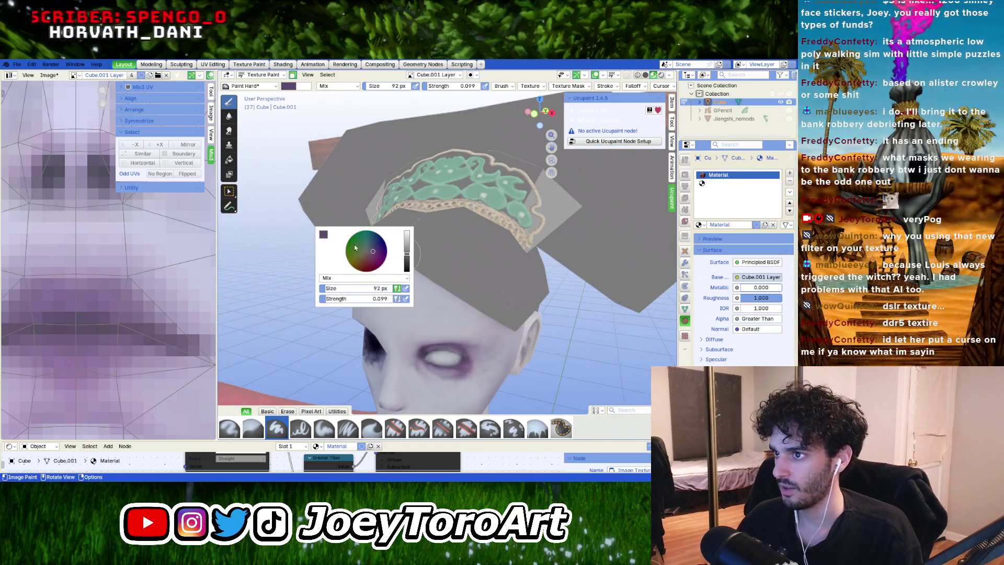
click(323, 234)
click(395, 221)
click(418, 325)
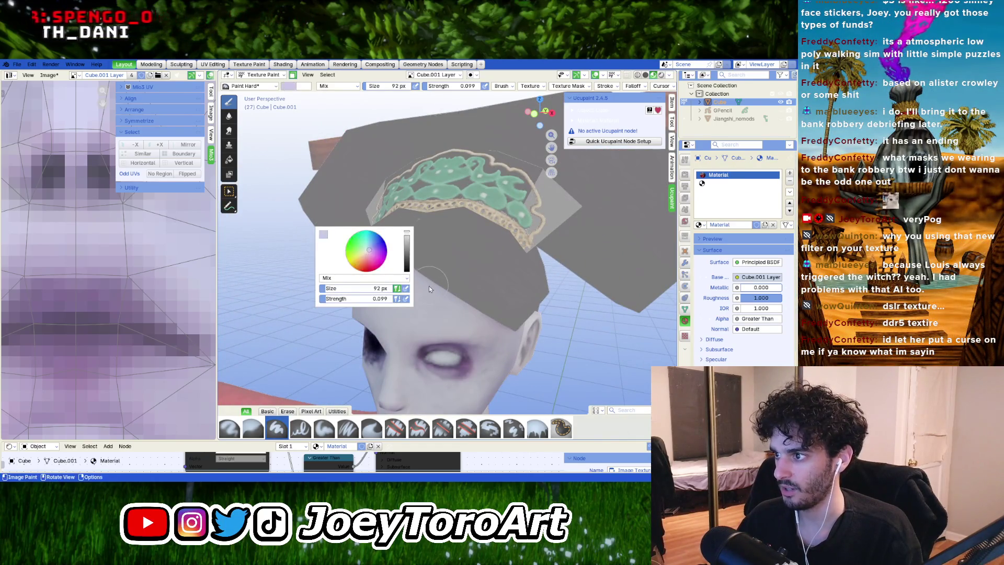
mouse_move(407, 233)
mouse_down()
mouse_move(407, 261)
mouse_move(406, 234)
mouse_up()
Step: Orbit around the hat and forehead to a side profile of the head
mouse_move(538, 280)
middle_down()
mouse_move(497, 266)
mouse_move(439, 285)
middle_up()
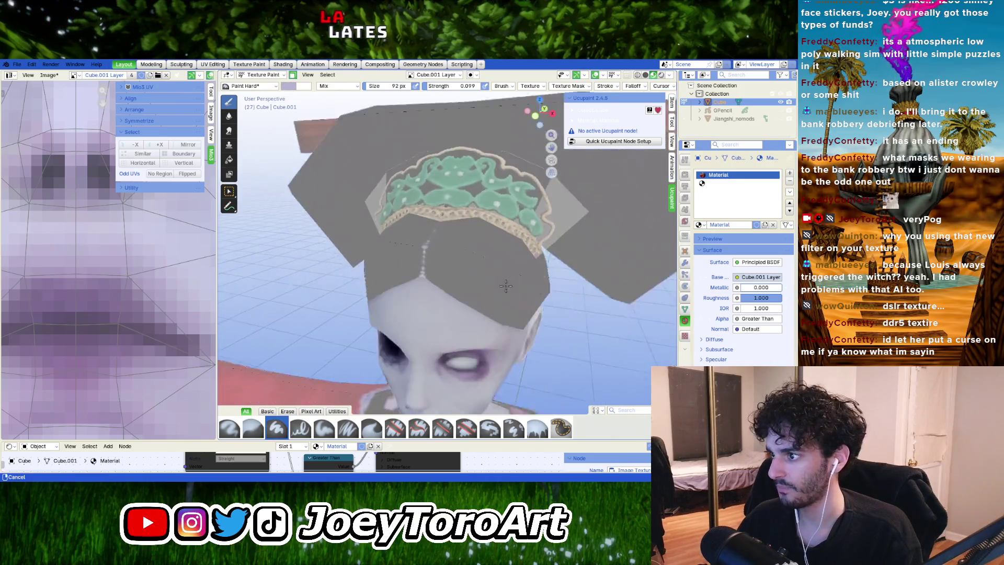
scroll(435, 287, up, 5)
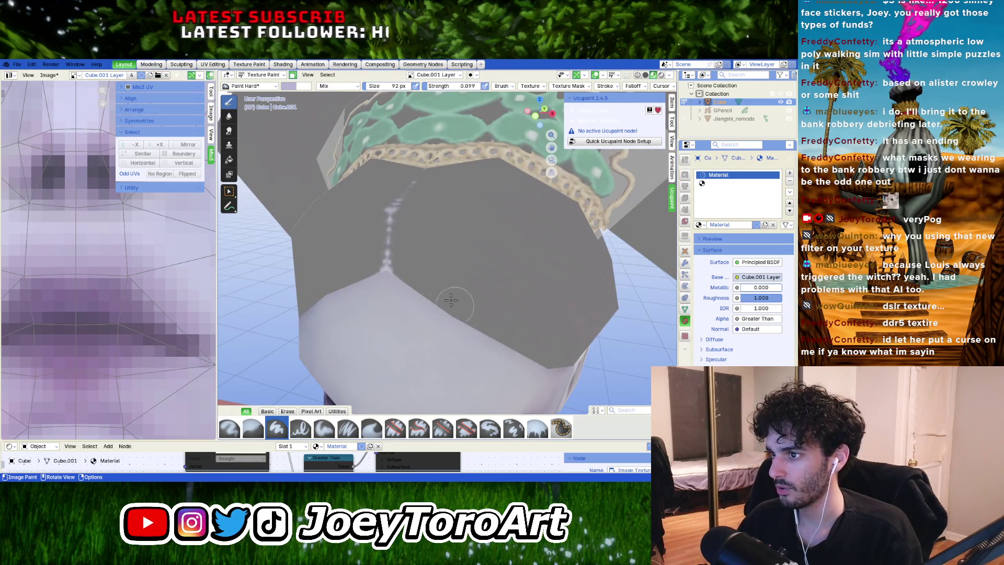
mouse_move(482, 326)
middle_down()
mouse_move(460, 313)
mouse_move(439, 327)
mouse_move(372, 248)
mouse_move(397, 235)
mouse_move(460, 291)
mouse_move(416, 283)
middle_up()
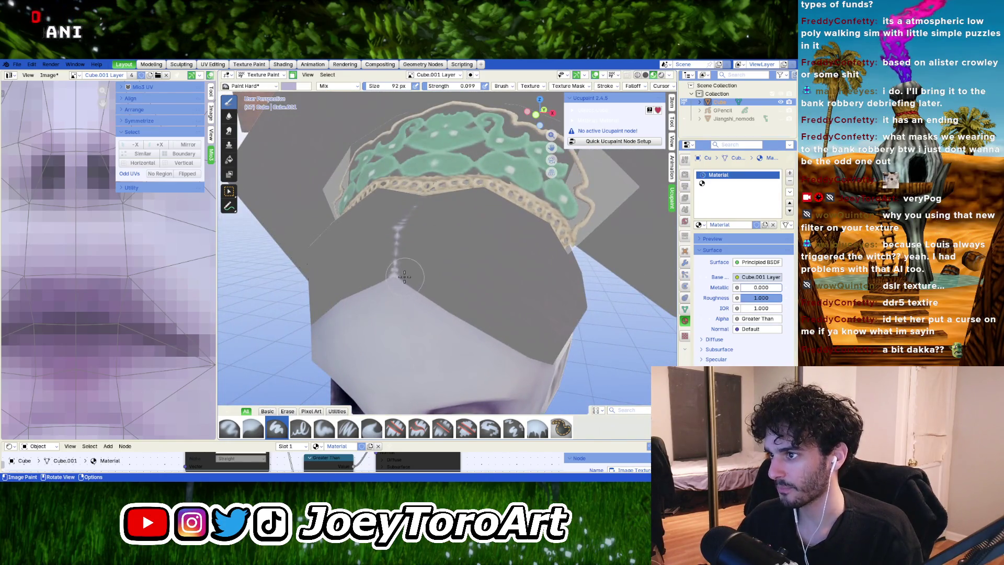
mouse_move(438, 291)
middle_down()
mouse_move(532, 307)
mouse_move(481, 293)
mouse_move(529, 313)
mouse_move(392, 318)
mouse_move(366, 354)
mouse_move(398, 292)
middle_up()
right_click(398, 293)
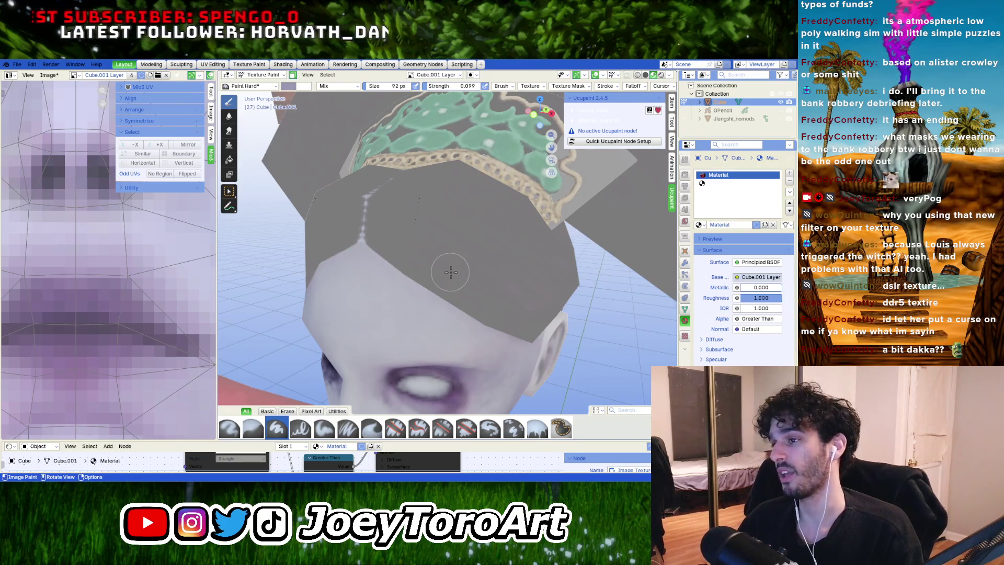
mouse_move(381, 254)
middle_down()
mouse_move(449, 294)
mouse_move(324, 283)
middle_up()
mouse_move(368, 313)
middle_down()
mouse_move(385, 301)
mouse_move(346, 274)
middle_up()
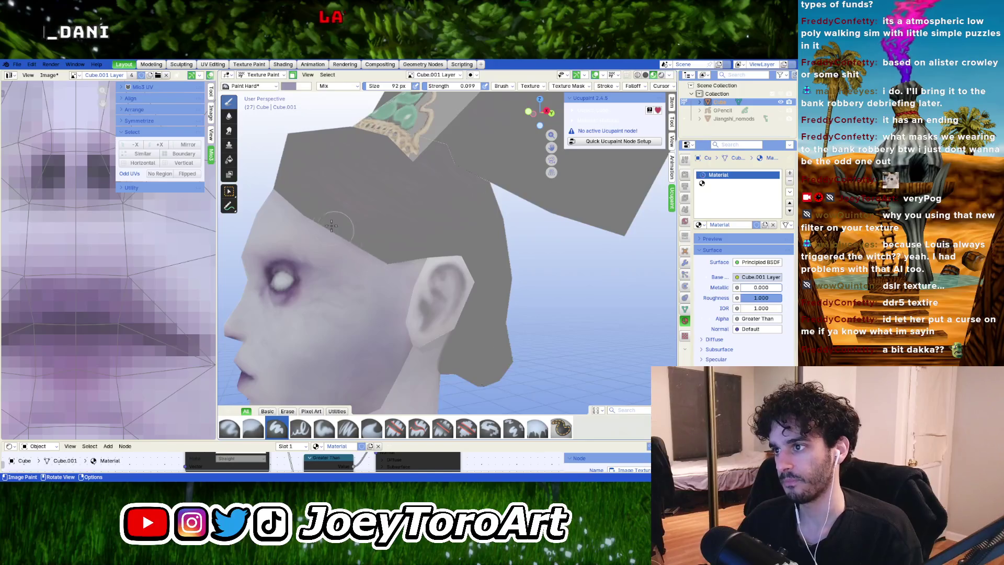
Step: Shrink the brush radius to 58 px while viewing the hat and hairline from above
scroll(413, 286, up, 5)
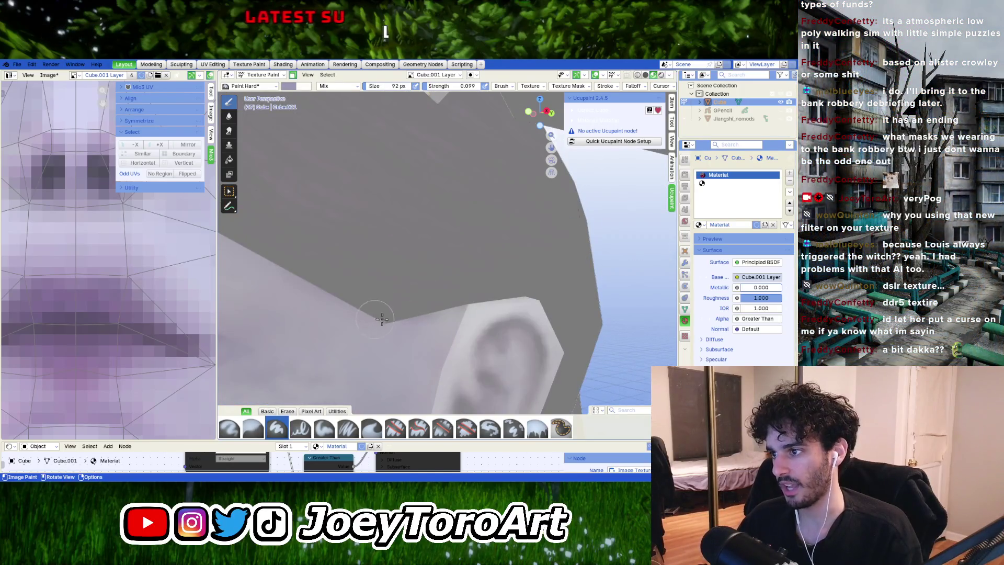
scroll(438, 310, down, 5)
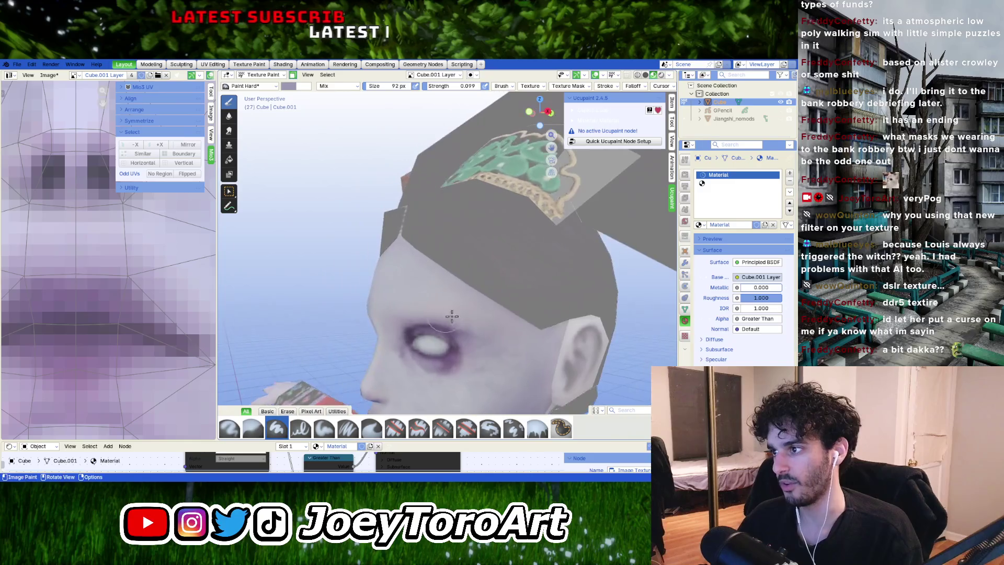
mouse_move(475, 279)
middle_down()
mouse_move(460, 251)
mouse_move(438, 309)
middle_up()
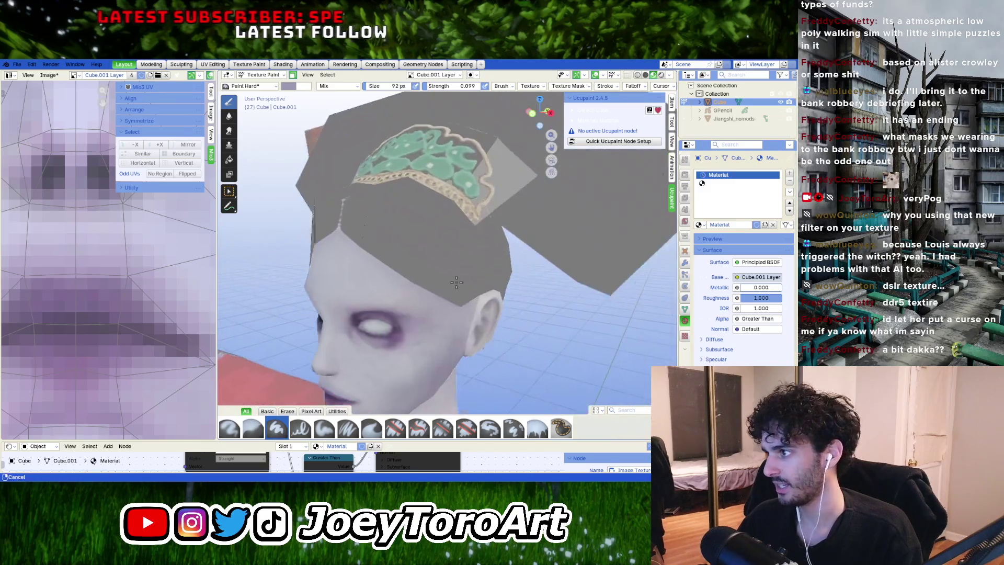
scroll(438, 309, up, 3)
middle_drag(333, 254, 425, 268)
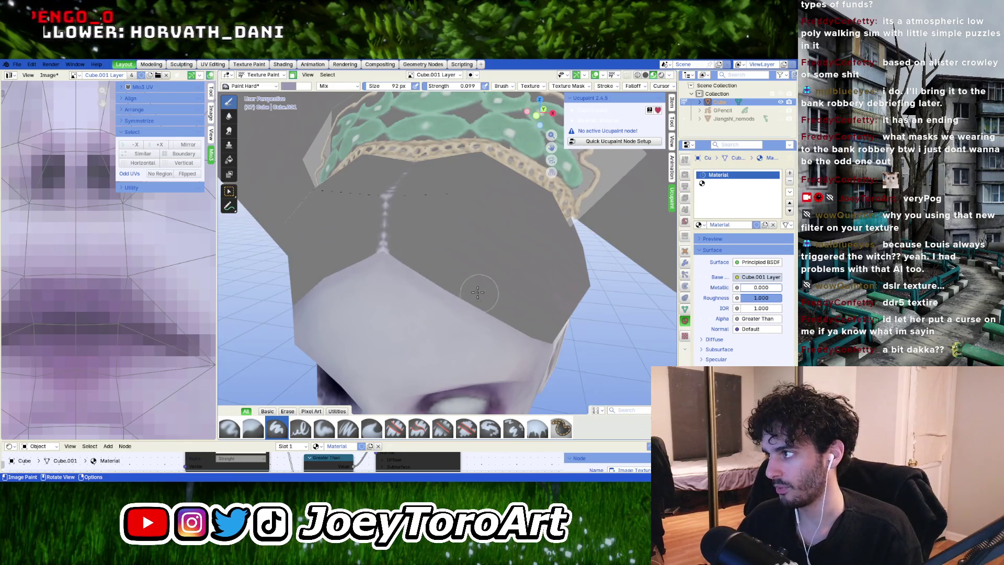
middle_drag(478, 292, 482, 307)
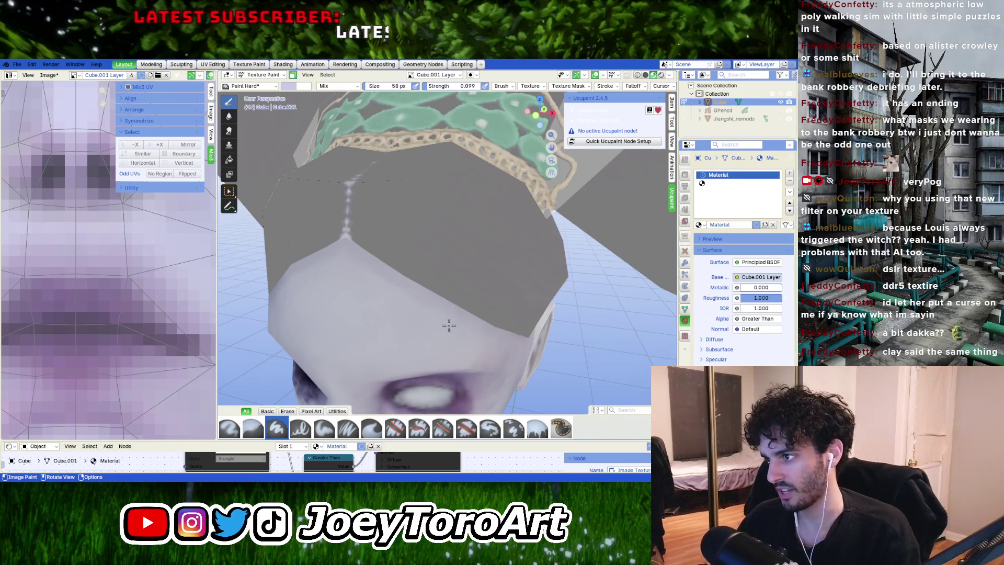
mouse_move(448, 325)
middle_down()
mouse_move(403, 291)
mouse_move(463, 344)
middle_up()
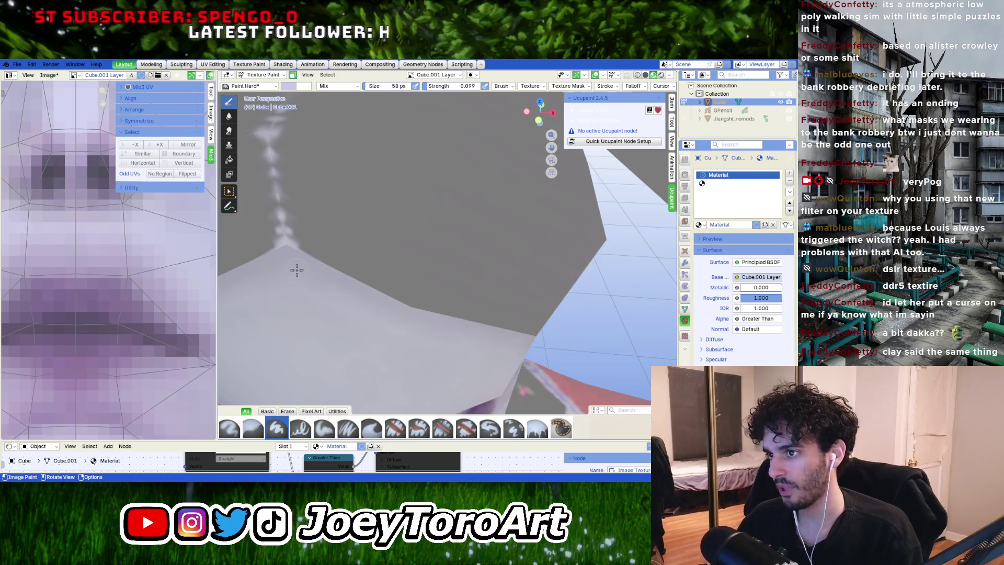
middle_drag(462, 338, 410, 299)
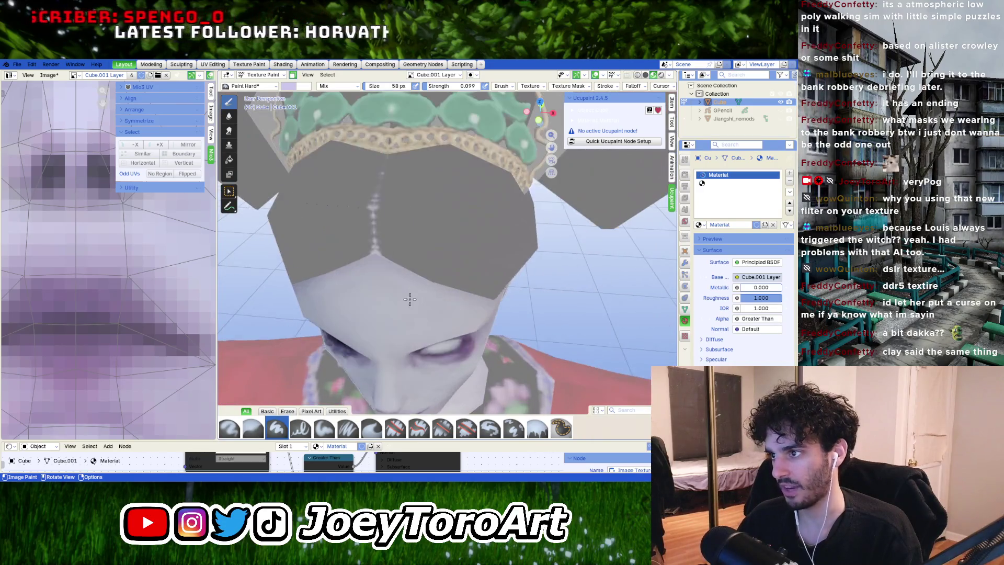
right_click(390, 294)
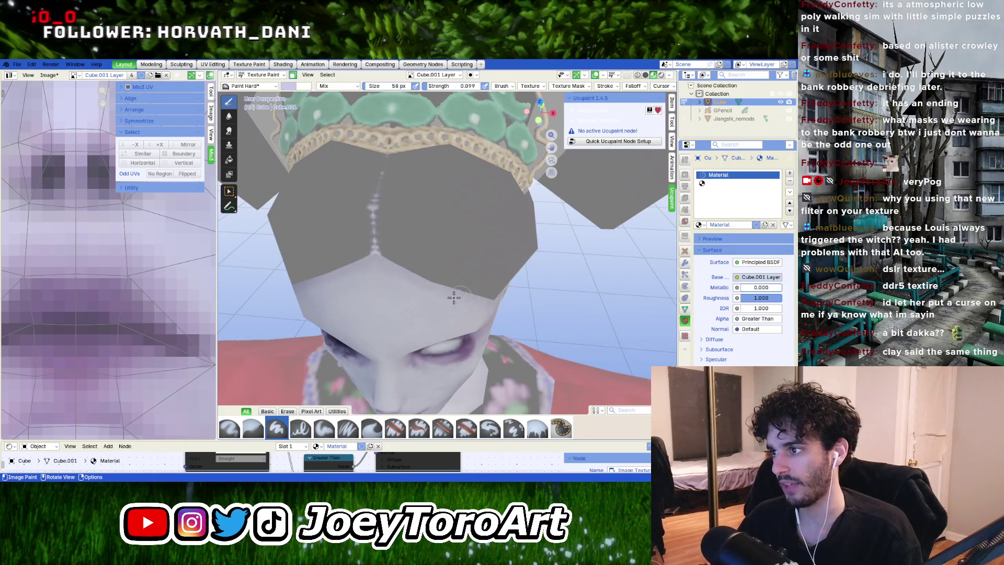
scroll(454, 297, up, 3)
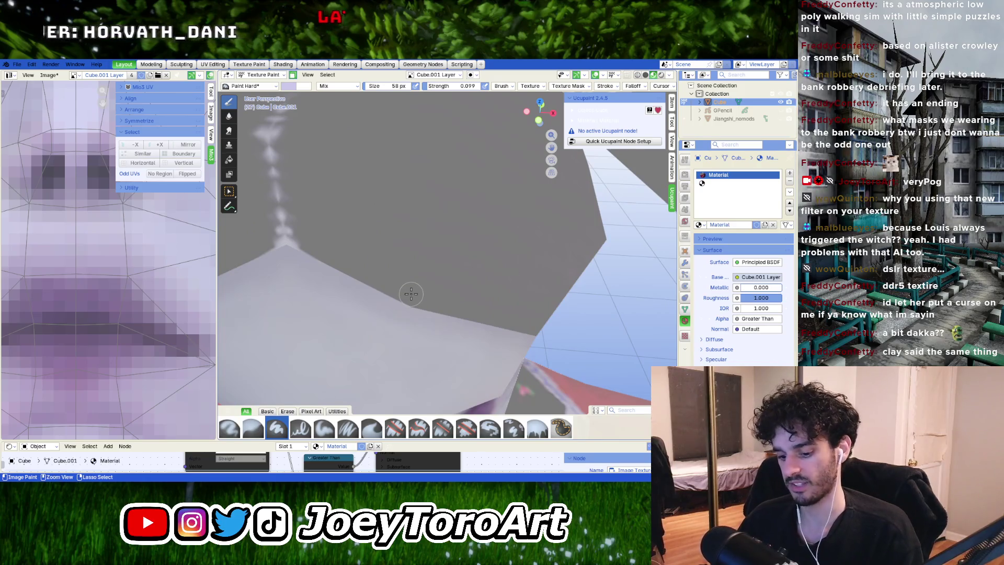
right_click(334, 300)
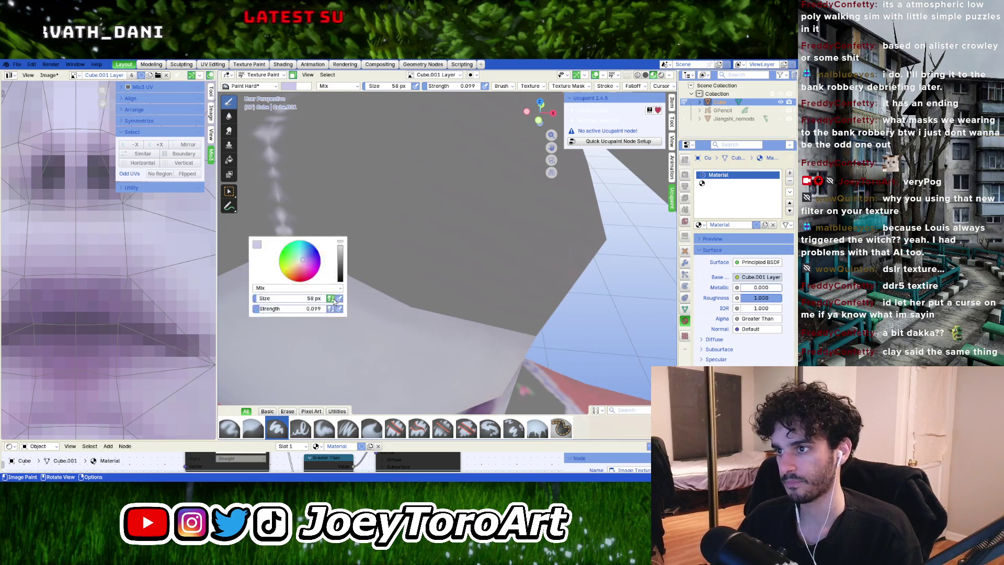
Step: Sample a lighter lavender from the model as the paint colour
click(264, 248)
click(327, 233)
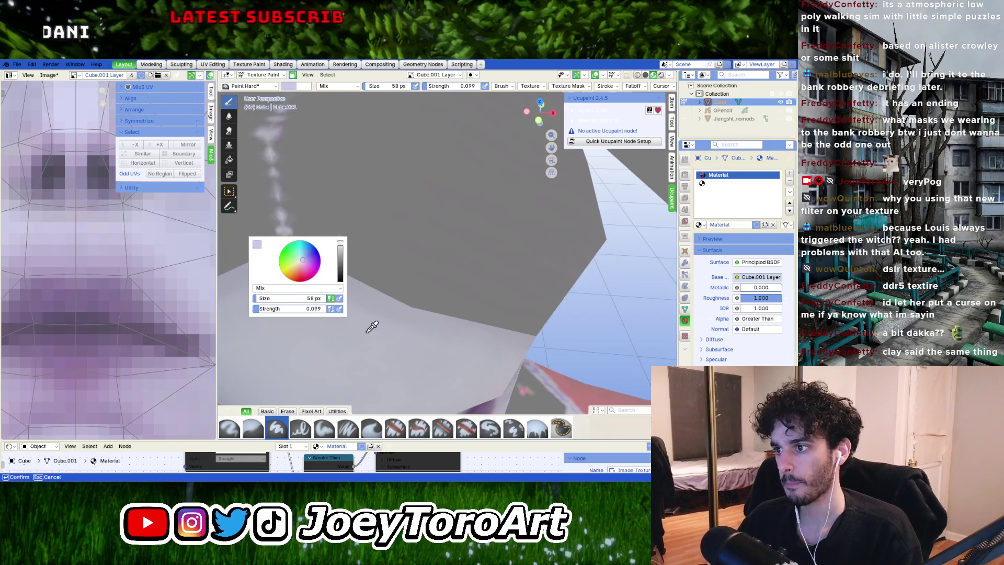
click(369, 327)
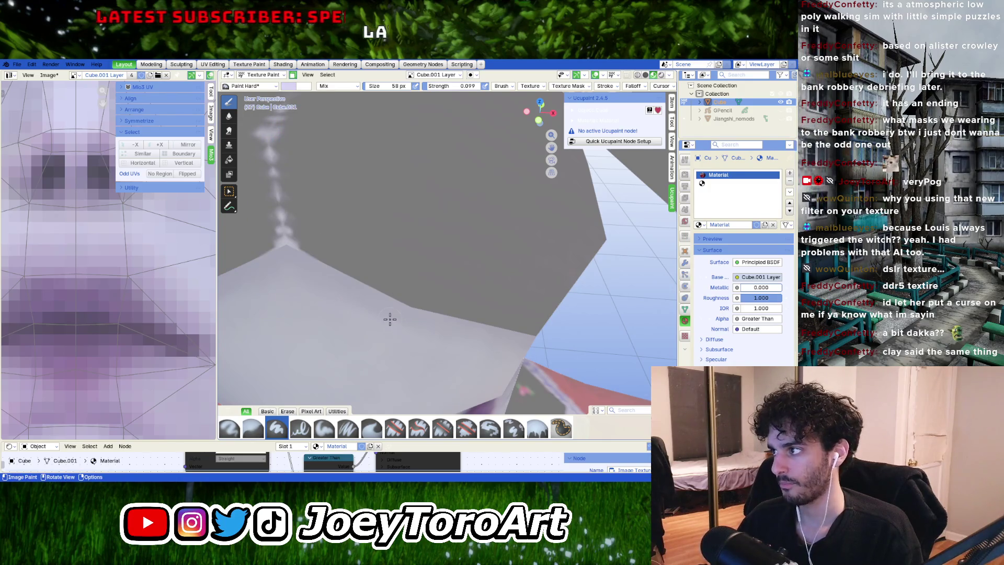
mouse_move(428, 332)
middle_down()
mouse_move(366, 308)
mouse_move(410, 305)
middle_up()
right_click(363, 280)
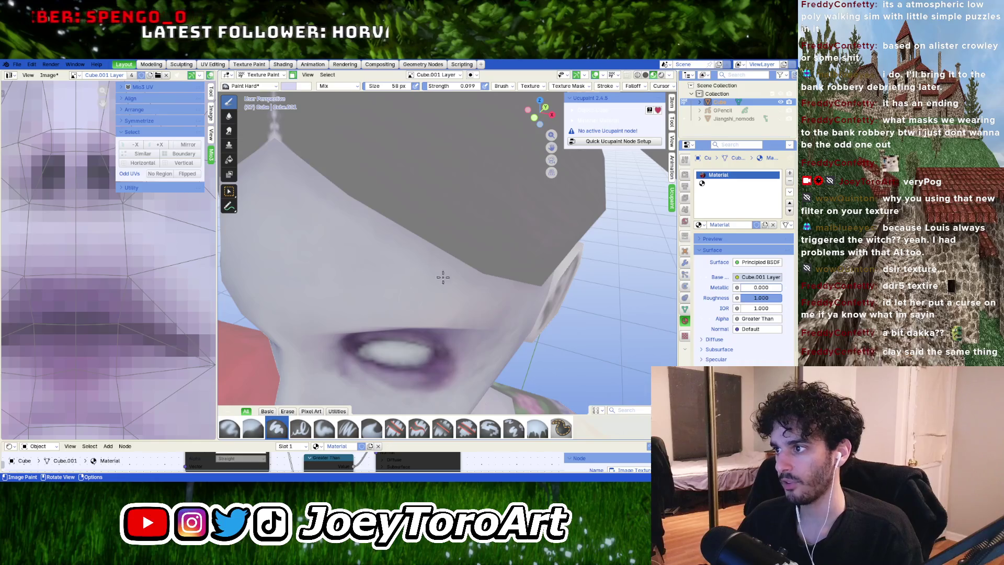
middle_drag(418, 282, 486, 319)
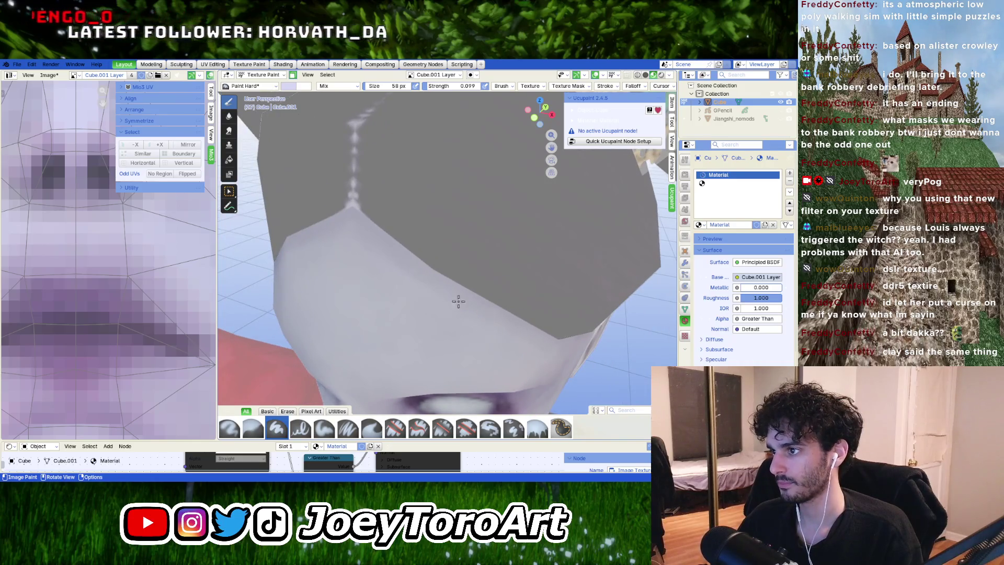
middle_drag(383, 258, 399, 269)
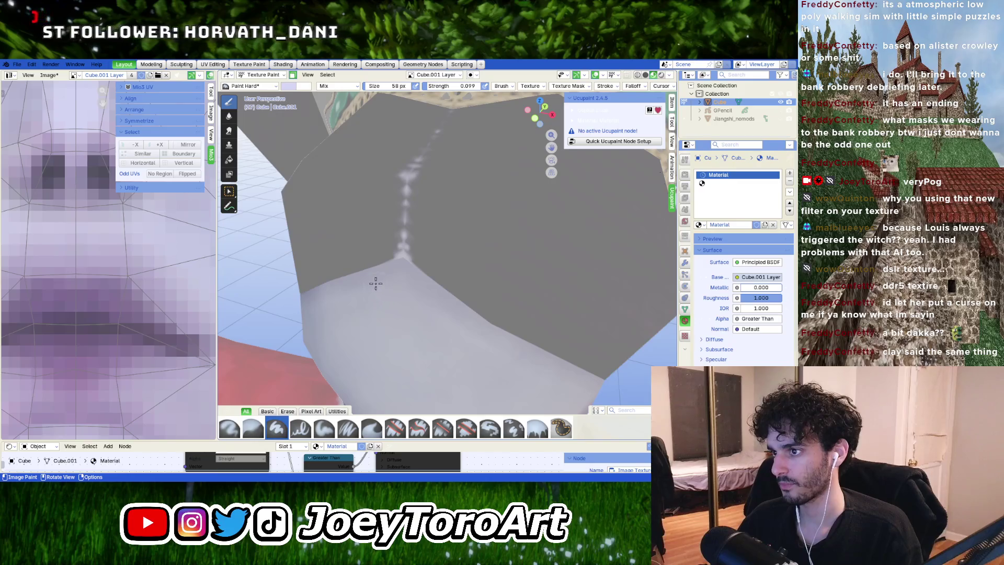
mouse_move(339, 300)
middle_down()
mouse_move(366, 285)
mouse_move(439, 303)
mouse_move(354, 280)
middle_up()
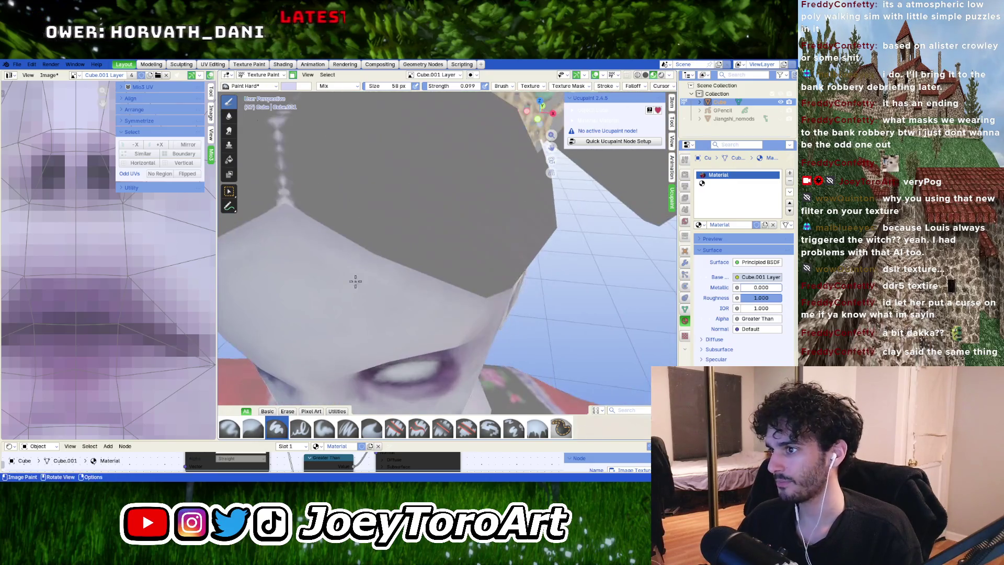
Step: Darken the paint colour slightly for purple shading around the white eye
right_click(337, 260)
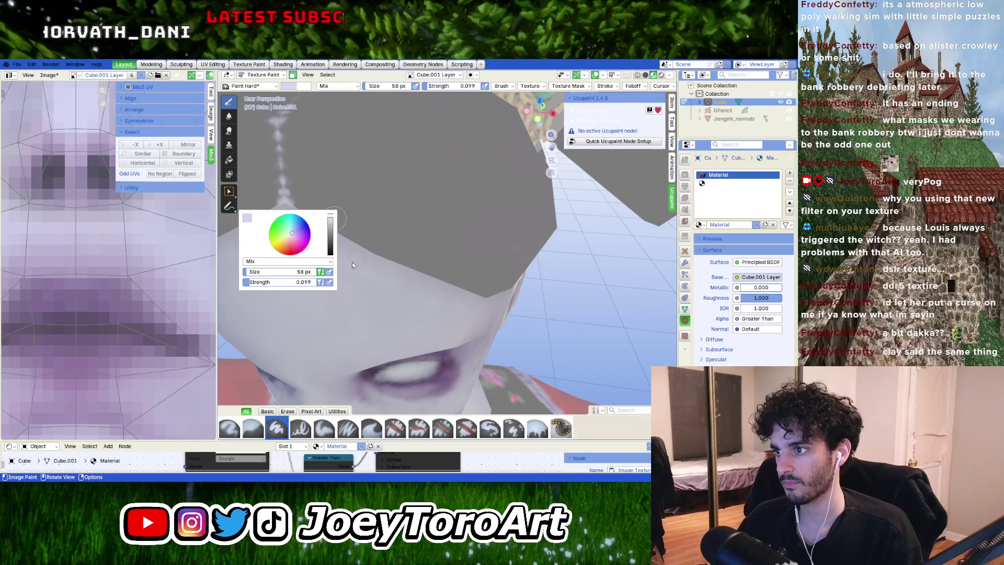
right_click(337, 299)
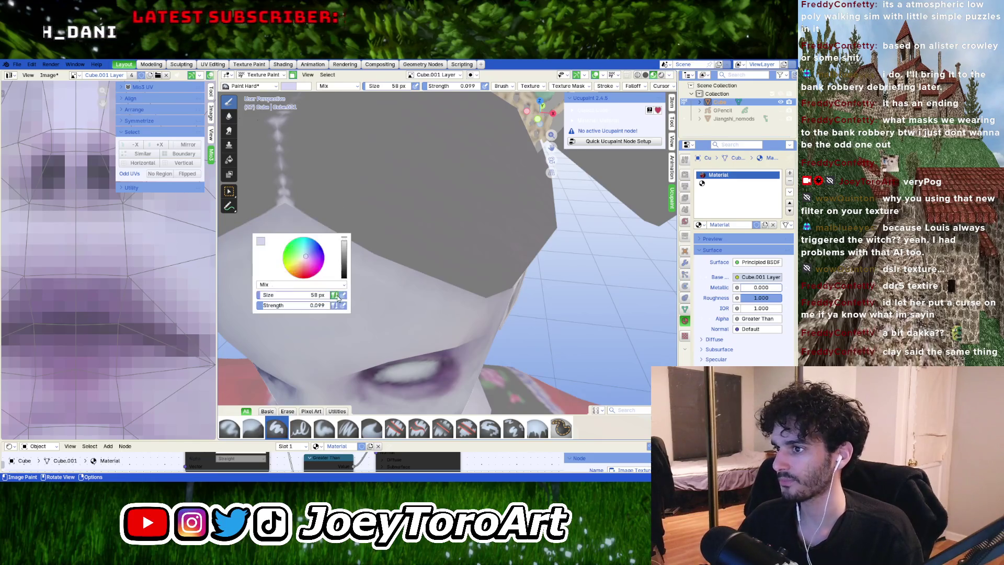
drag(348, 243, 345, 242)
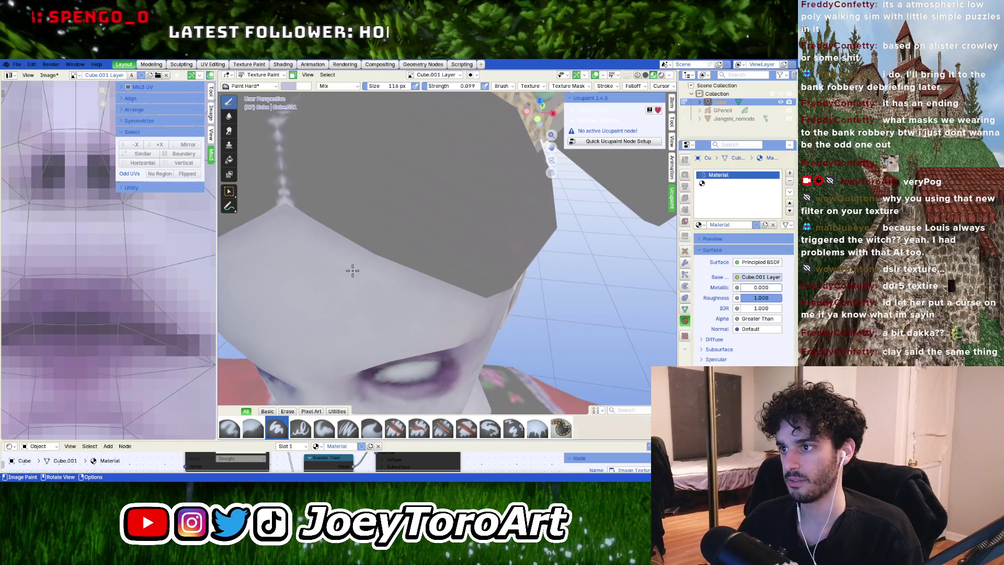
scroll(399, 287, down, 5)
scroll(379, 272, up, 5)
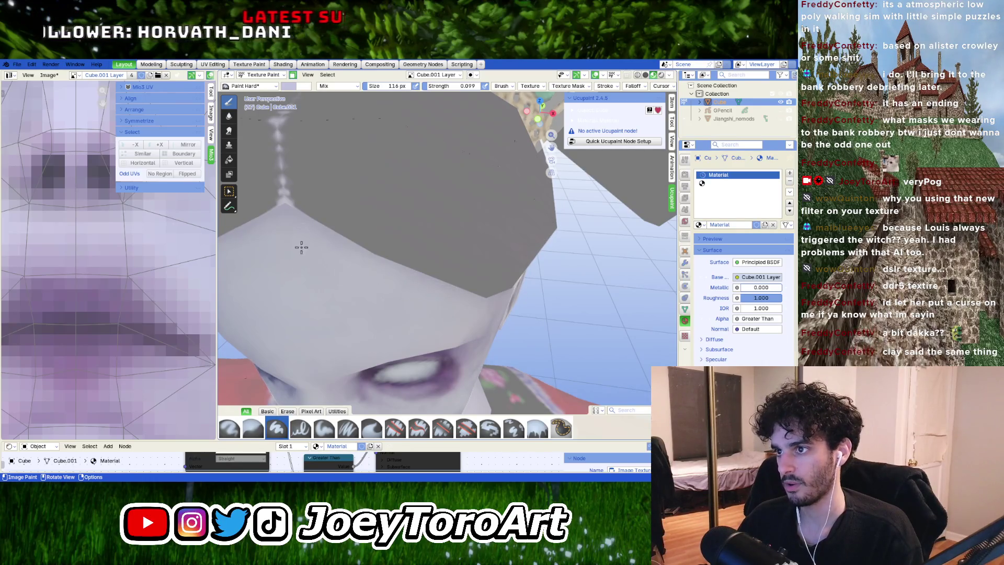
scroll(349, 287, down, 5)
mouse_move(349, 287)
middle_down()
mouse_move(419, 287)
mouse_move(403, 287)
mouse_move(387, 313)
middle_up()
scroll(386, 313, up, 6)
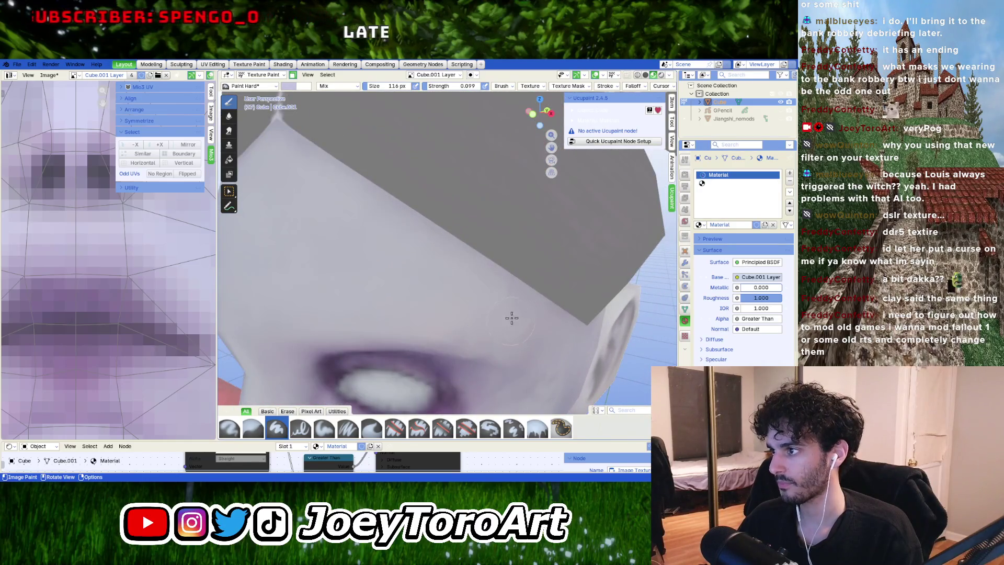
mouse_move(500, 308)
middle_down()
mouse_move(477, 298)
mouse_move(617, 250)
middle_up()
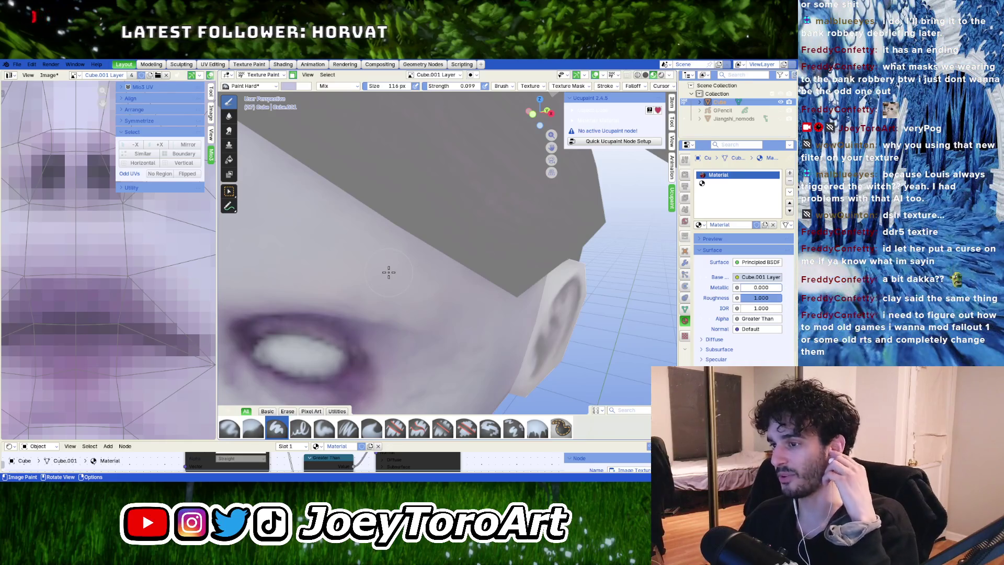
scroll(400, 315, down, 5)
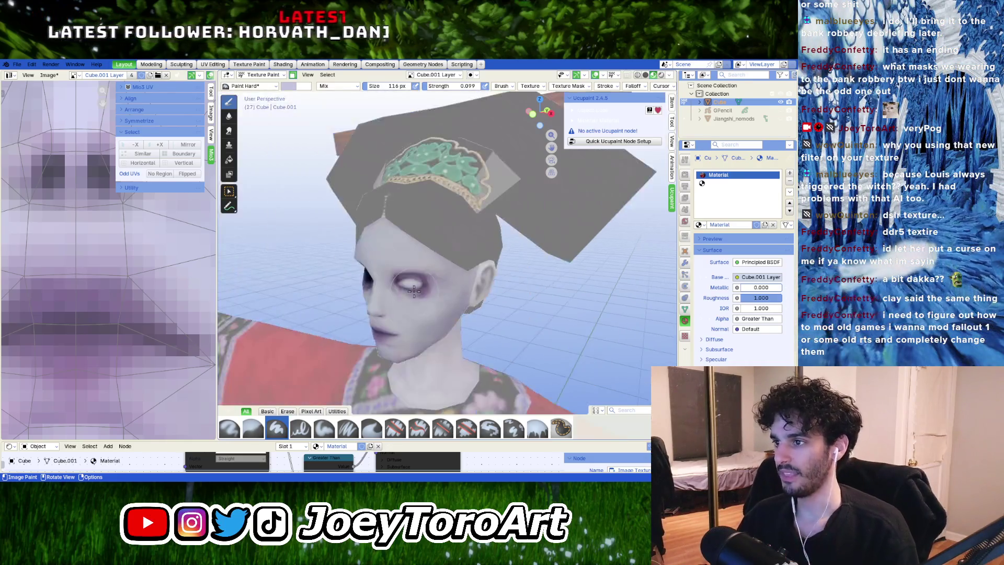
Step: Darken the paint colour with the brush colour wheel's value slider
mouse_move(414, 291)
middle_down()
mouse_move(436, 277)
mouse_move(434, 285)
middle_up()
scroll(425, 297, up, 6)
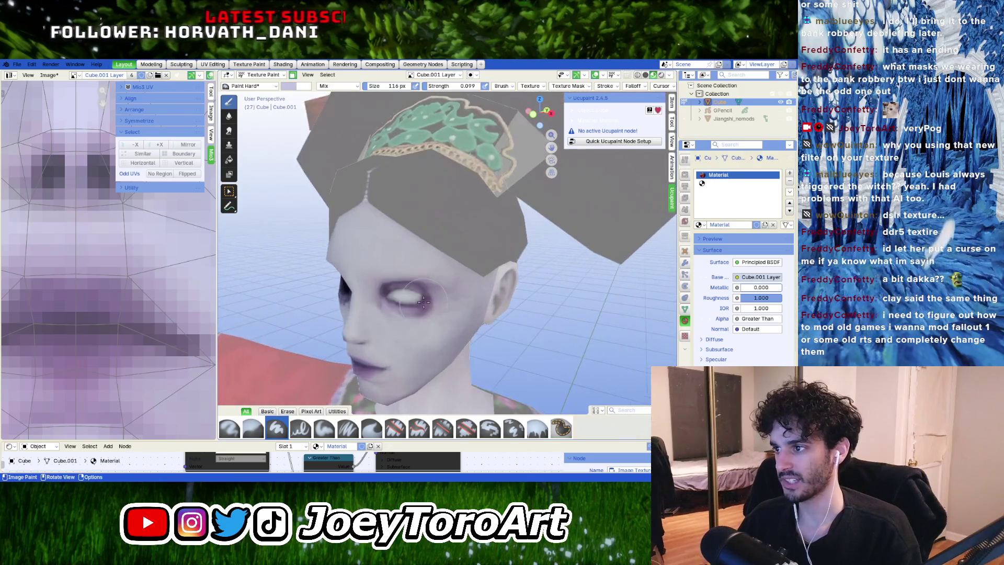
key(e)
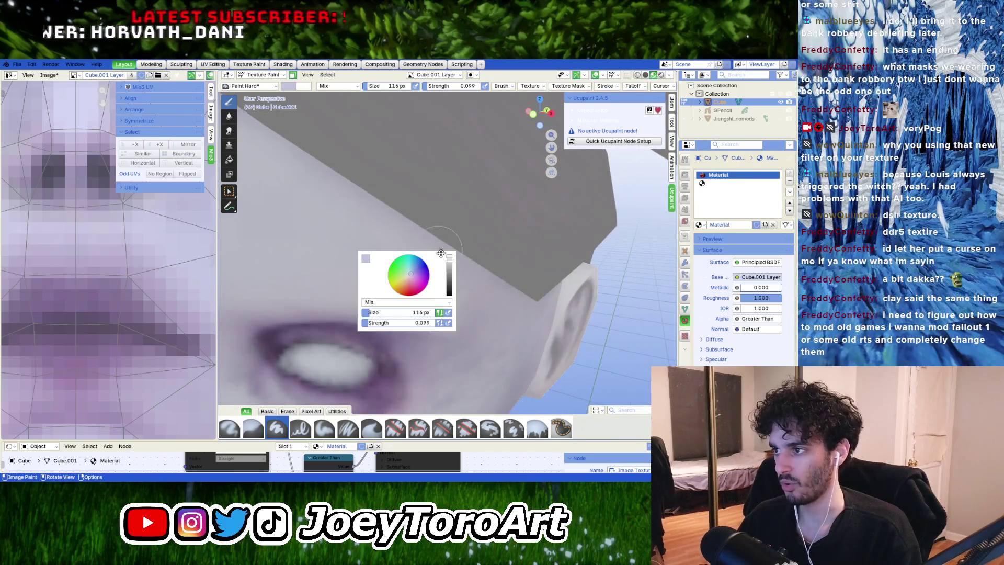
right_click(442, 316)
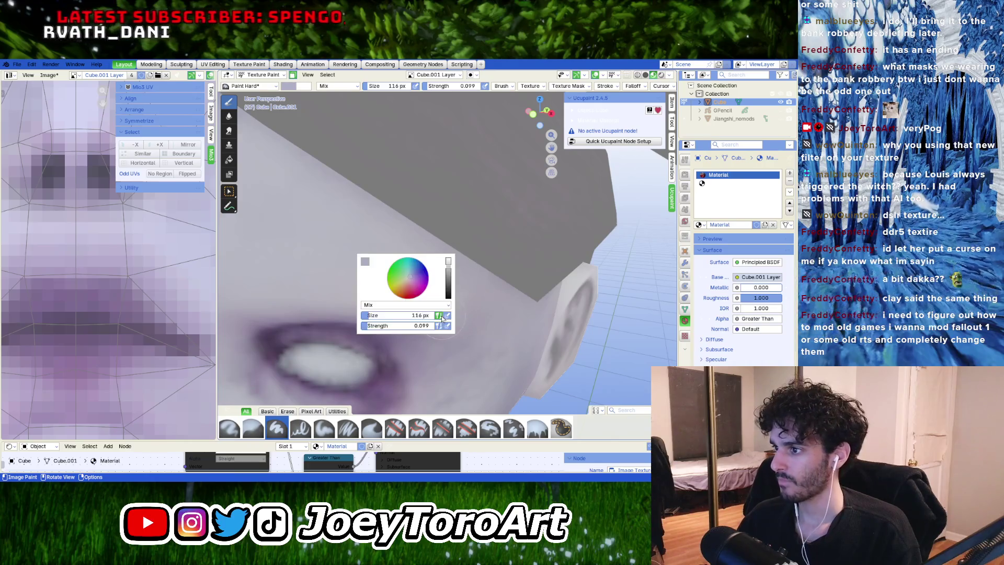
drag(453, 272, 448, 285)
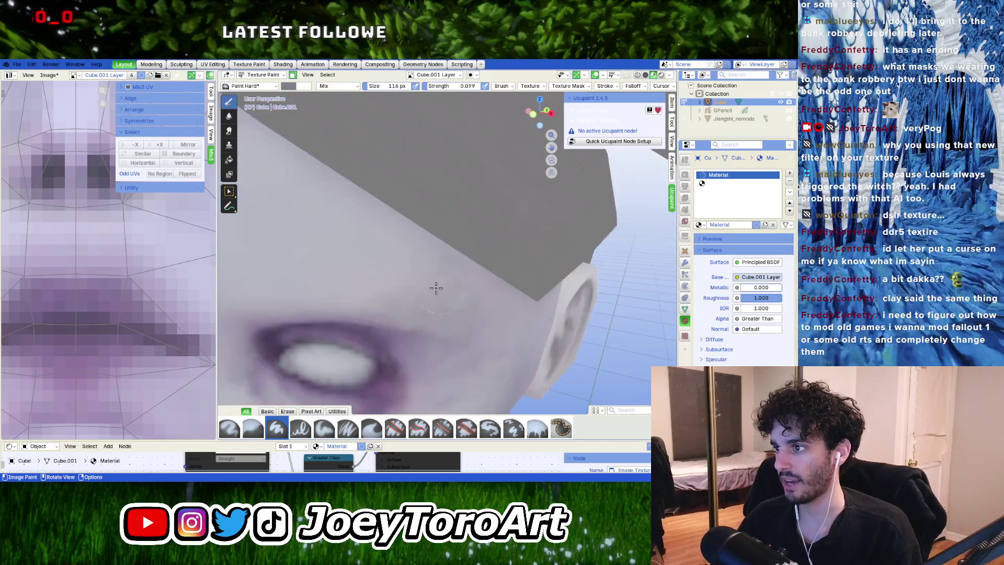
Step: Brighten the paint colour a little, keeping the blend mode at Mix
right_click(437, 287)
drag(445, 269, 444, 245)
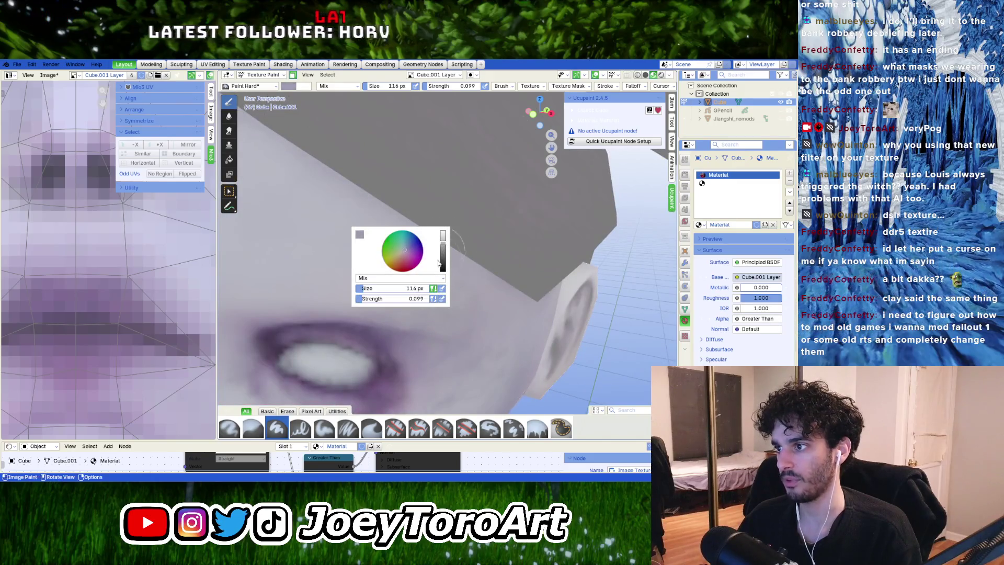
click(445, 278)
click(445, 277)
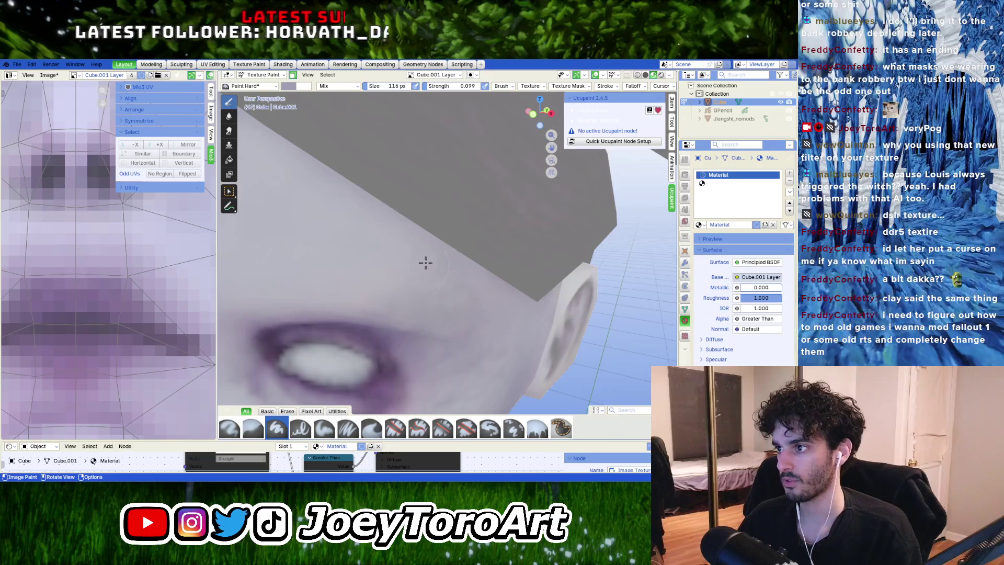
Step: Centre the eye in view and set the brush size to 93 px
scroll(401, 271, down, 4)
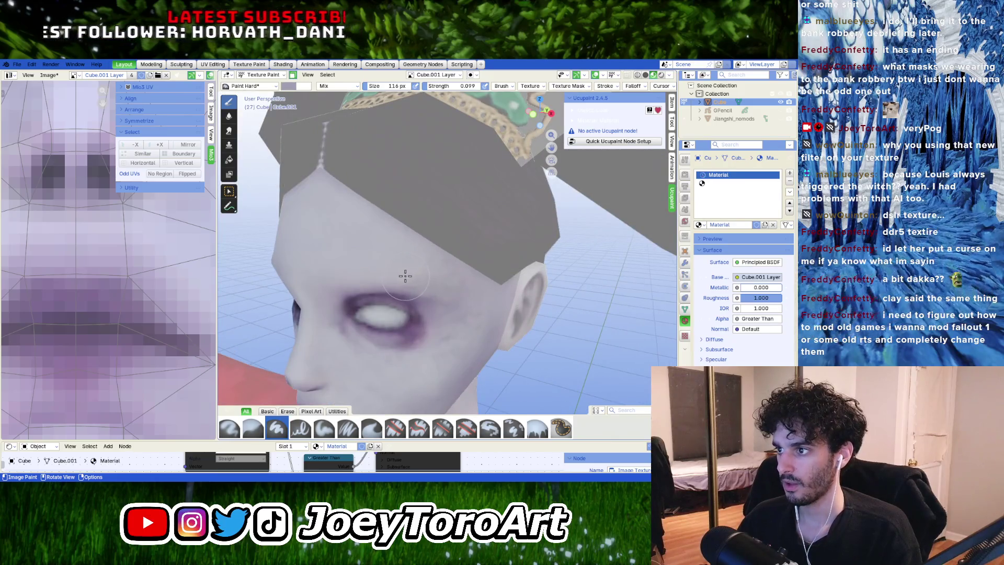
scroll(402, 272, up, 3)
middle_drag(406, 267, 349, 265)
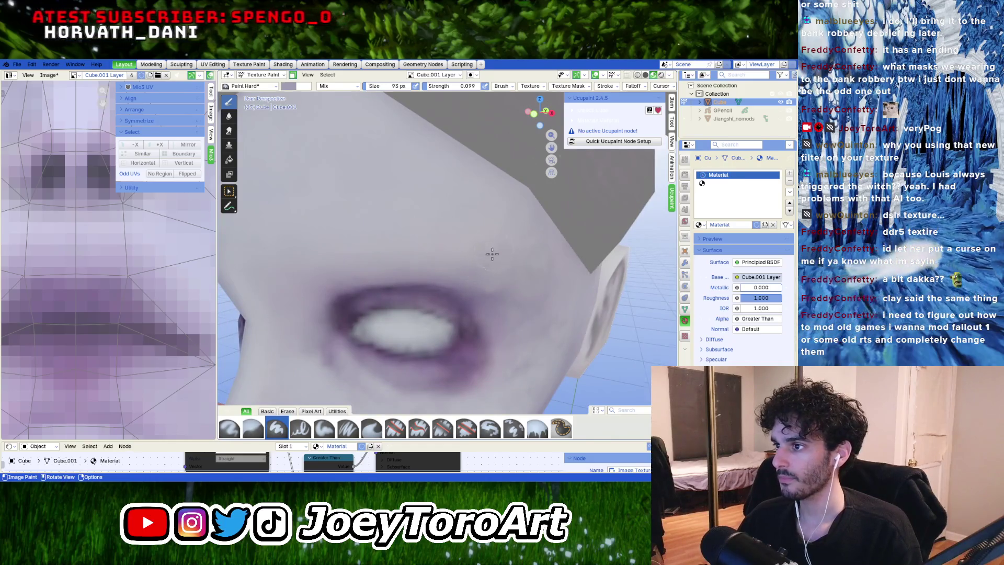
scroll(470, 267, down, 5)
scroll(444, 279, up, 6)
mouse_move(444, 279)
middle_down()
mouse_move(399, 291)
mouse_move(406, 313)
mouse_move(388, 331)
mouse_move(413, 328)
mouse_move(376, 329)
middle_up()
scroll(403, 320, down, 3)
scroll(423, 326, up, 2)
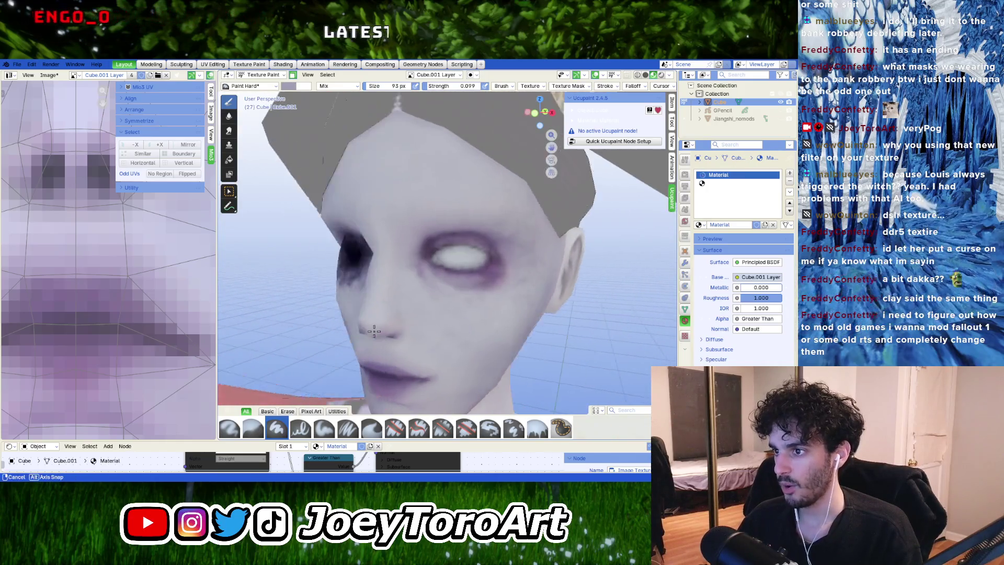
scroll(369, 330, up, 2)
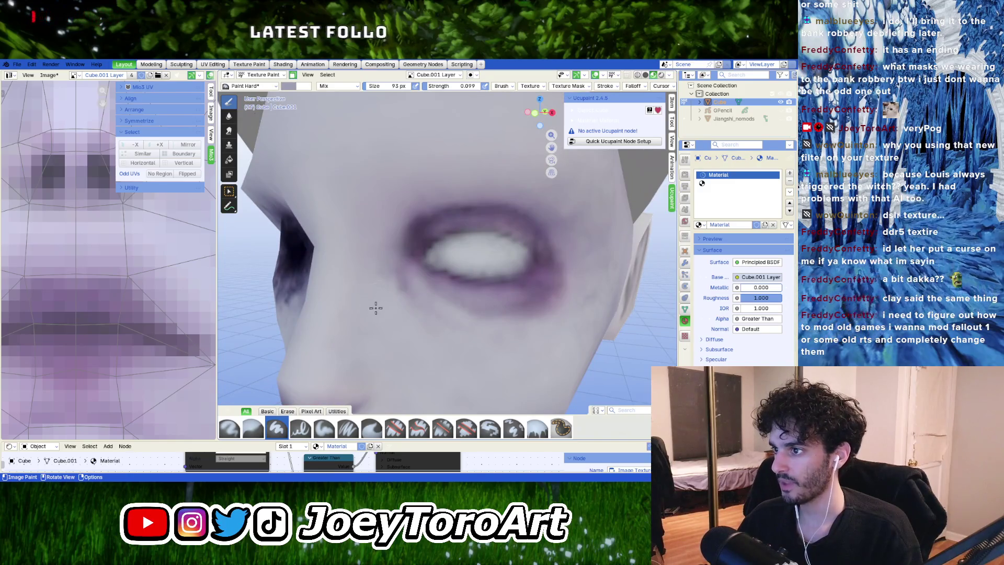
right_click(376, 308)
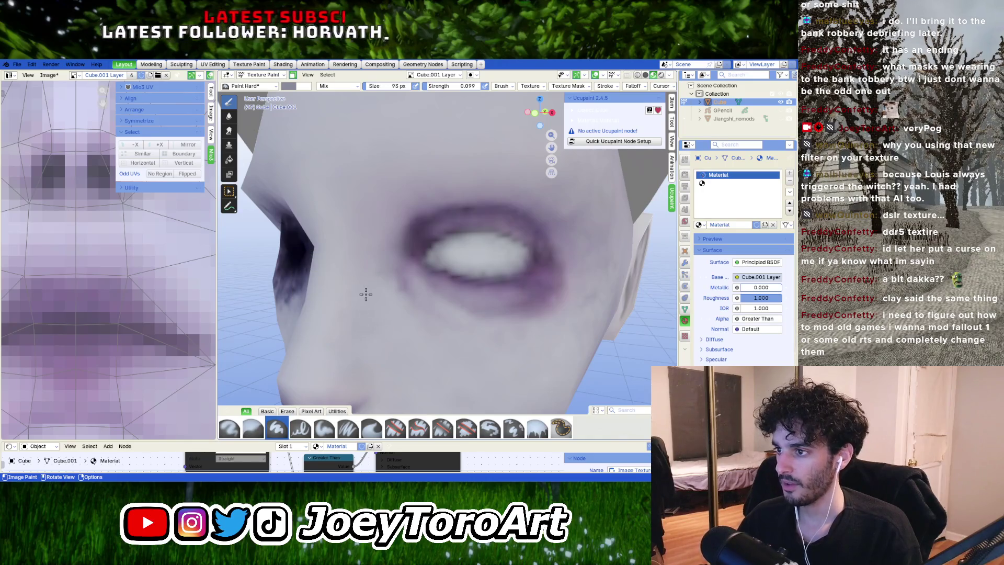
mouse_move(375, 305)
middle_down()
mouse_move(383, 282)
mouse_move(391, 290)
middle_up()
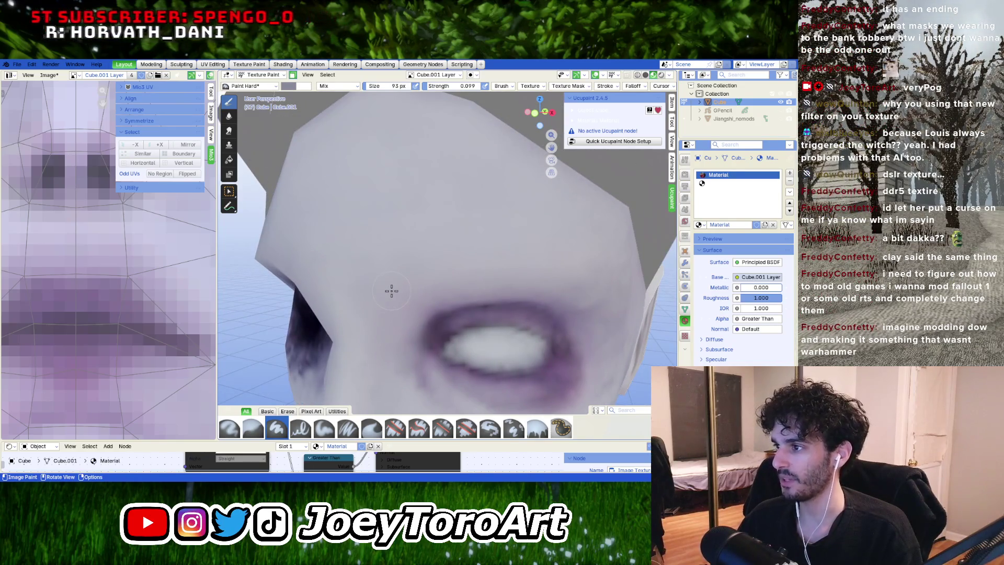
Step: Orbit the head past the other eye to a frontal view of both eye sockets
mouse_move(406, 297)
middle_down()
mouse_move(421, 286)
mouse_move(413, 292)
middle_up()
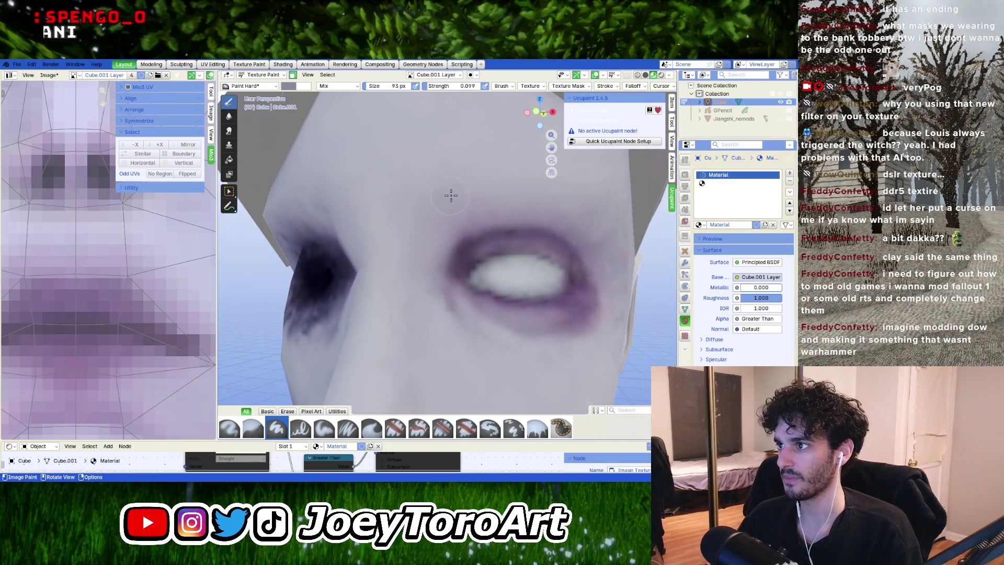
mouse_move(451, 195)
middle_down()
mouse_move(442, 220)
mouse_move(471, 240)
mouse_move(465, 252)
mouse_move(434, 246)
middle_up()
scroll(481, 228, down, 4)
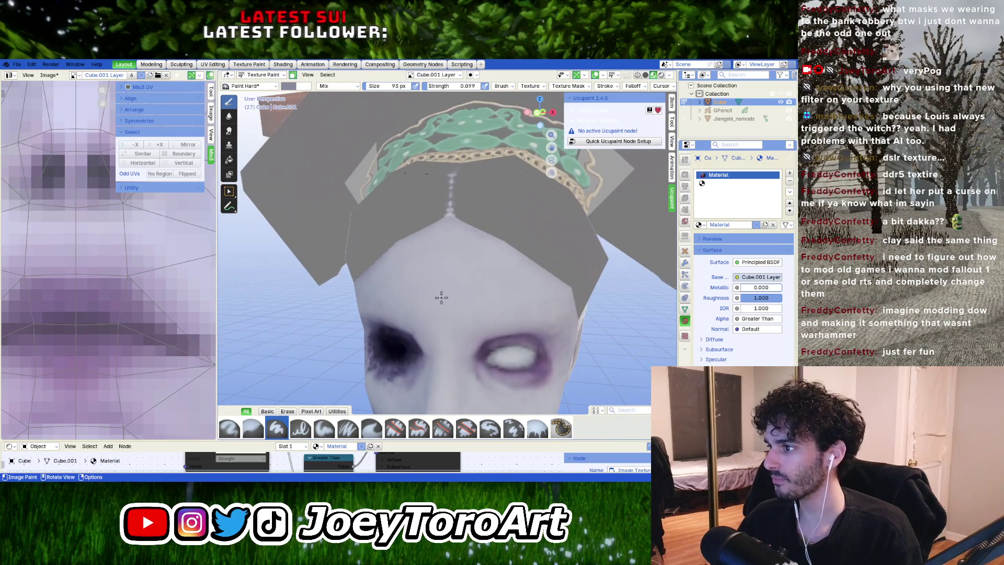
mouse_move(443, 305)
middle_down()
mouse_move(411, 269)
mouse_move(478, 265)
middle_up()
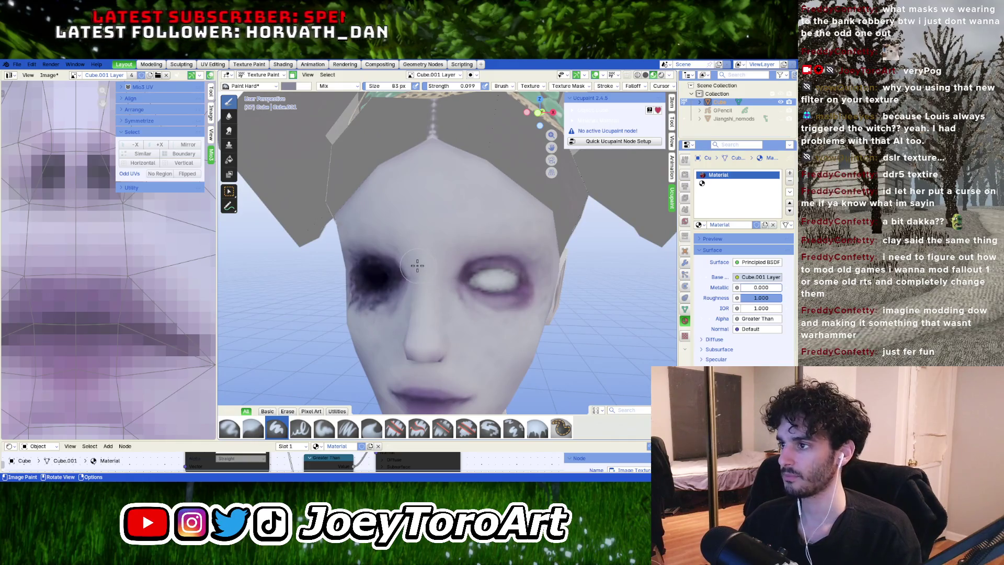
Step: Save the texture as Jiangshi_reformed_texture.png and shrink the brush from 59 px to 23 px
key(f)
click(48, 75)
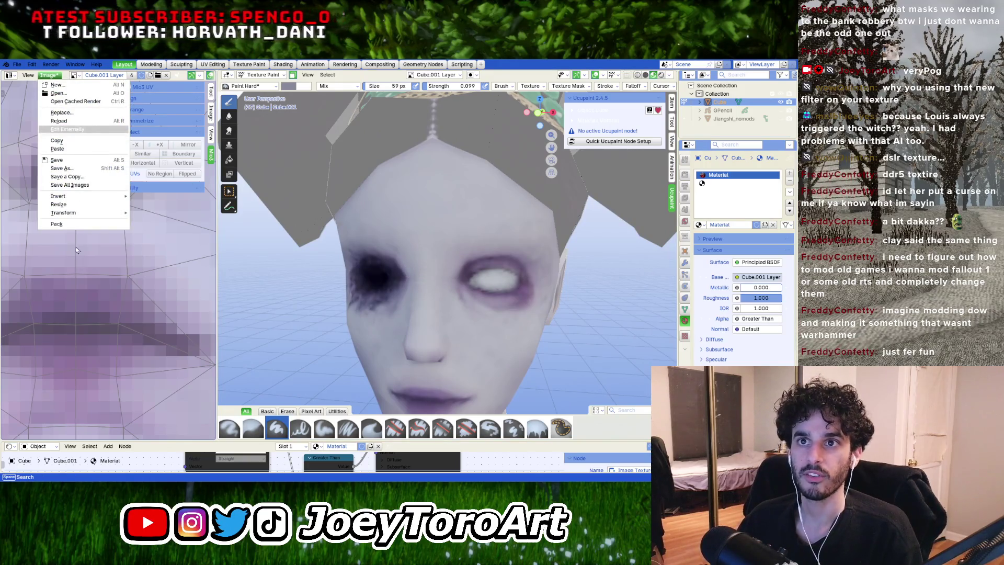
click(56, 160)
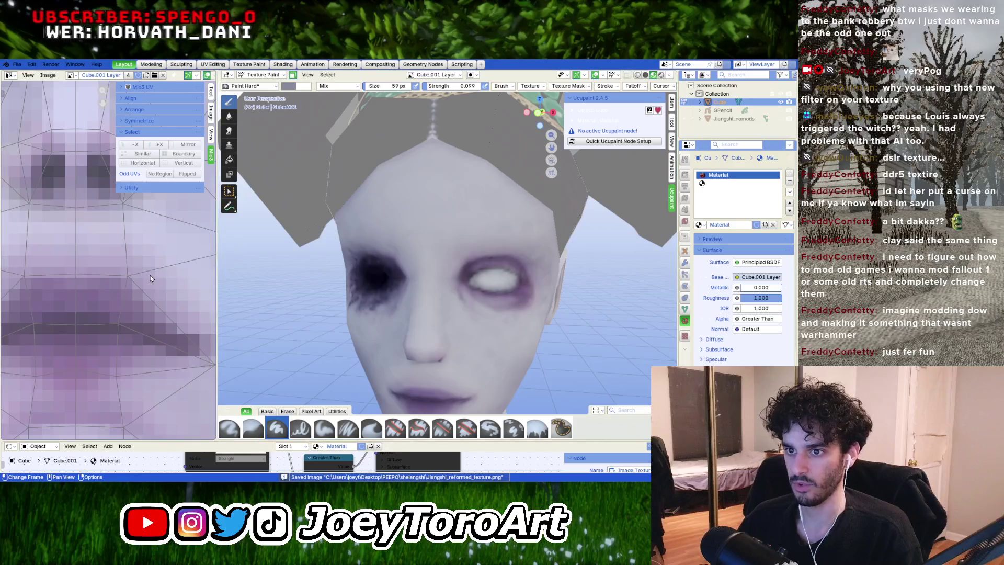
key(KP_Divide)
key(KP_Divide)
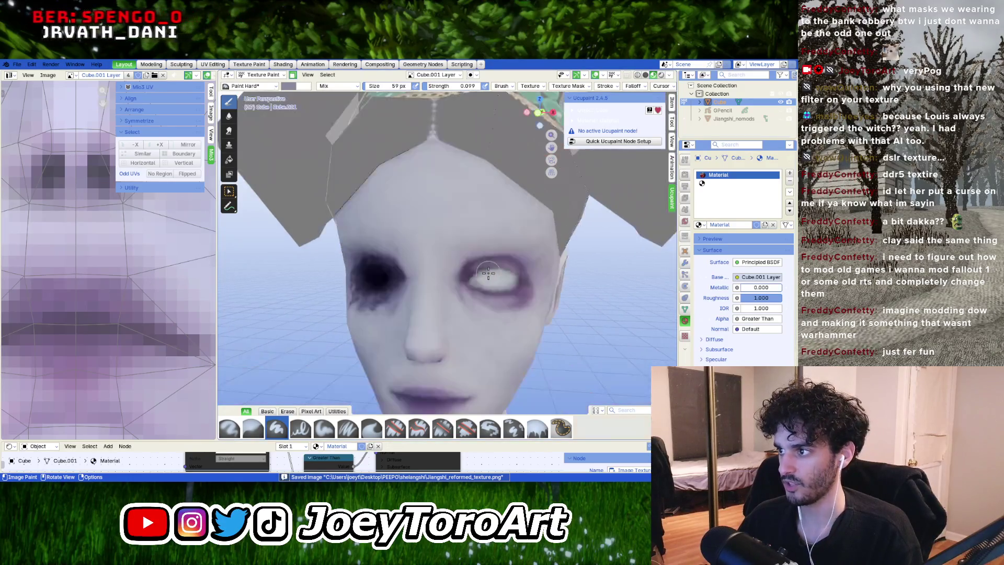
key(bracketleft)
key(bracketleft)
key(bracketleft)
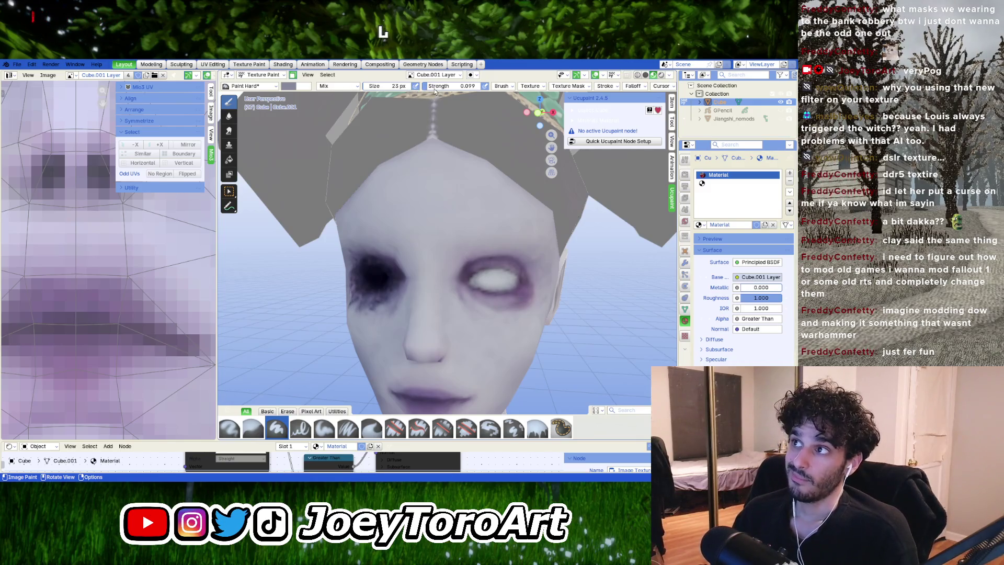
Step: Raise the brush strength to 0.754 and return to a frontal view of the head
drag(434, 88, 473, 88)
scroll(481, 230, up, 6)
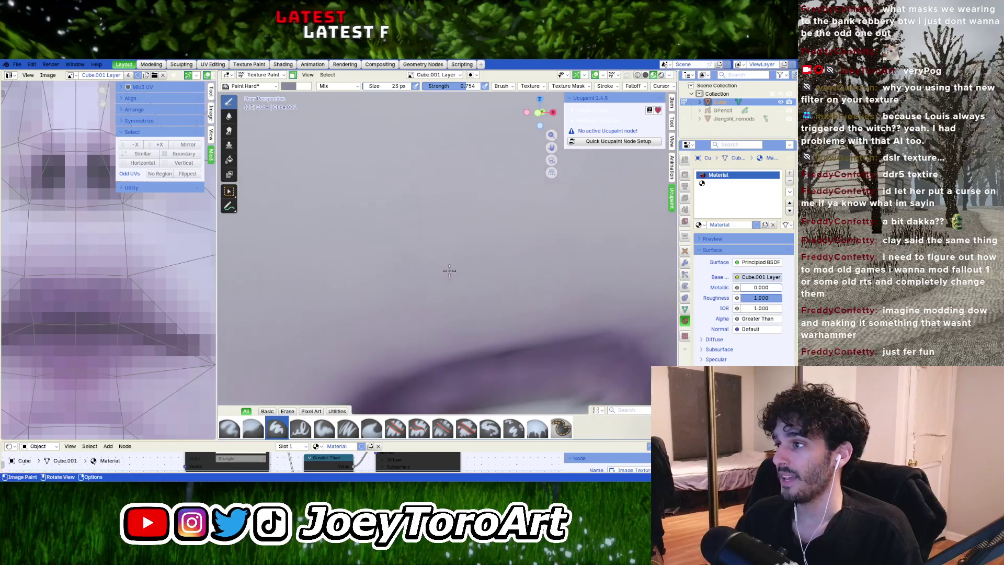
scroll(447, 261, down, 4)
scroll(481, 253, down, 3)
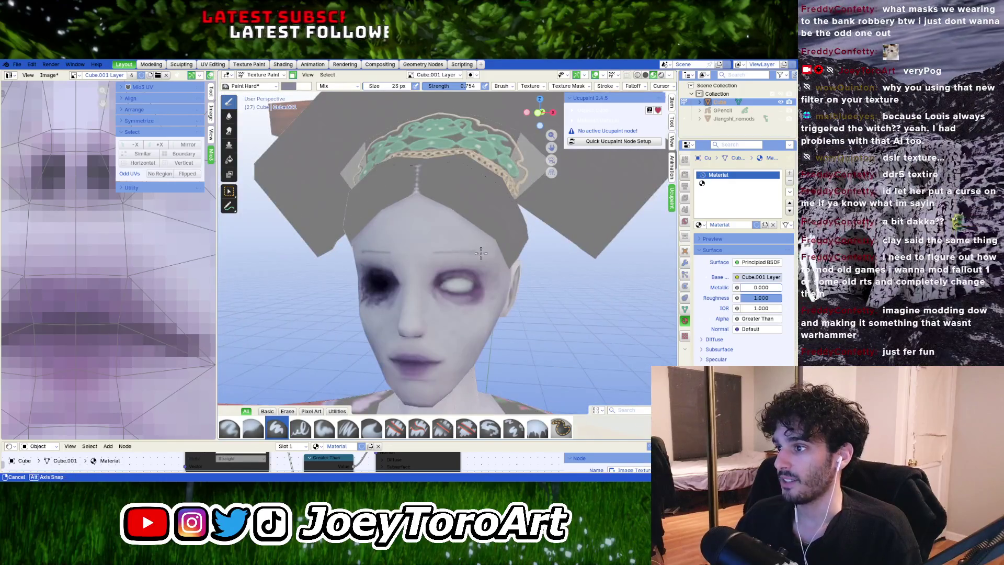
mouse_move(481, 253)
middle_down()
mouse_move(499, 256)
mouse_move(470, 282)
middle_up()
scroll(471, 283, up, 2)
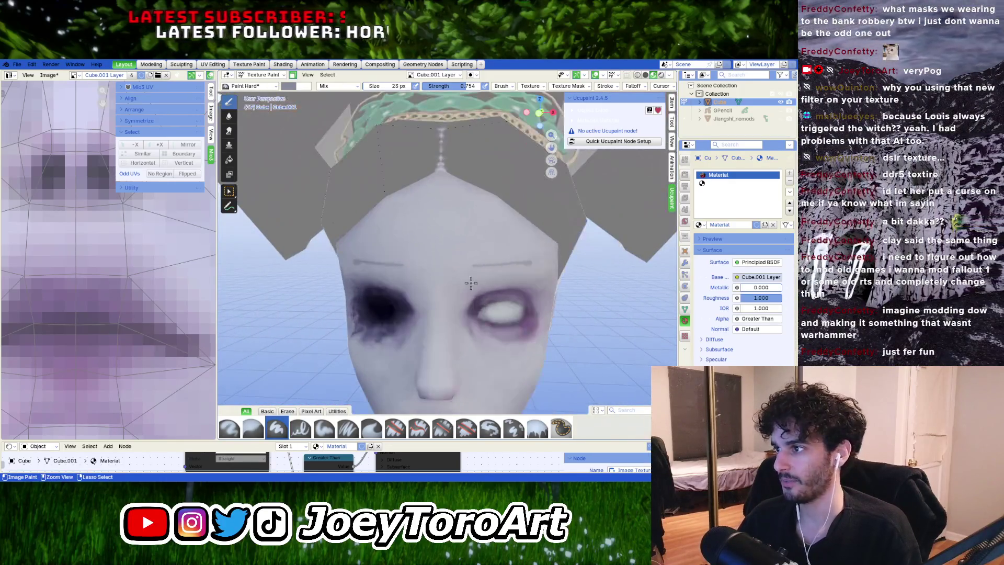
Step: Paint a first mirrored grey eyebrow stroke, then check it in front orthographic view
drag(465, 265, 531, 262)
scroll(523, 269, down, 3)
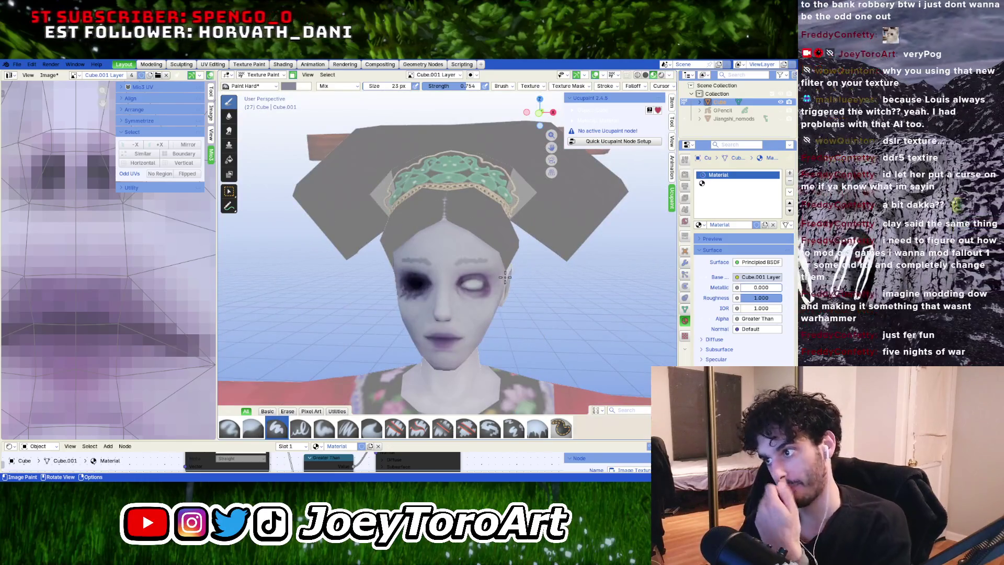
middle_drag(425, 283, 387, 303)
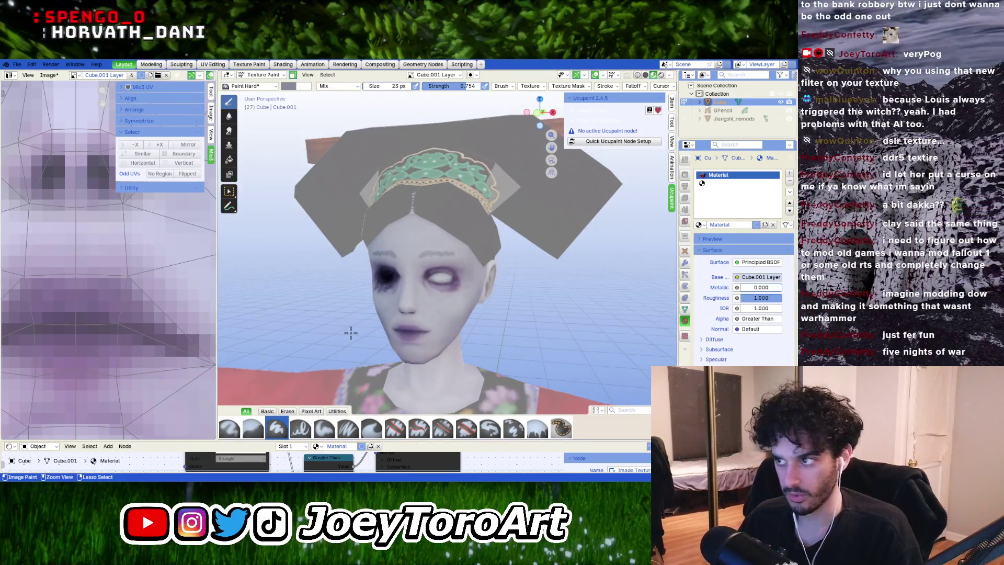
scroll(434, 292, up, 5)
middle_drag(434, 293, 438, 297)
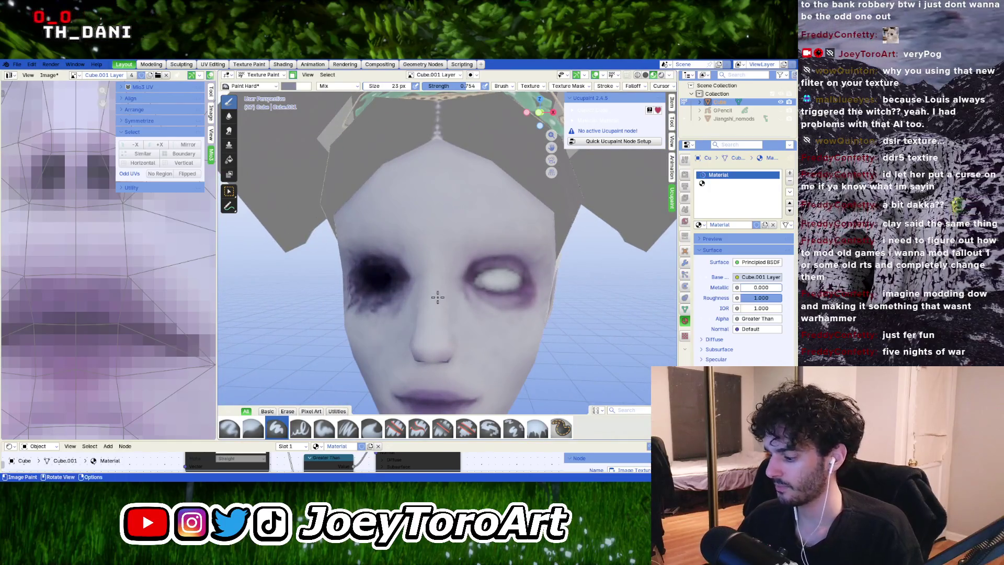
key(KP_1)
scroll(458, 282, up, 4)
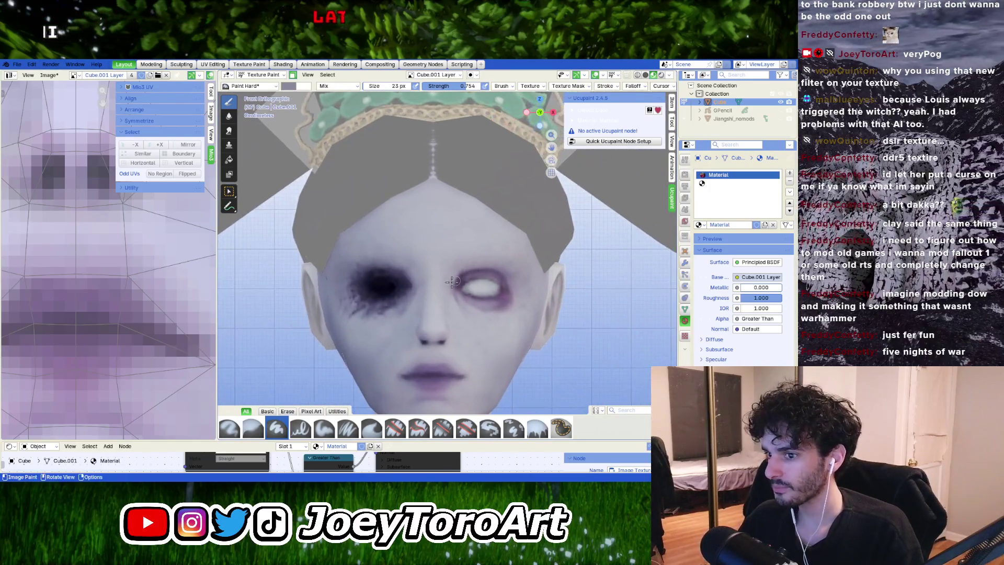
scroll(459, 281, up, 3)
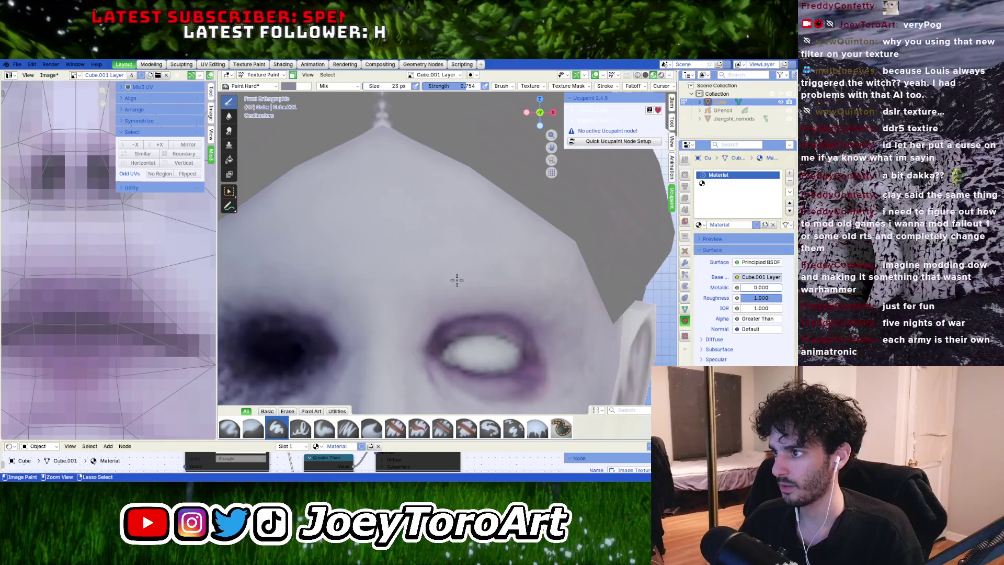
Step: Try grey and then darker brow strokes above both eyes, undoing each attempt
drag(433, 277, 550, 278)
scroll(551, 278, down, 5)
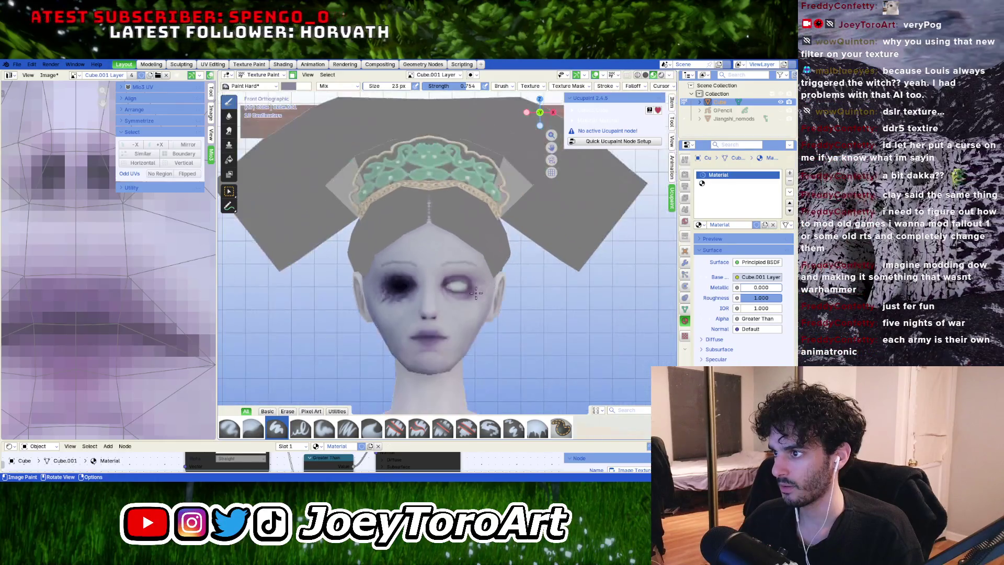
scroll(424, 278, up, 5)
key(ctrl+z)
scroll(424, 277, down, 5)
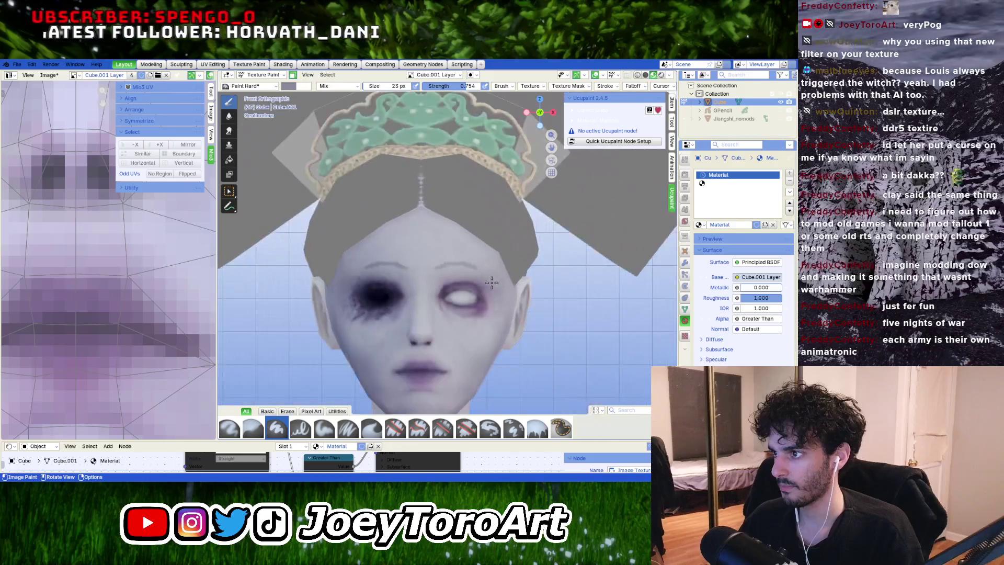
scroll(424, 278, up, 5)
drag(285, 274, 505, 276)
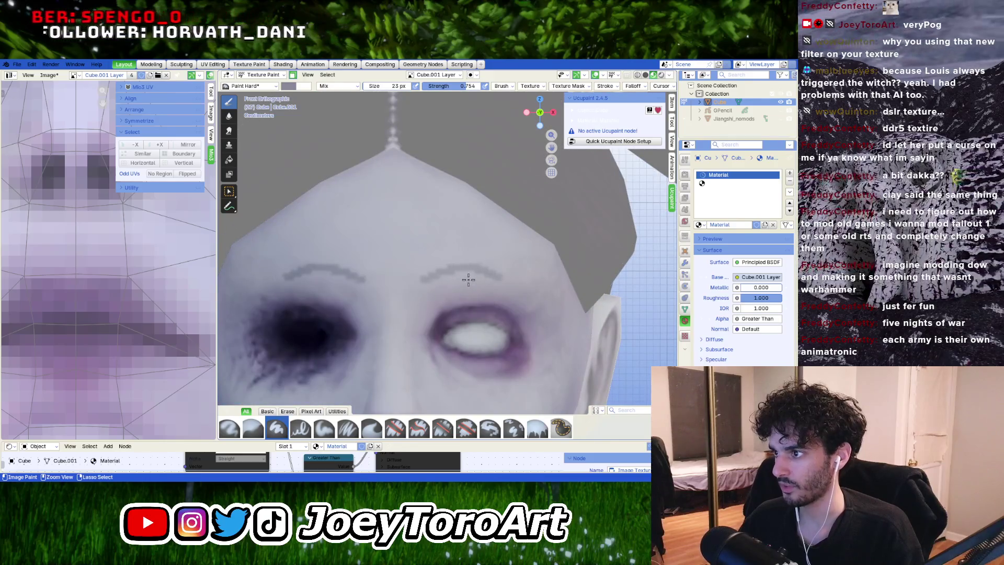
key(ctrl+z)
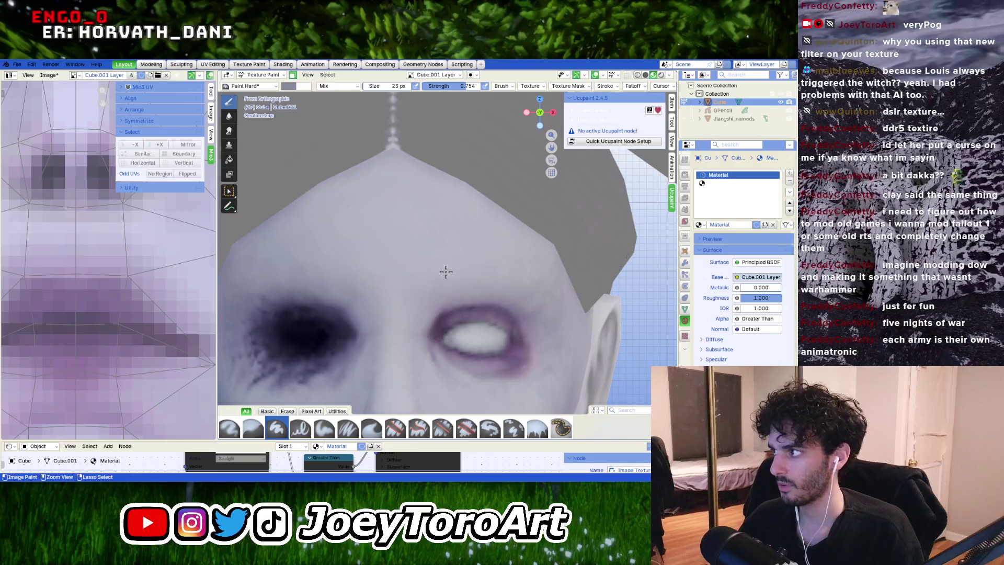
scroll(446, 271, down, 3)
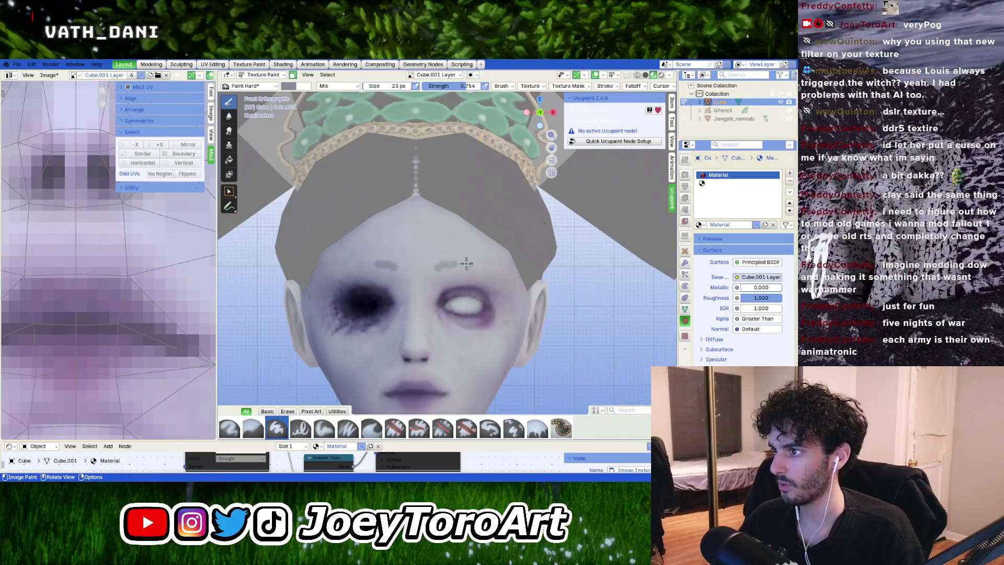
key(ctrl+z)
Step: Repeatedly redraw the mirrored eyebrow stroke across the forehead, undoing each unsatisfying attempt
scroll(471, 277, up, 1)
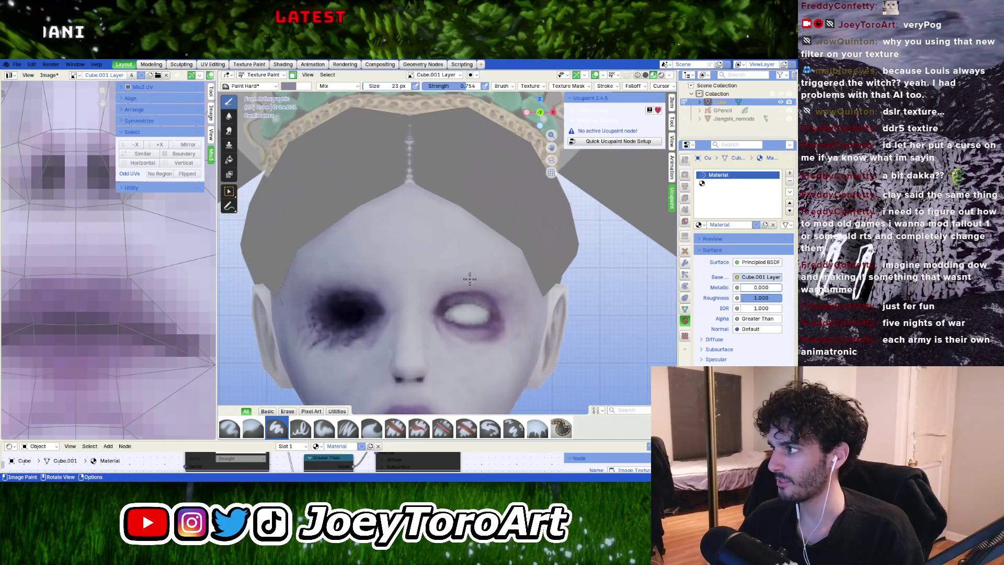
scroll(470, 269, up, 1)
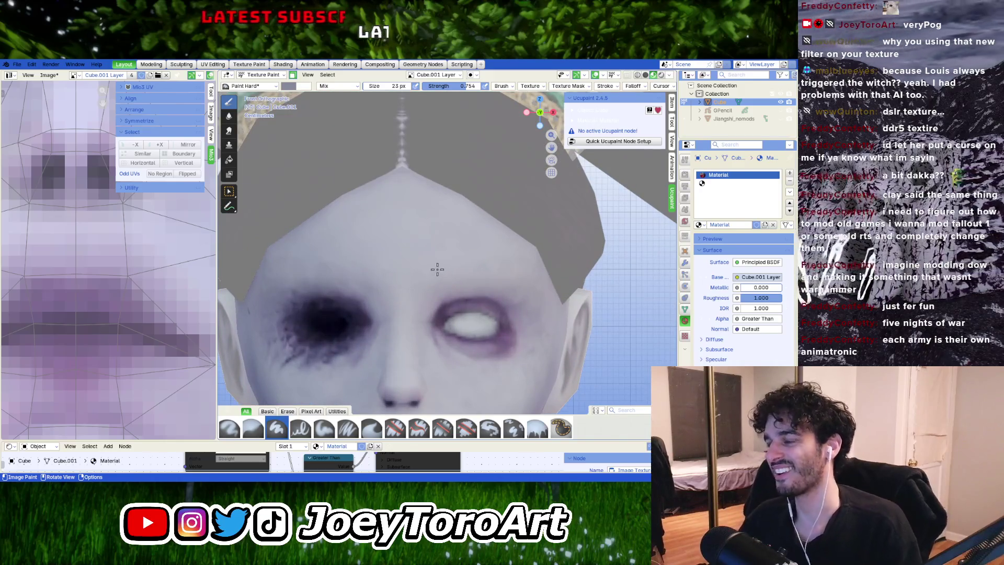
scroll(439, 270, up, 1)
click(429, 279)
drag(434, 274, 541, 275)
key(ctrl+z)
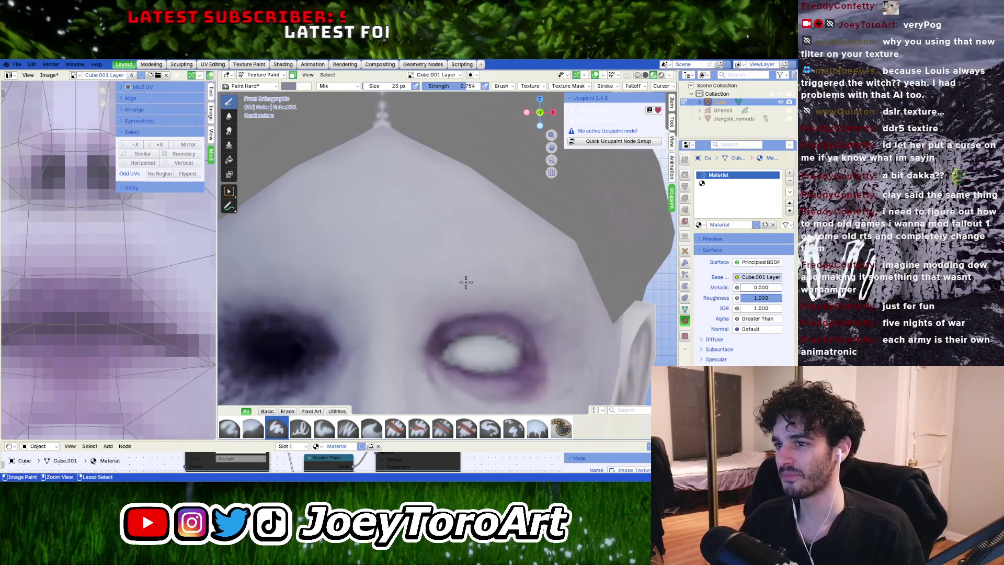
drag(439, 267, 511, 274)
key(ctrl+z)
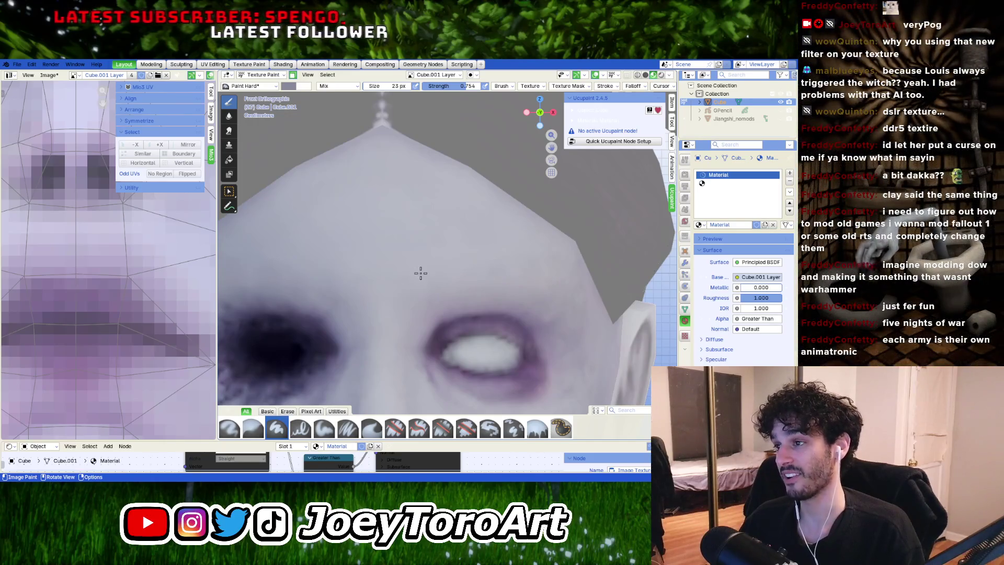
drag(426, 280, 538, 277)
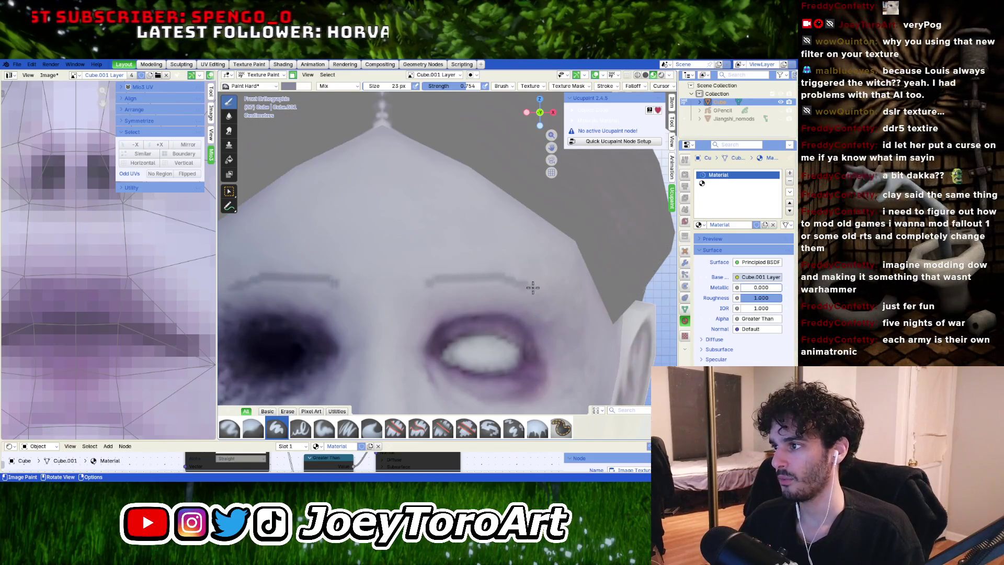
key(ctrl+z)
mouse_move(423, 283)
mouse_down()
mouse_move(453, 270)
mouse_move(507, 285)
mouse_up()
key(ctrl+z)
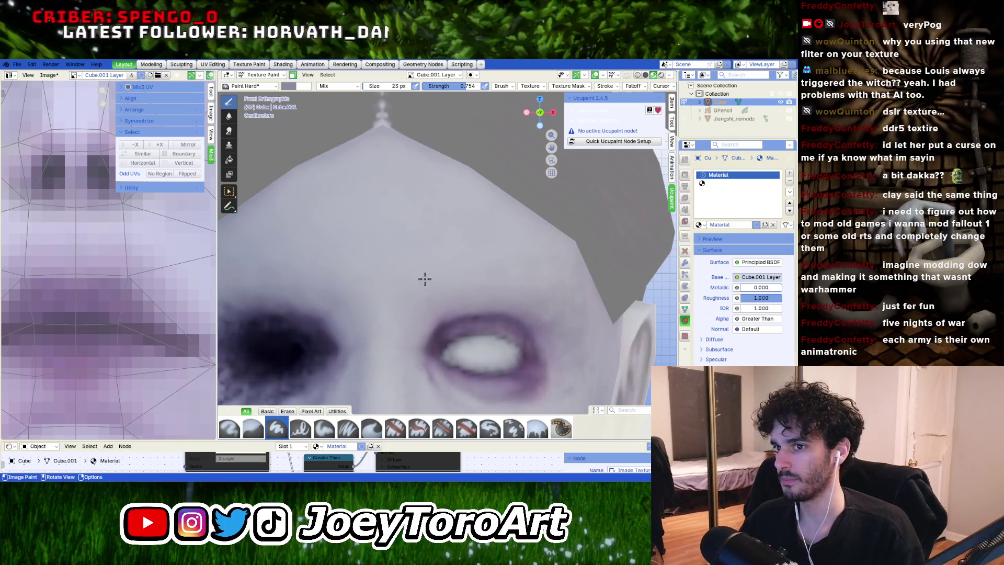
drag(423, 278, 511, 284)
key(ctrl+z)
drag(435, 265, 536, 283)
key(ctrl+z)
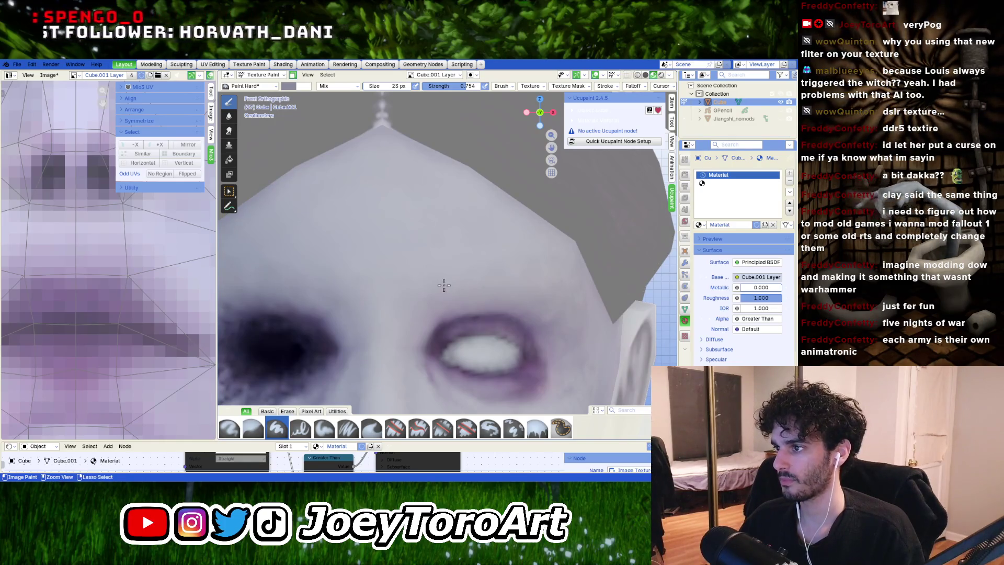
Step: Keep retrying the mirrored brow stroke until one is kept, then undo the latest strokes
drag(442, 285, 539, 286)
key(ctrl+z)
drag(438, 285, 533, 283)
key(ctrl+z)
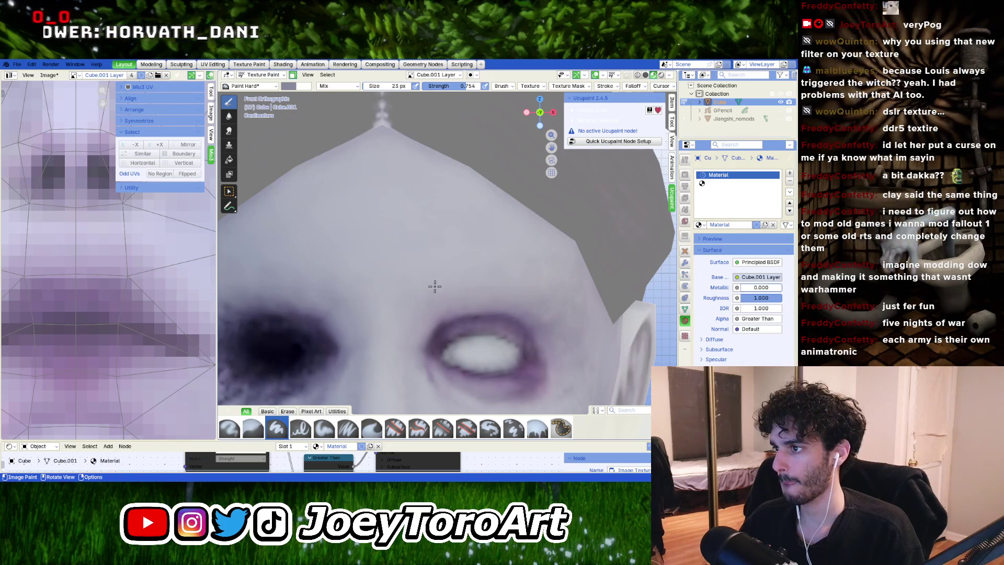
drag(444, 280, 556, 282)
key(ctrl+z)
drag(442, 275, 543, 287)
key(ctrl+z)
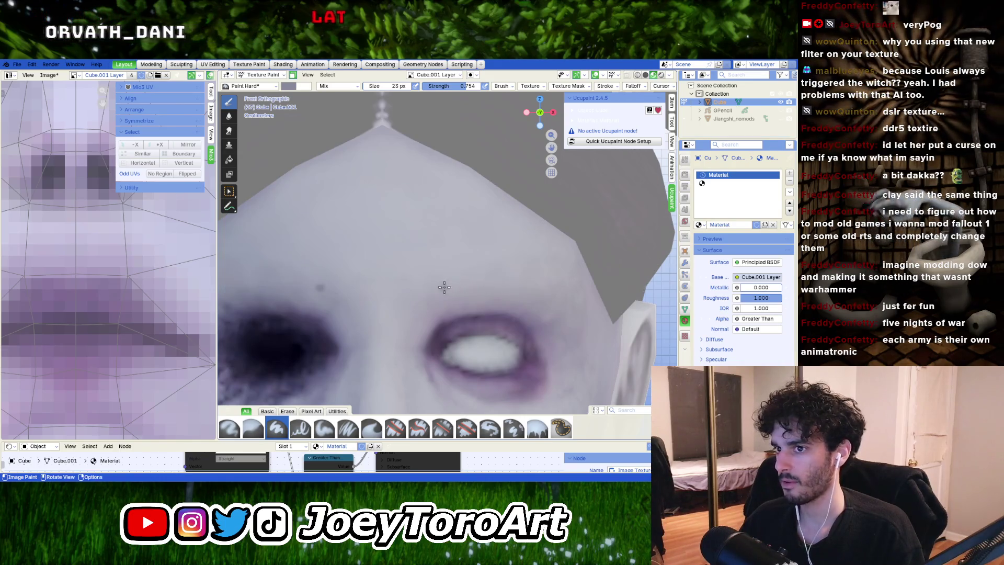
drag(452, 282, 538, 290)
key(ctrl+z)
drag(433, 287, 536, 286)
key(ctrl+z)
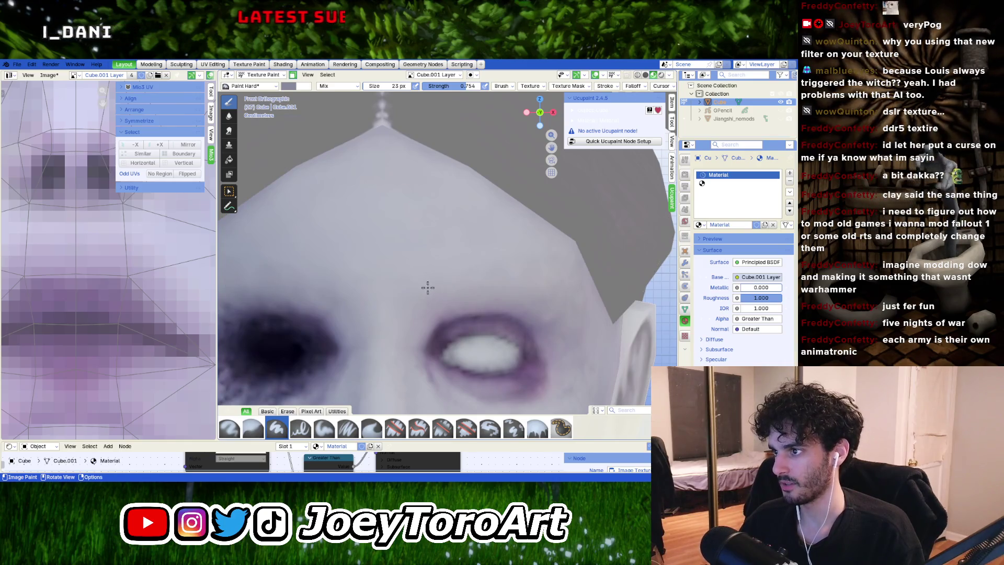
drag(426, 287, 531, 288)
scroll(491, 266, down, 5)
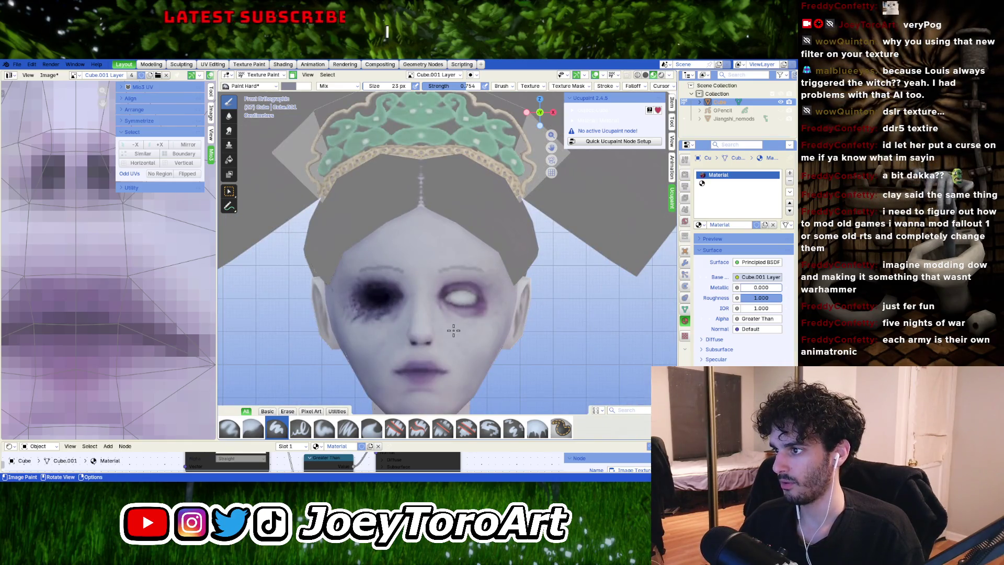
scroll(453, 330, up, 4)
scroll(439, 287, down, 3)
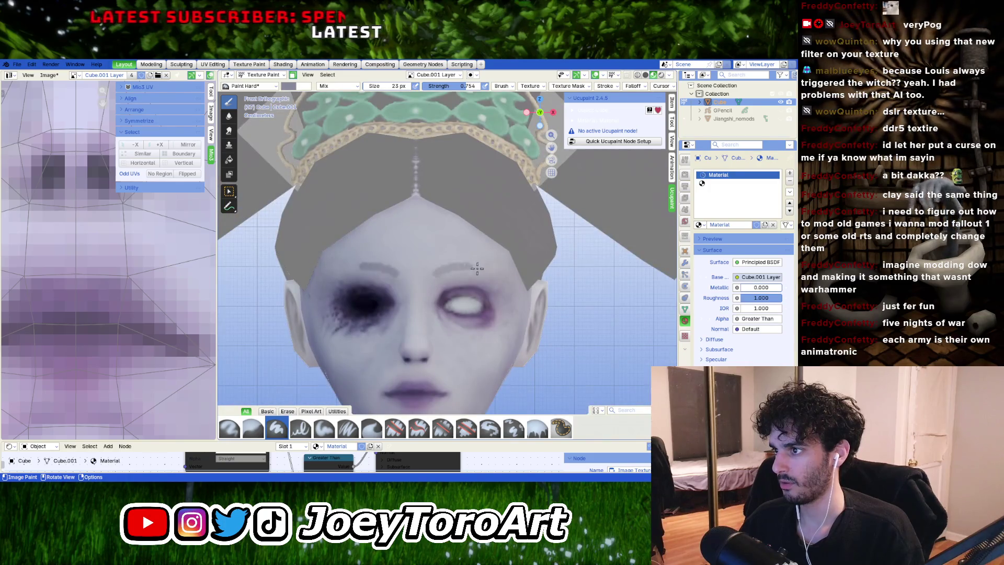
key(ctrl+z)
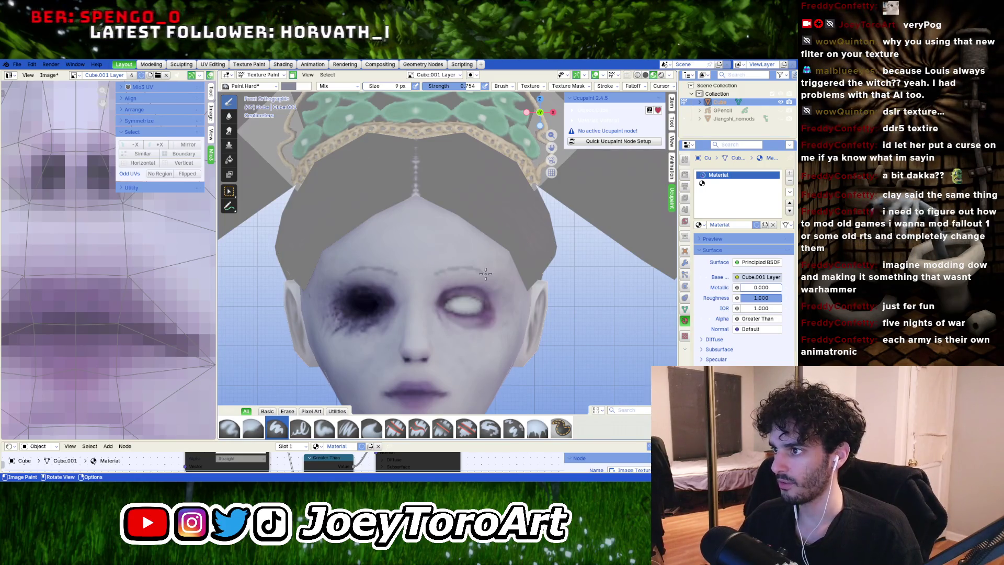
Step: Undo the remaining faint eyebrow strokes and orbit to a higher frontal view of the forehead
key(ctrl+z)
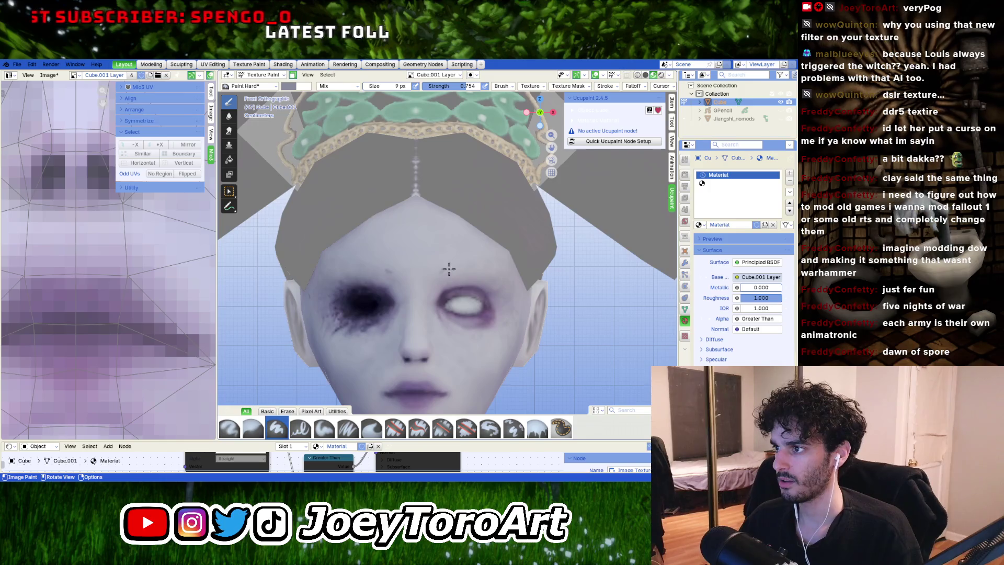
scroll(503, 278, down, 4)
mouse_move(503, 278)
middle_down()
mouse_move(499, 314)
mouse_move(477, 284)
mouse_move(376, 257)
mouse_move(460, 264)
middle_up()
scroll(437, 269, up, 5)
scroll(420, 259, down, 4)
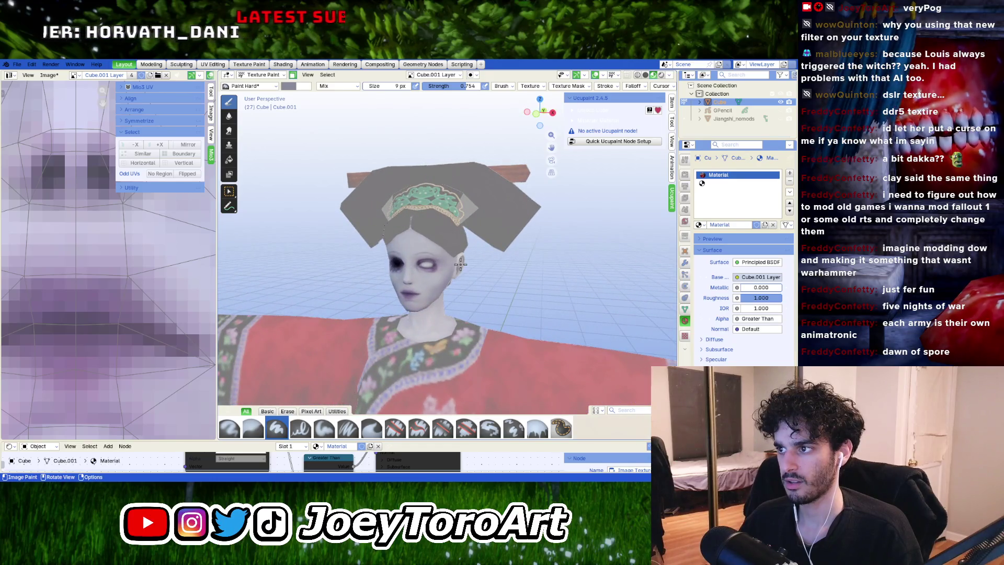
scroll(460, 264, up, 3)
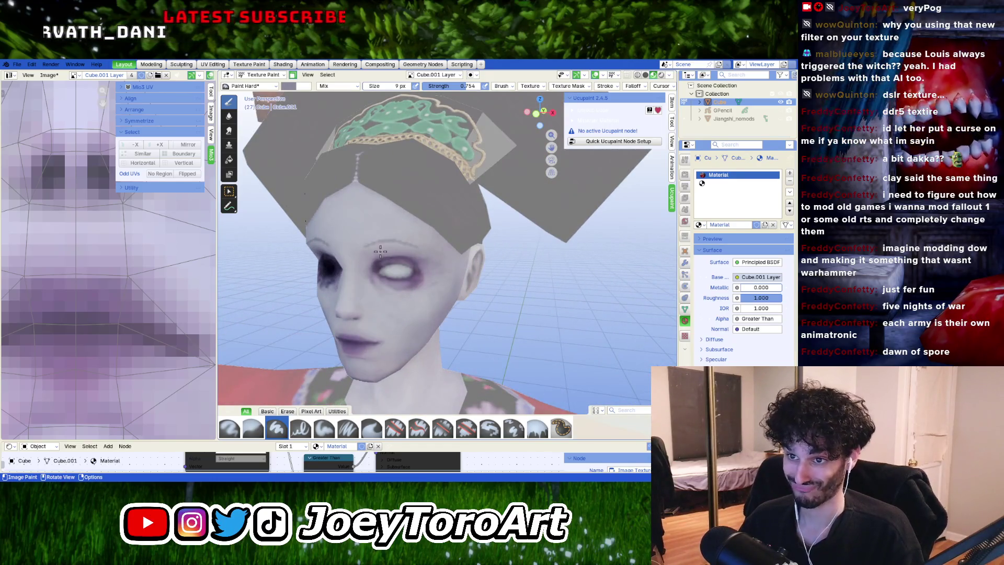
scroll(406, 257, up, 4)
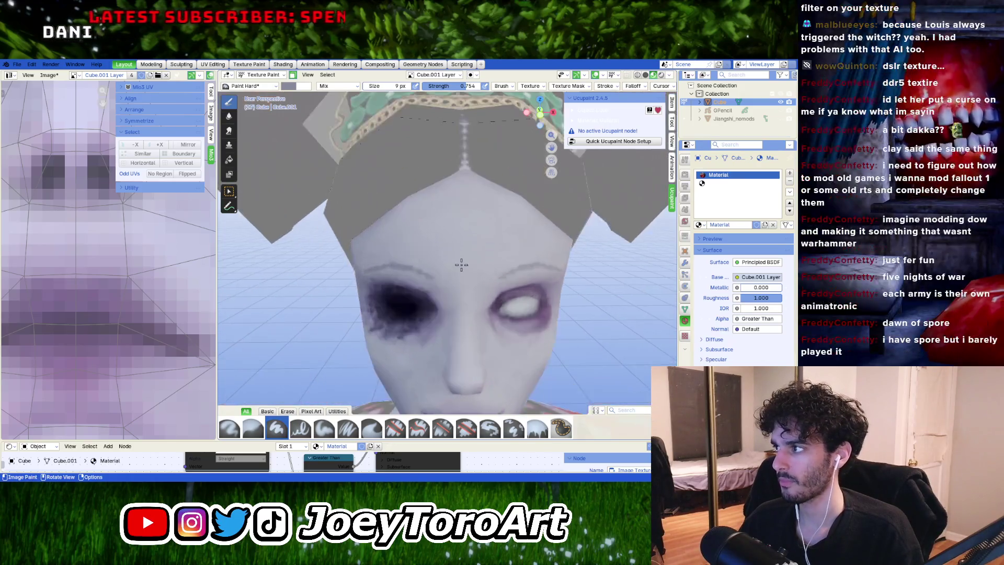
middle_drag(407, 258, 370, 265)
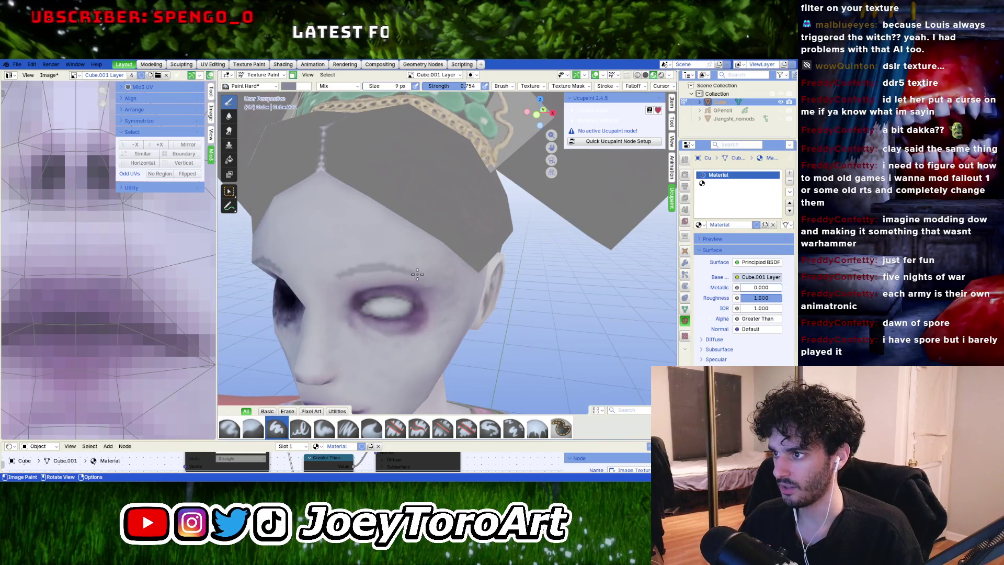
scroll(417, 274, down, 5)
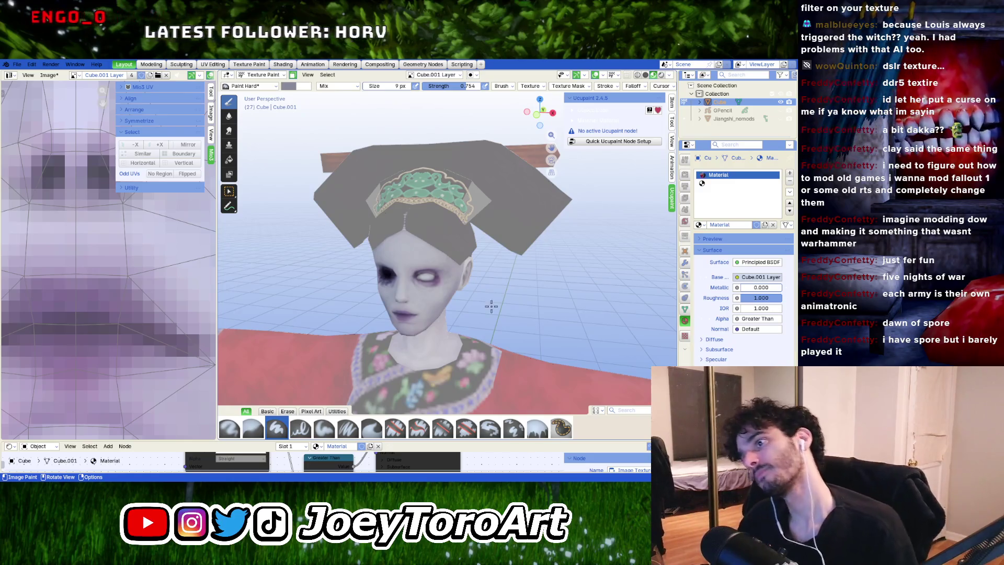
Step: Enlarge the brush to 11 px and orbit the view around the eye
scroll(491, 305, up, 4)
key(bracketright)
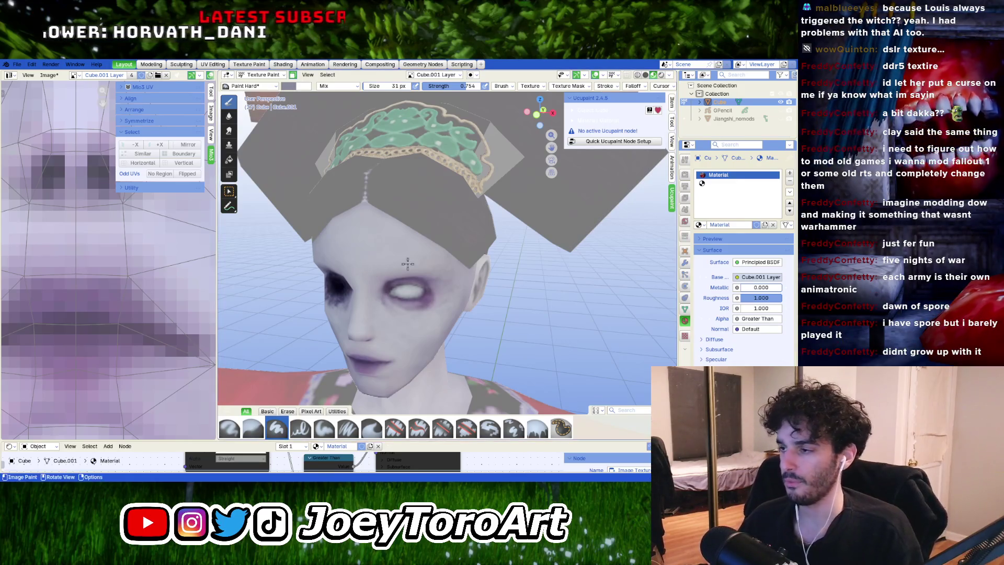
scroll(430, 315, up, 4)
middle_drag(430, 314, 446, 318)
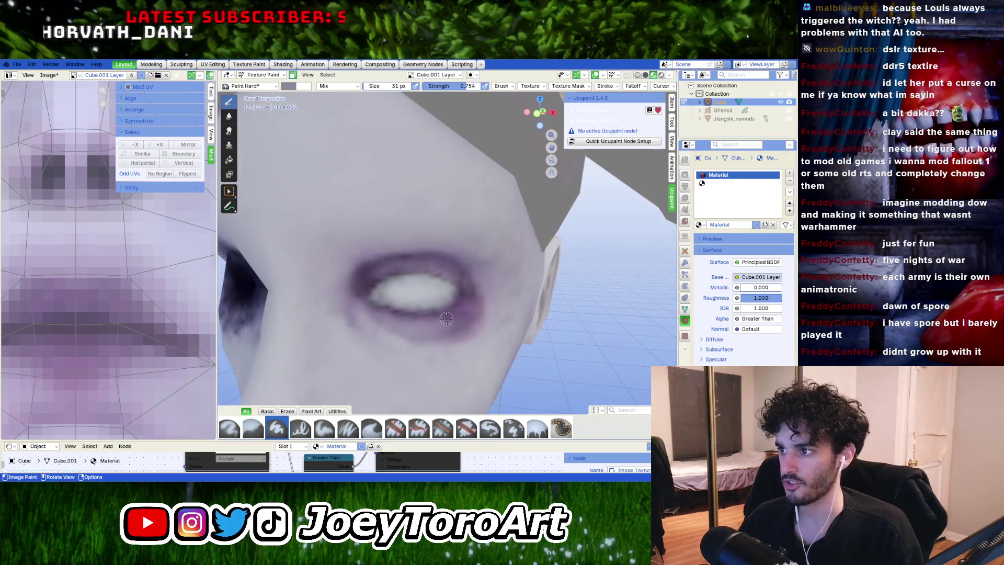
Step: Sample the purple shading near the eye as the paint colour
right_click(456, 314)
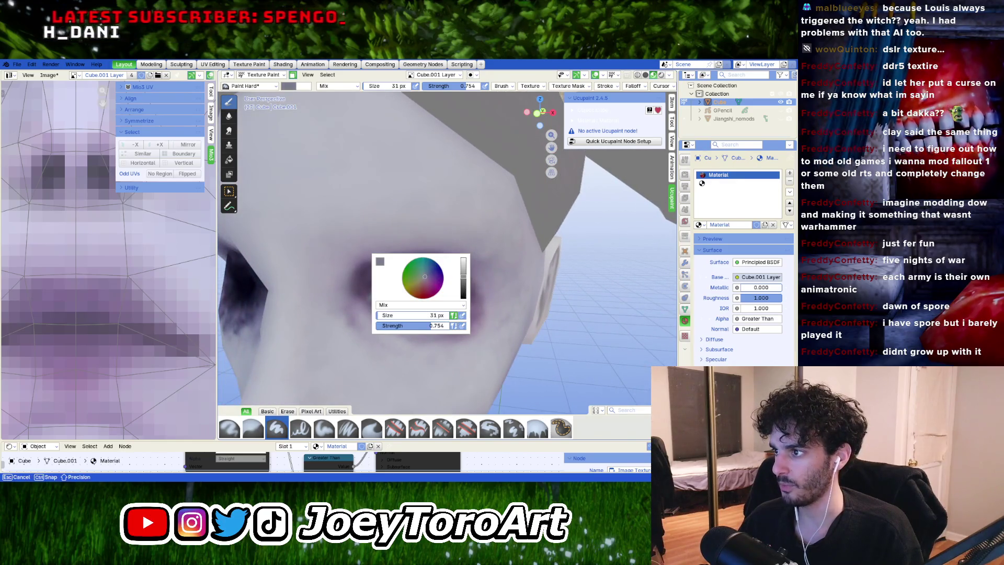
click(385, 261)
click(451, 249)
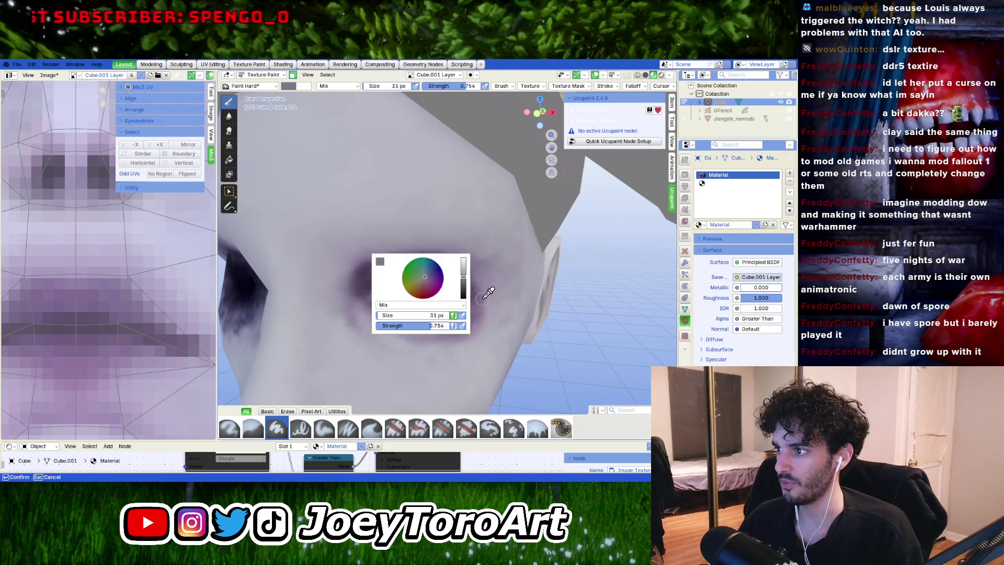
click(473, 296)
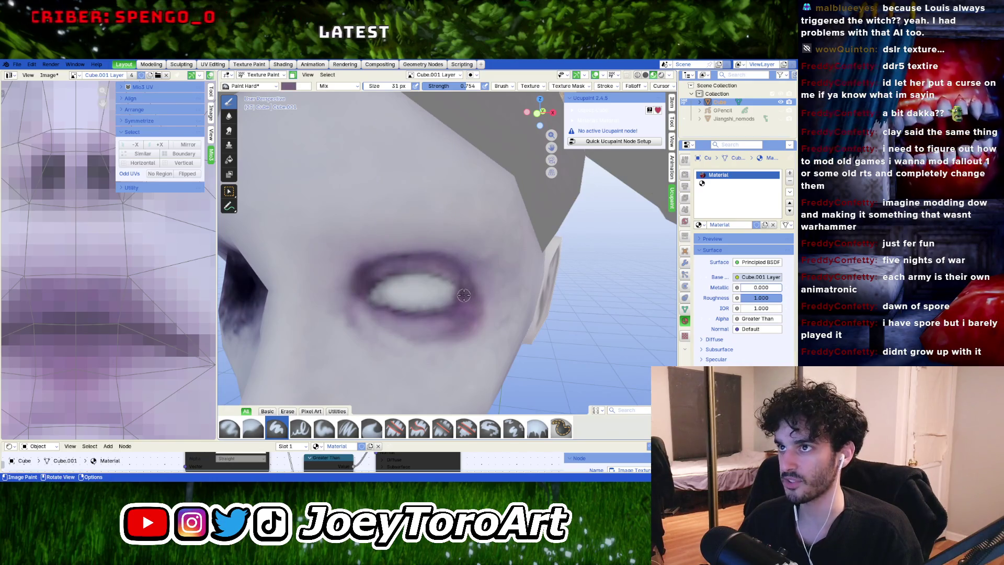
Step: Recheck the quick brush settings while rotating the view slightly around the head
right_click(463, 295)
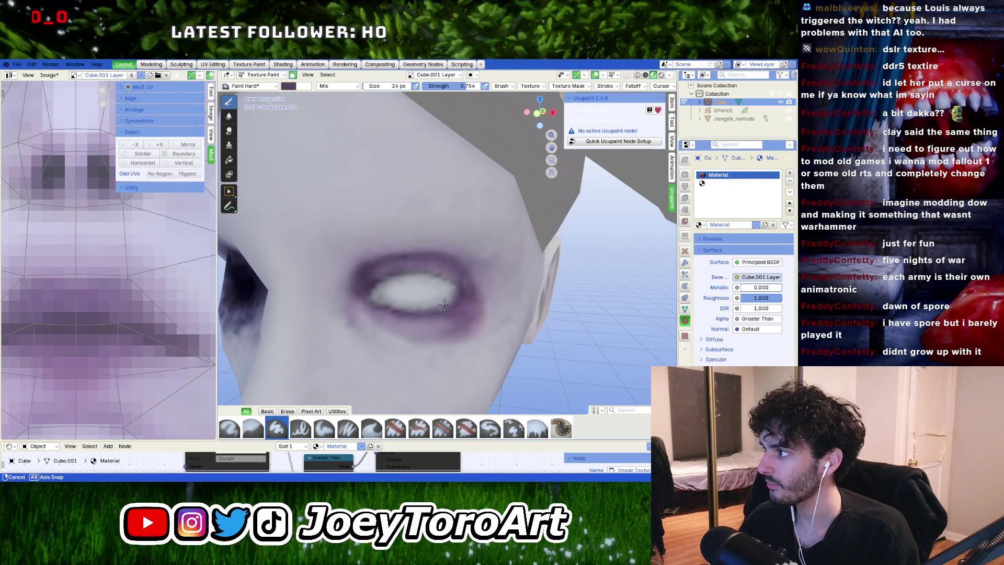
middle_drag(471, 322, 440, 304)
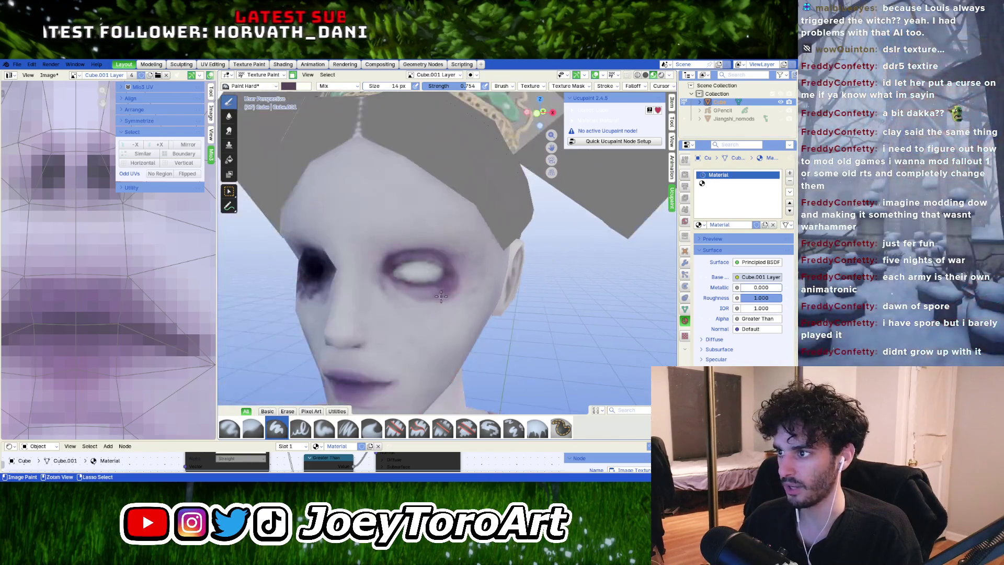
scroll(441, 296, up, 3)
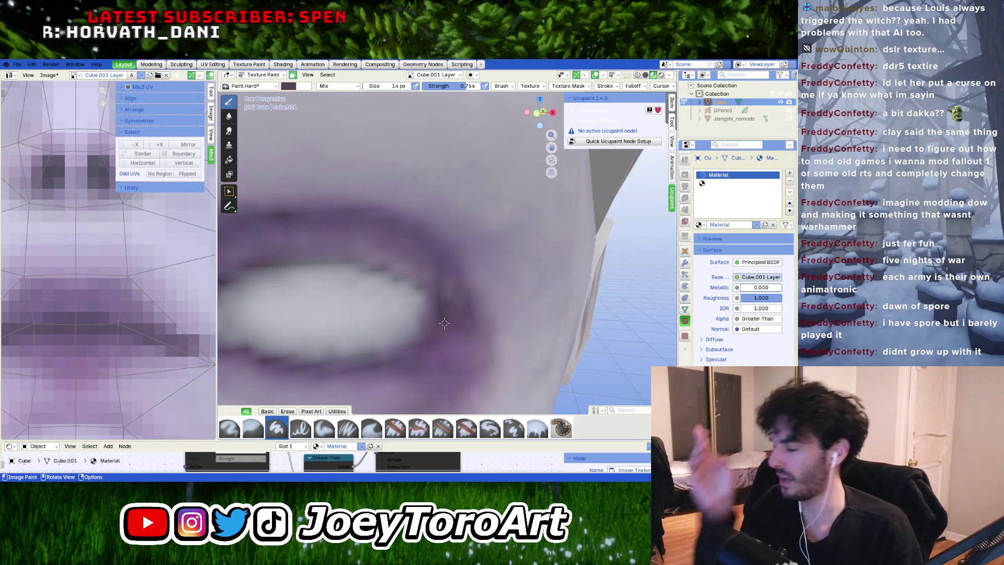
right_click(429, 333)
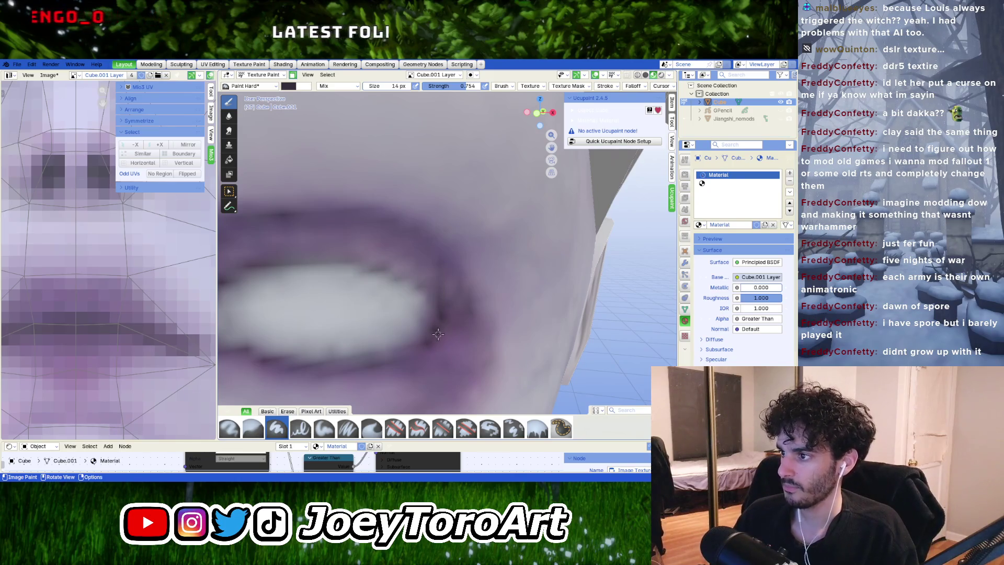
Step: Darken the brush colour and extend the dark lower-eyelid line to the left
scroll(438, 334, down, 5)
scroll(460, 289, up, 5)
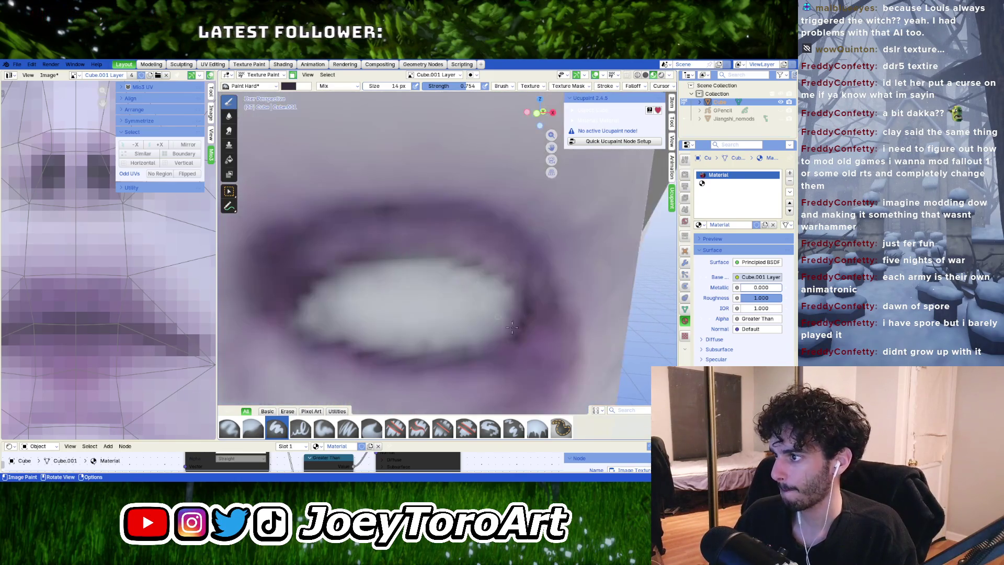
right_click(506, 341)
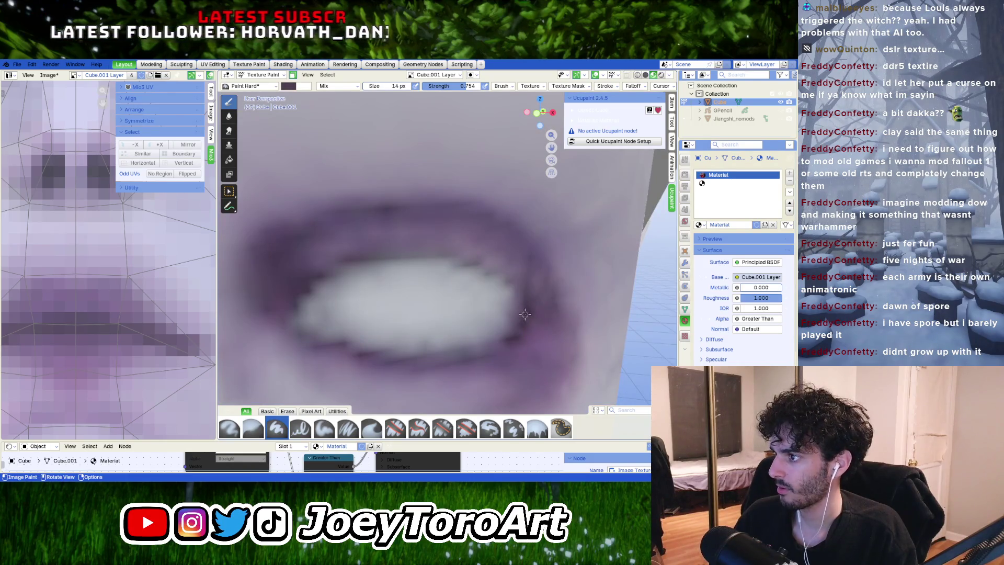
scroll(511, 333, down, 5)
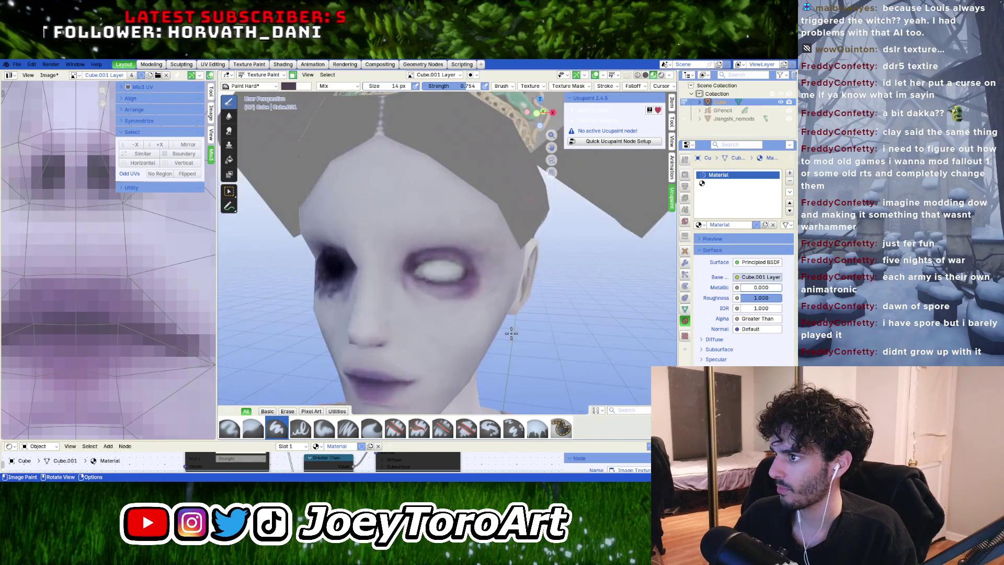
scroll(509, 332, up, 5)
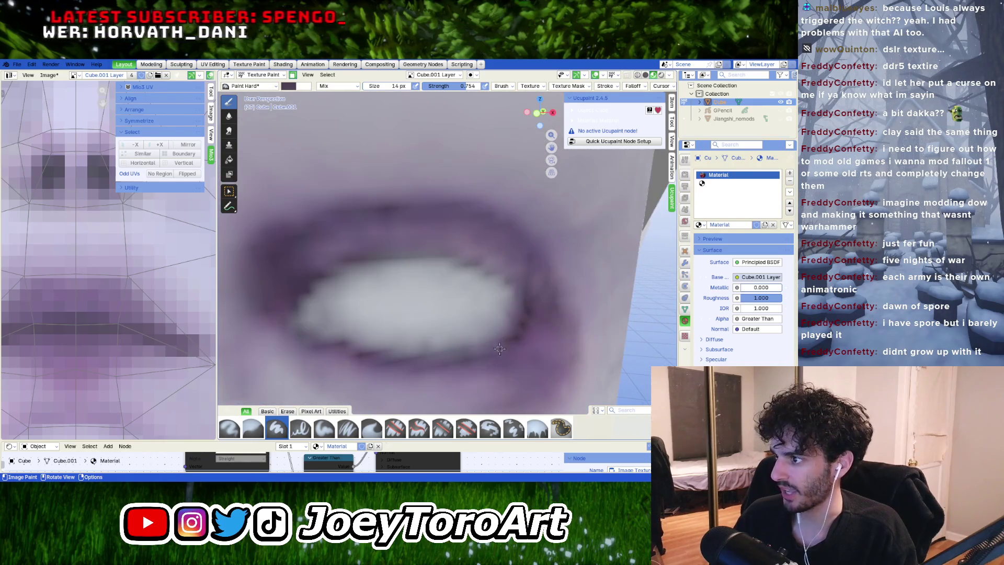
right_click(496, 337)
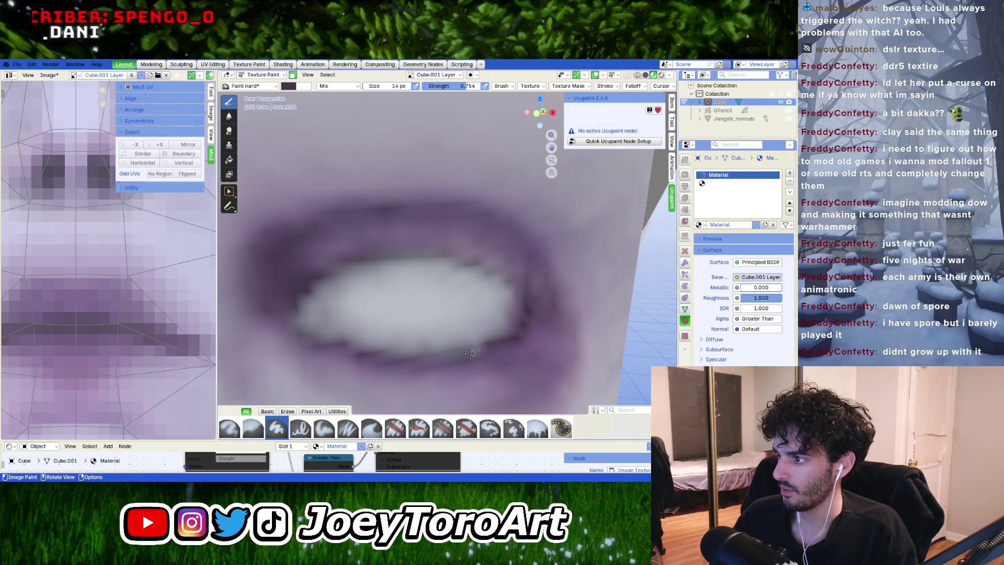
scroll(470, 353, down, 5)
scroll(500, 331, up, 5)
right_click(494, 338)
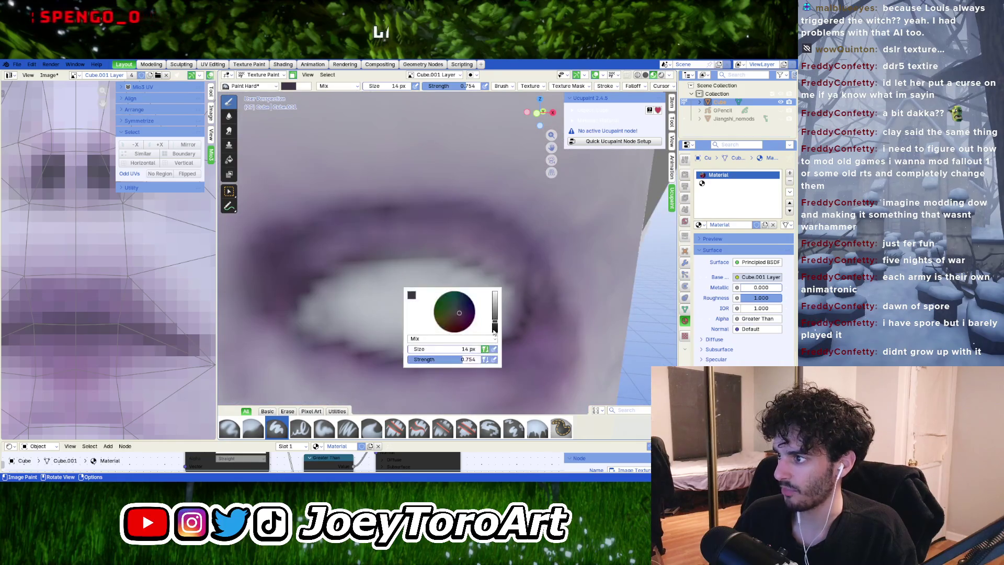
drag(495, 325, 496, 332)
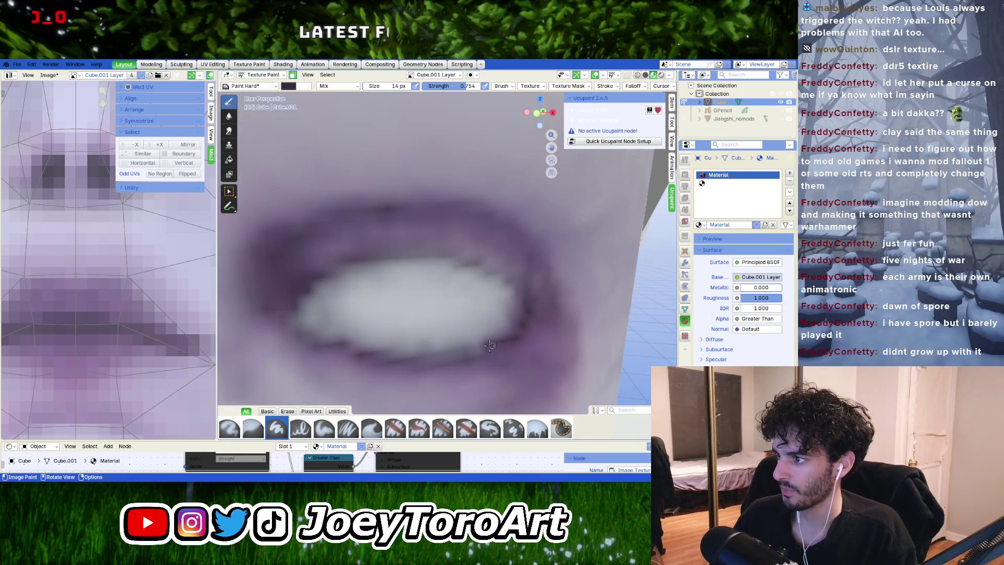
right_click(493, 344)
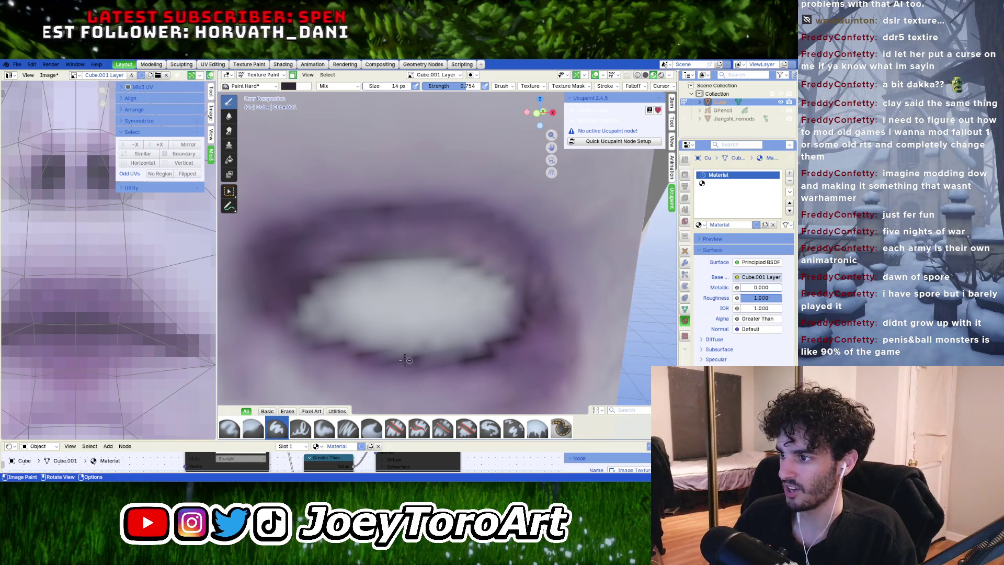
drag(389, 358, 451, 365)
key(KP_0)
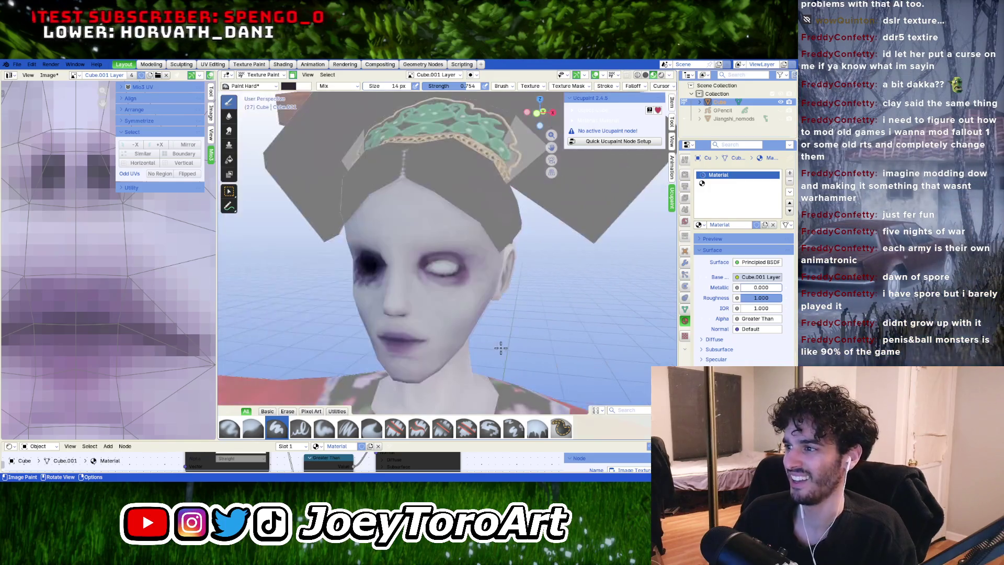
Step: Lighten the brush colour to dark grey and finish the stroke along the lower lid
key(KP_0)
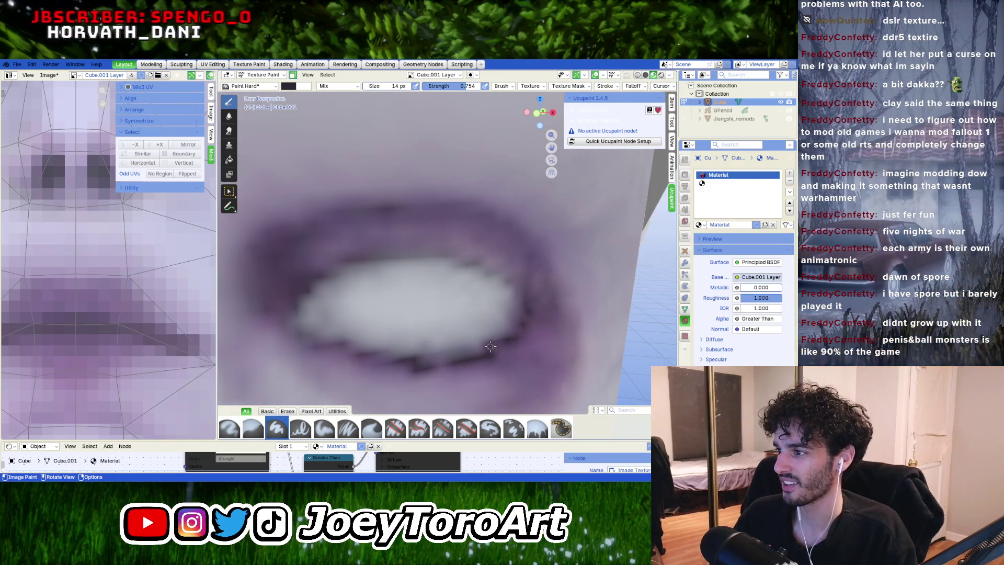
right_click(459, 330)
click(513, 320)
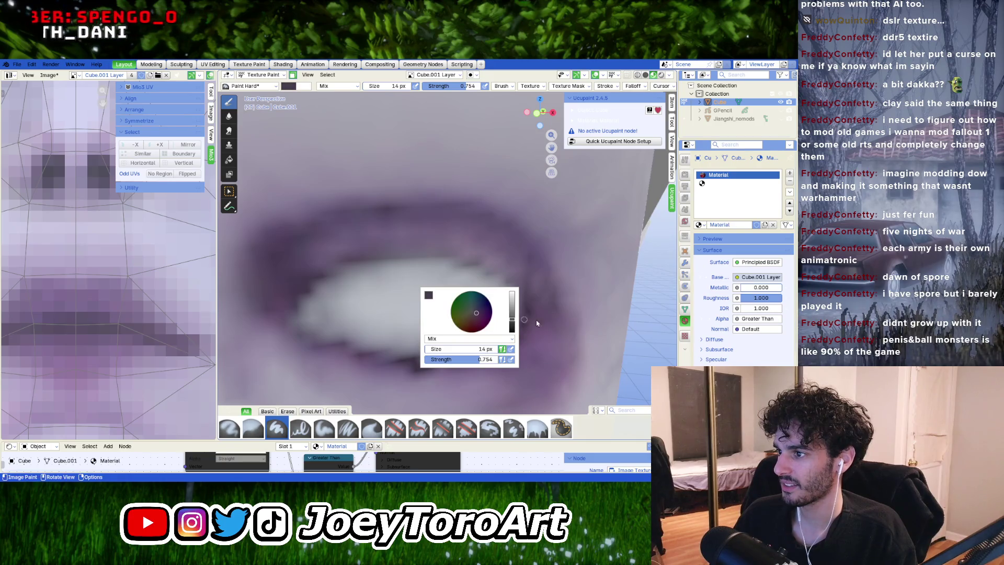
shift+scroll(482, 321, down, 3)
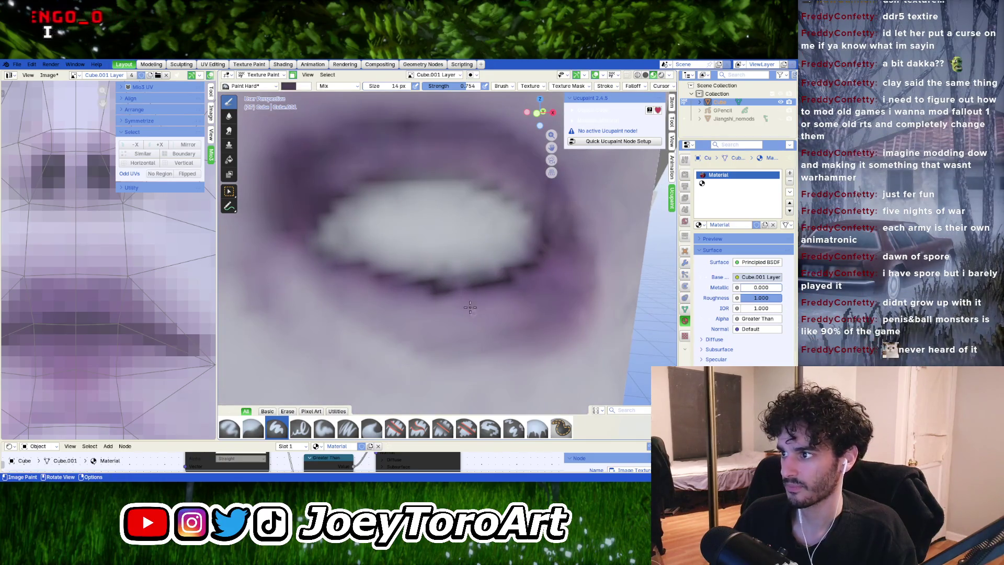
drag(450, 290, 458, 288)
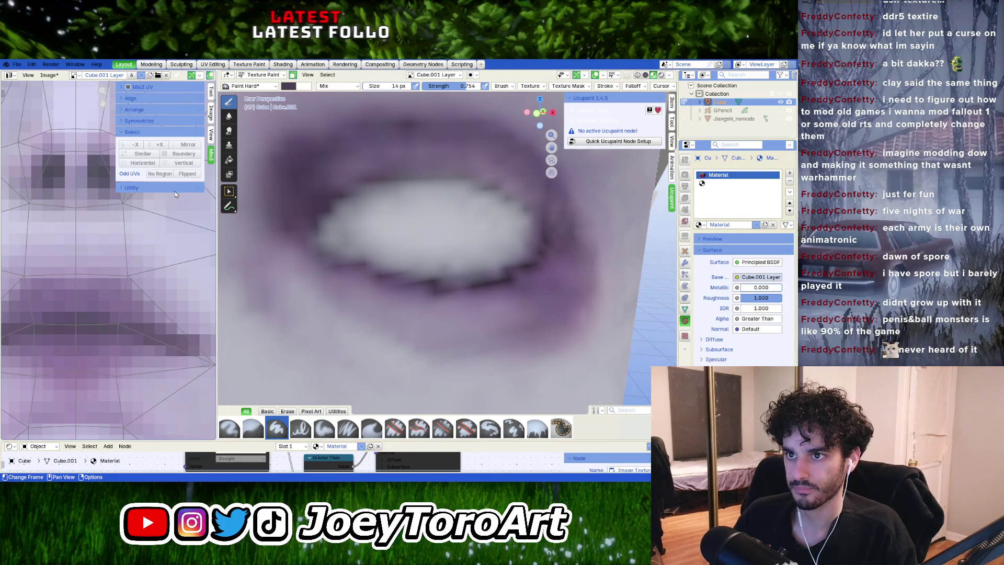
Step: Eyedropper a light purple from the eye area as the new paint colour
middle_drag(416, 253, 609, 240)
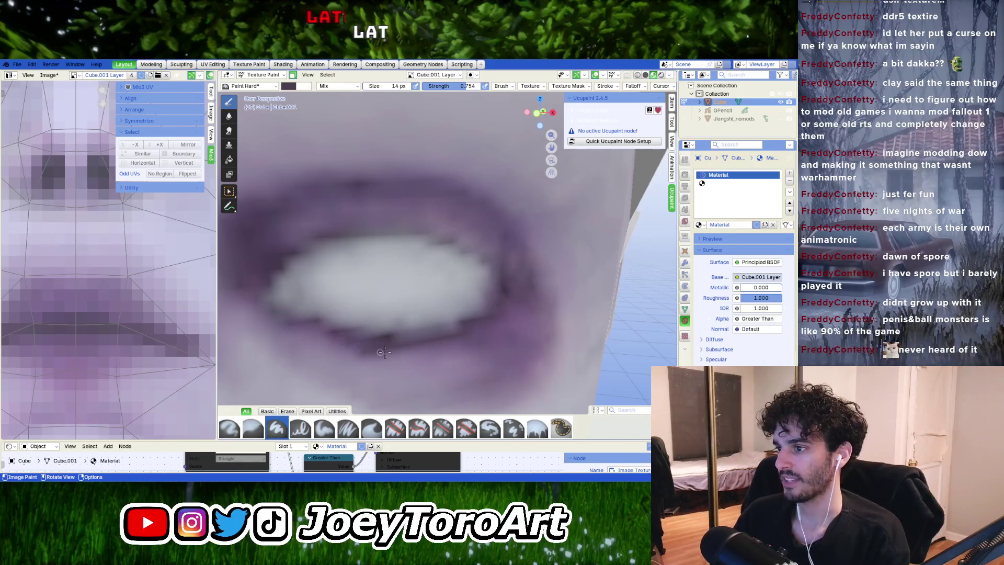
right_click(399, 371)
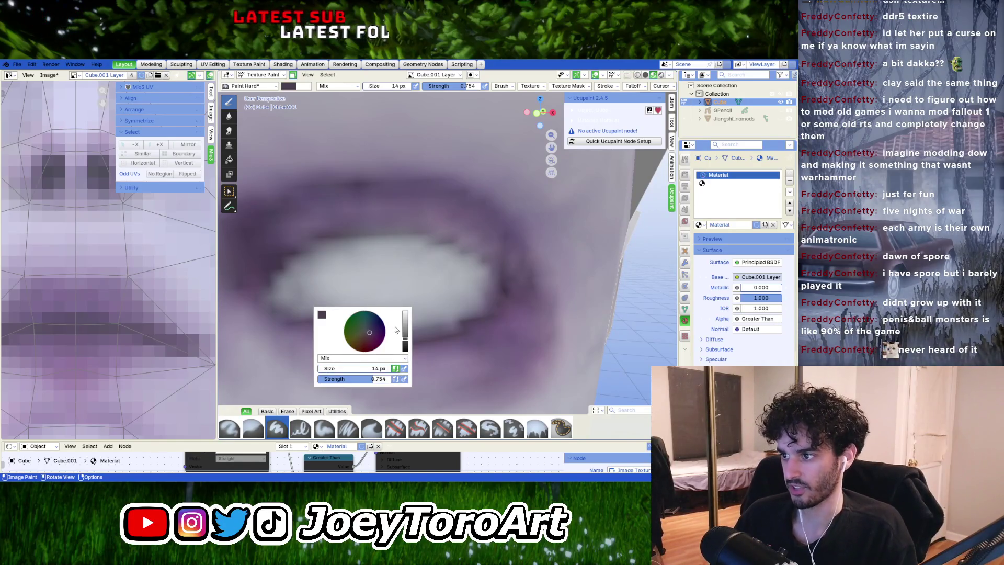
click(322, 314)
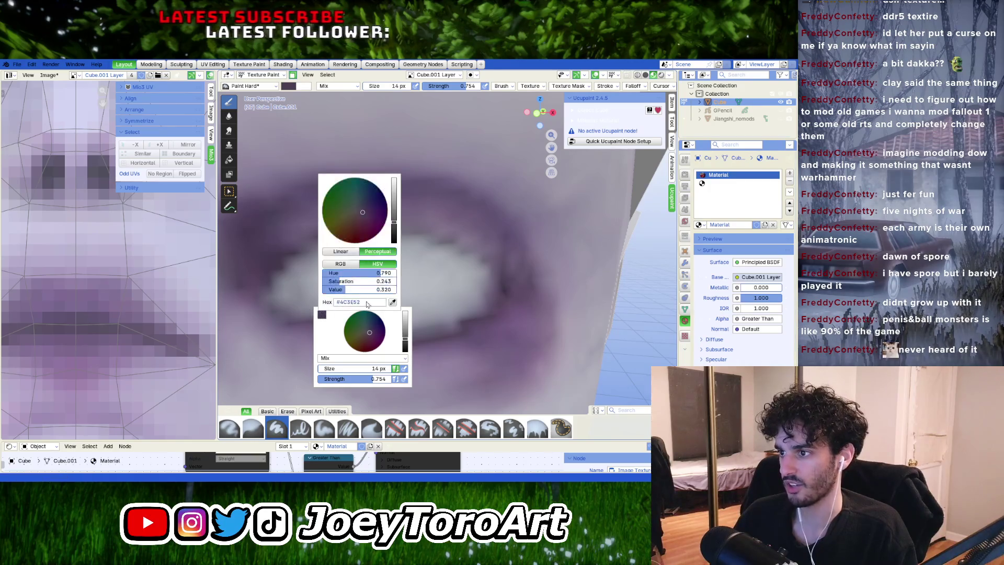
click(389, 287)
click(372, 348)
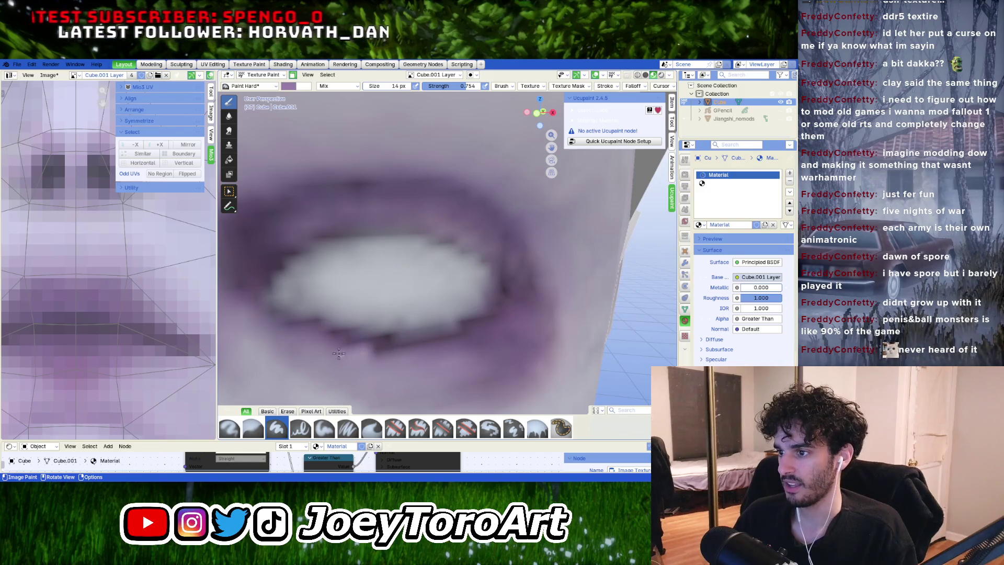
scroll(455, 361, down, 5)
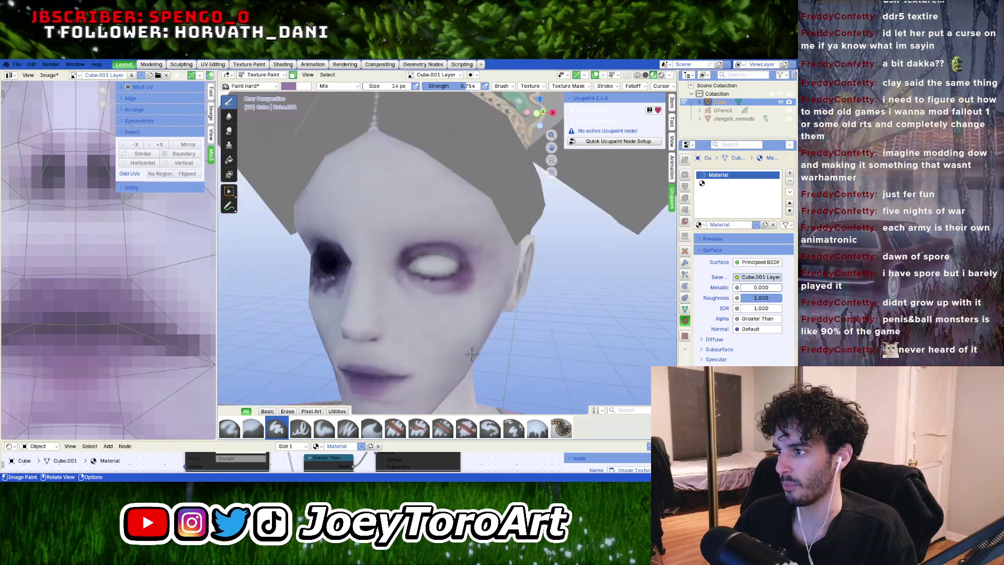
Step: Darken the brush colour and survey the face and mouth shading
scroll(475, 355, up, 5)
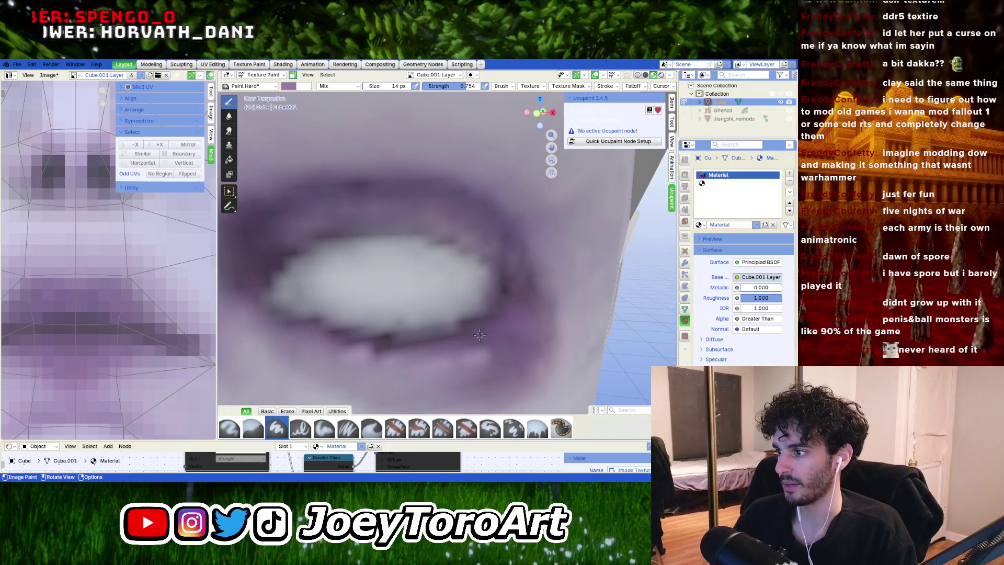
right_click(486, 351)
drag(485, 294, 486, 306)
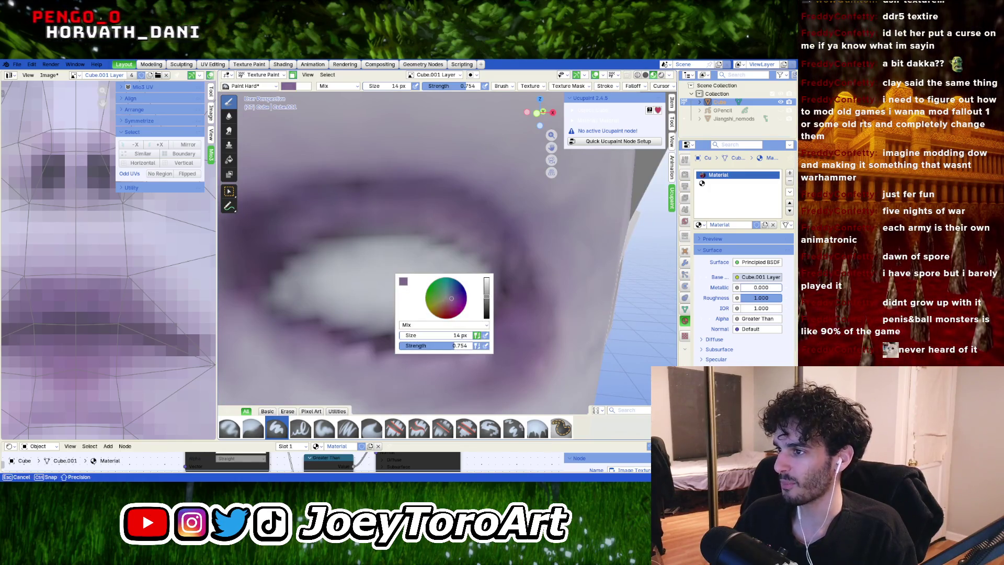
right_click(507, 328)
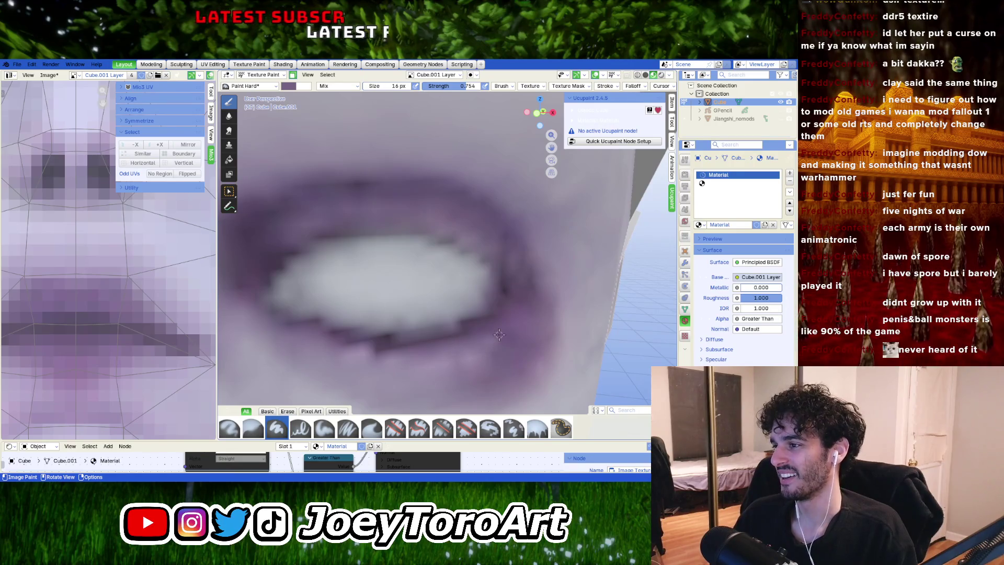
shift+middle_drag(506, 334, 558, 310)
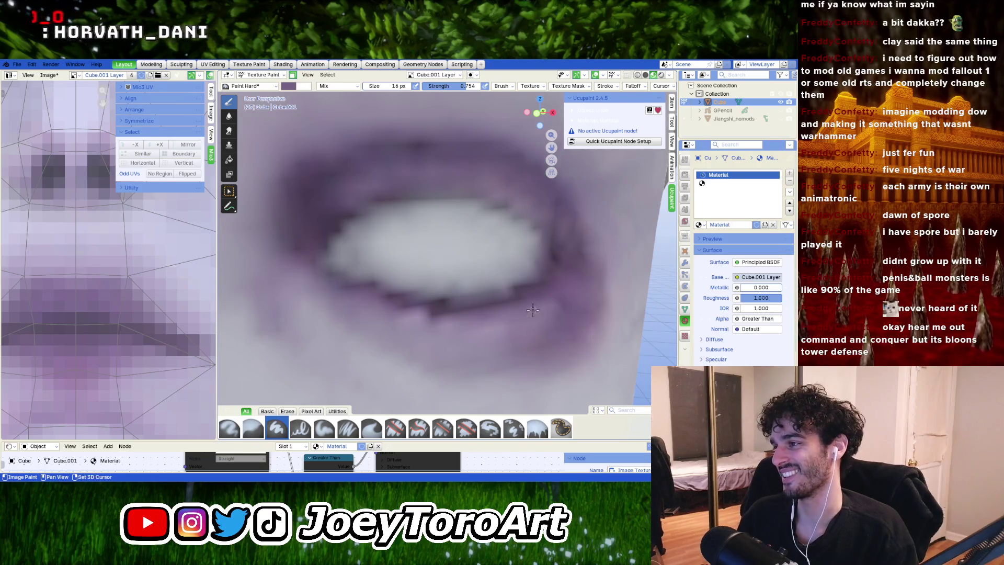
mouse_move(533, 310)
middle_down()
mouse_move(459, 358)
mouse_move(498, 319)
middle_up()
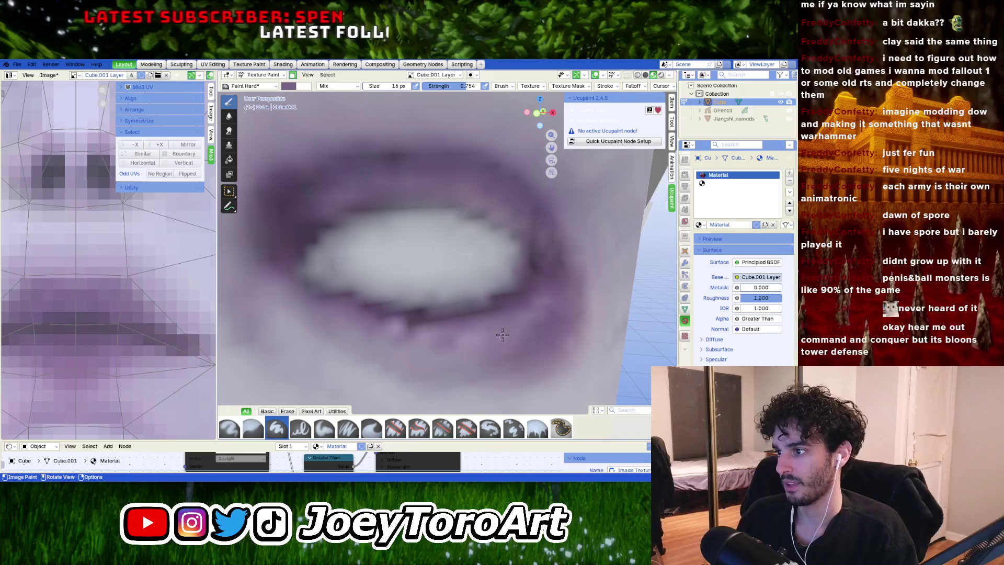
right_click(502, 335)
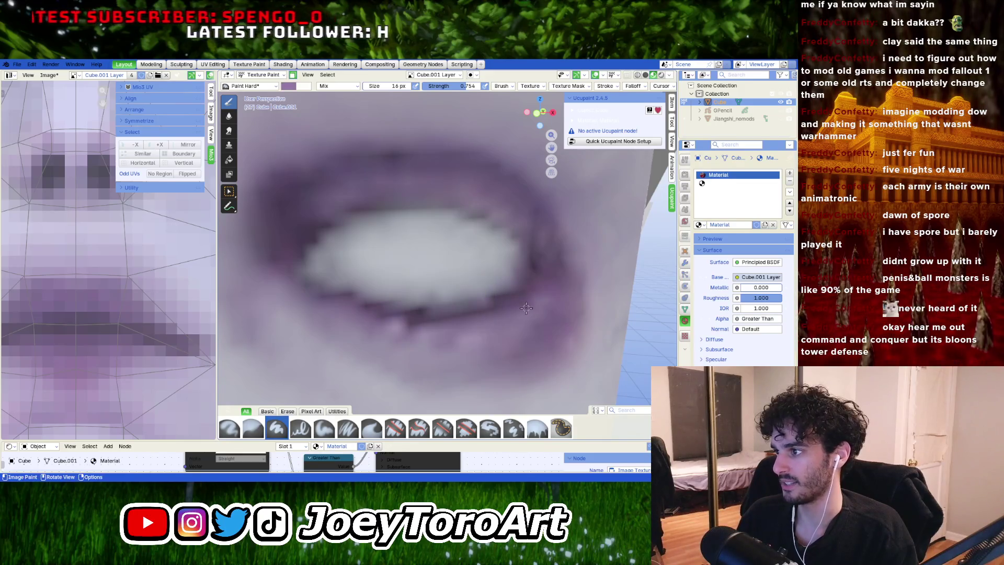
Step: Pick a darker purple paint colour and inspect the shading around the eye
right_click(462, 339)
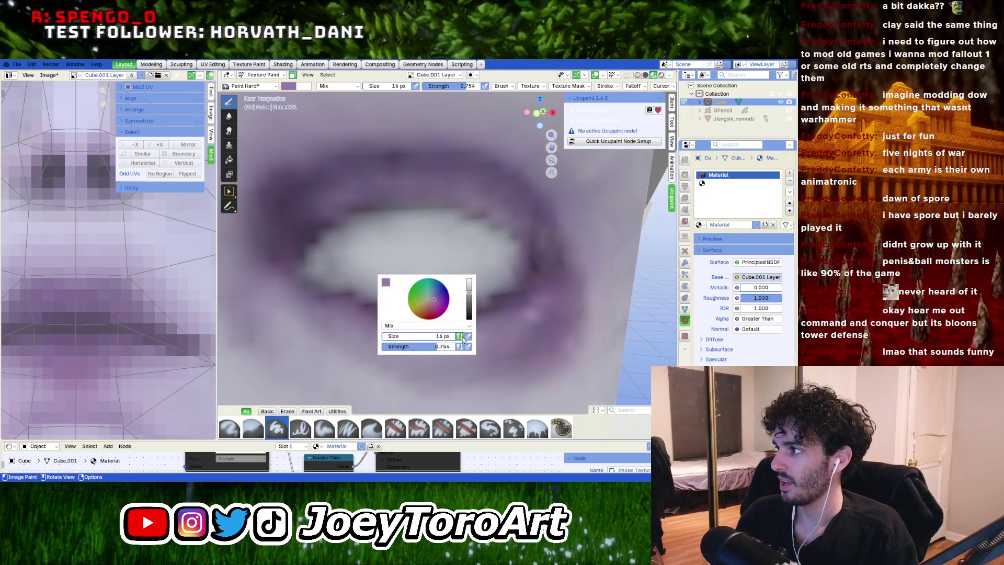
click(384, 286)
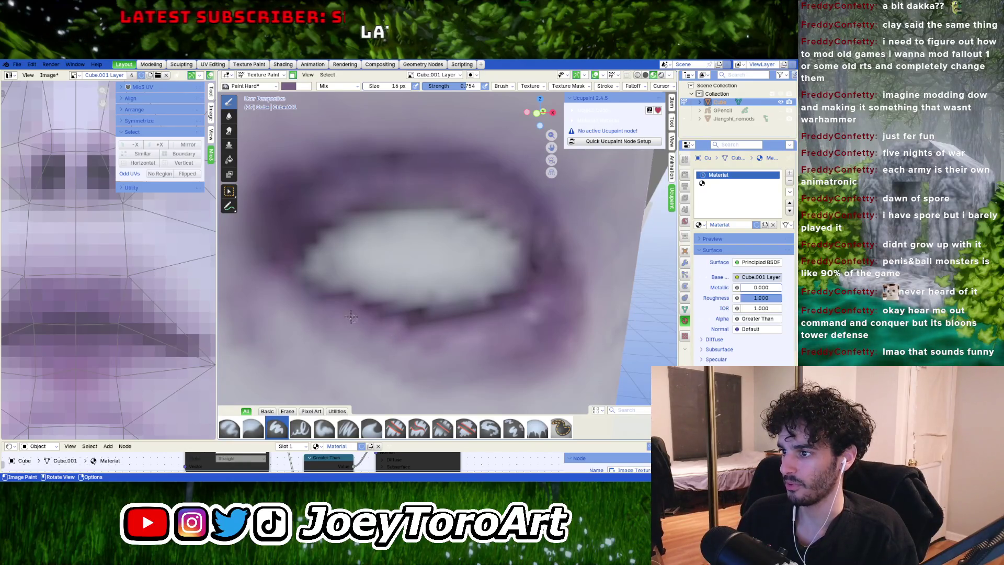
mouse_move(348, 310)
shift+middle_down()
mouse_move(402, 316)
mouse_move(374, 306)
shift+middle_up()
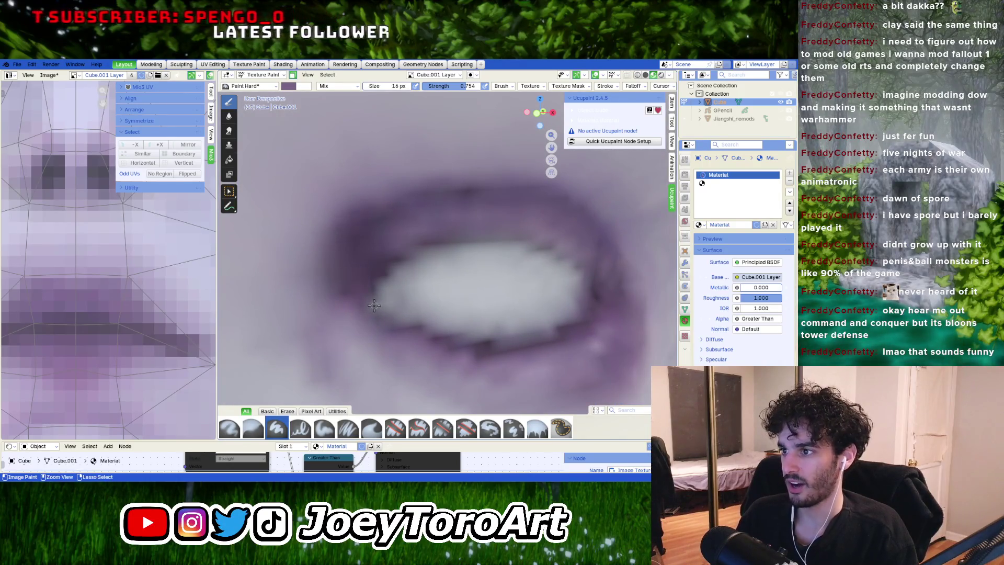
scroll(330, 308, up, 2)
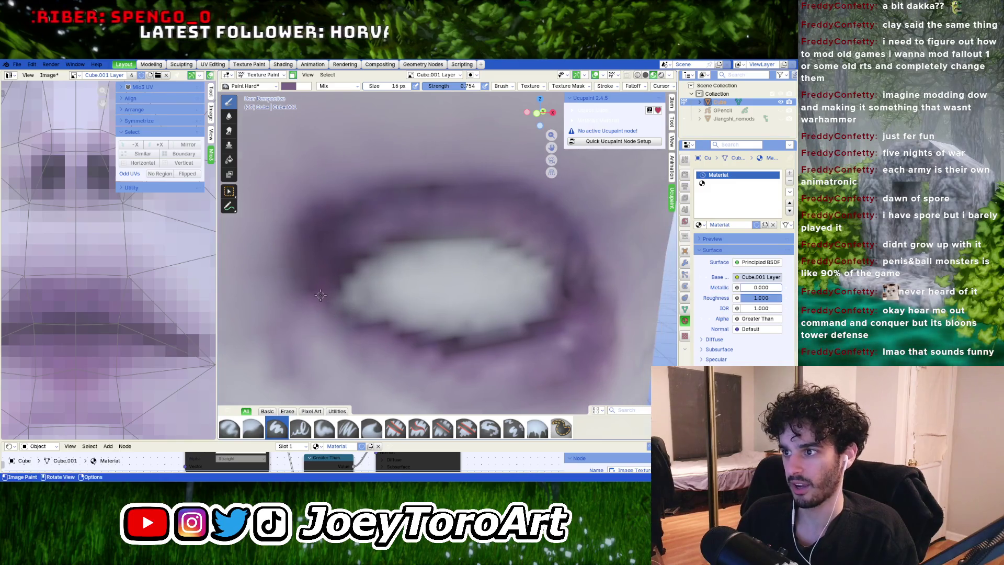
right_click(344, 269)
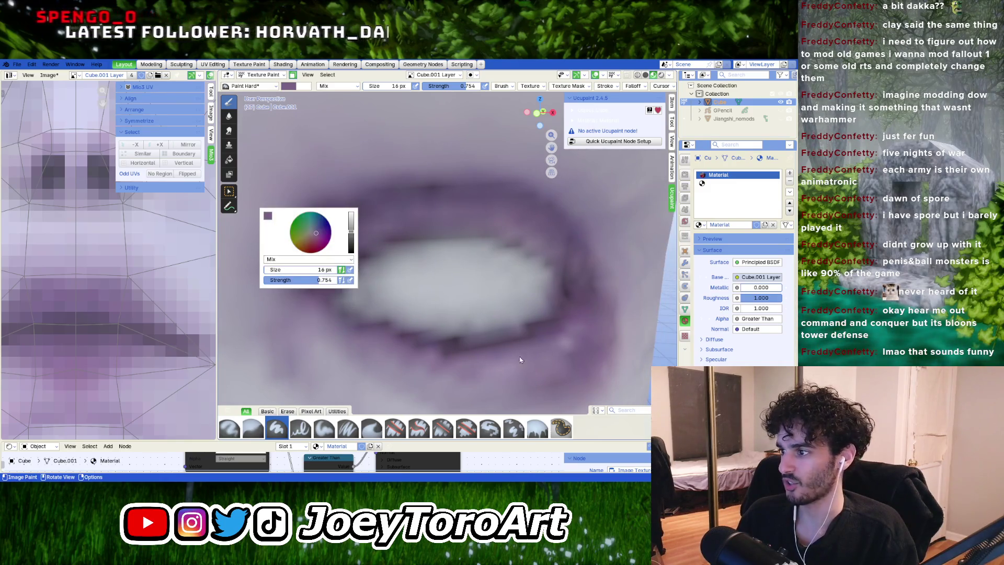
middle_drag(520, 360, 517, 341)
scroll(486, 342, down, 5)
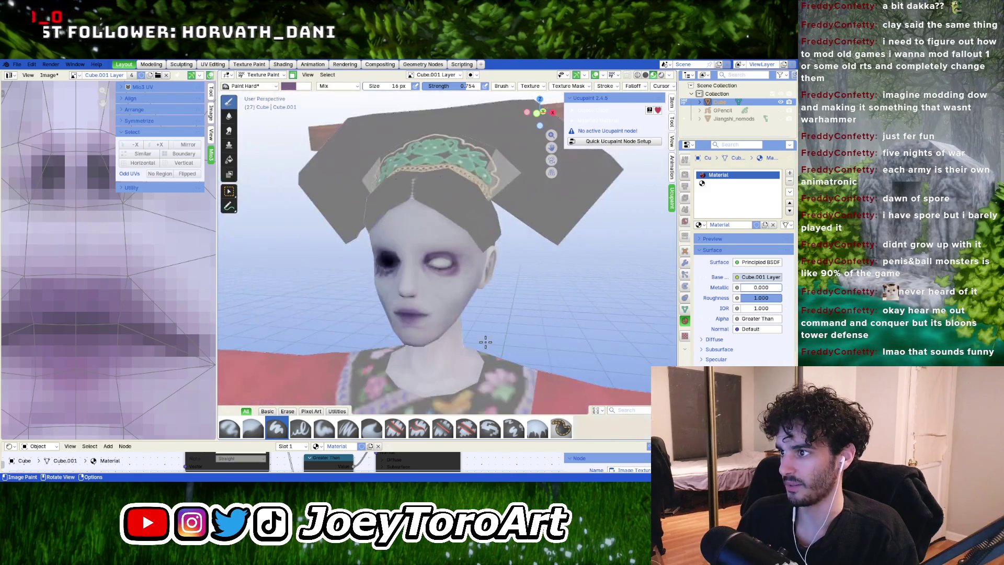
Step: Darken the purple paint slightly with the value slider and enlarge the brush to 82 px
scroll(482, 343, up, 5)
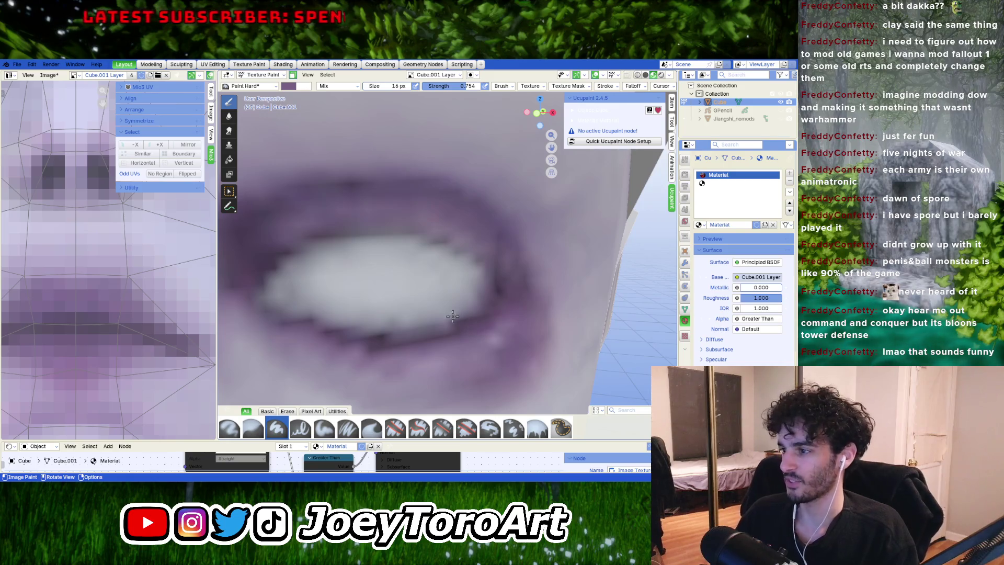
right_click(491, 337)
drag(498, 306, 498, 303)
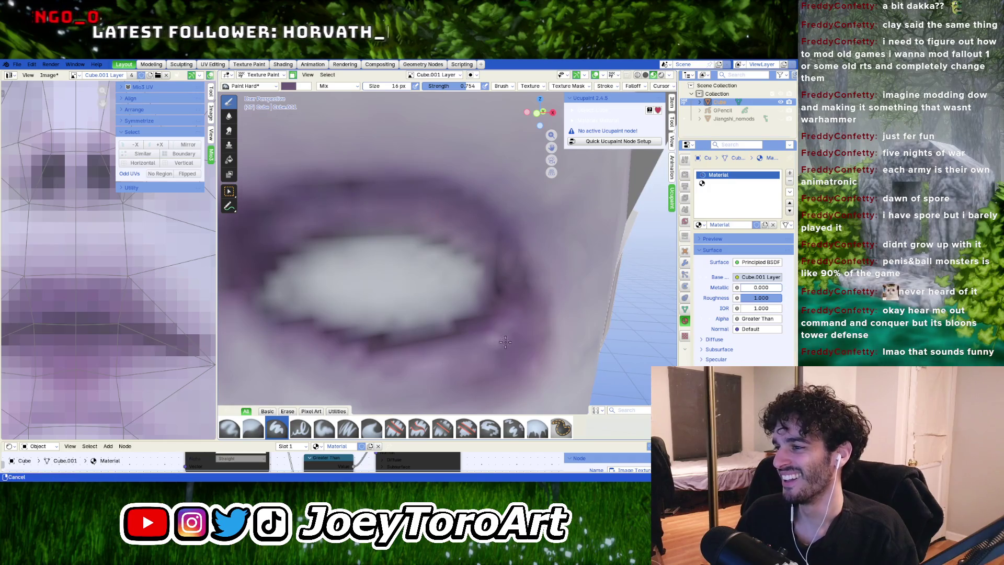
scroll(499, 329, down, 5)
key(bracketright)
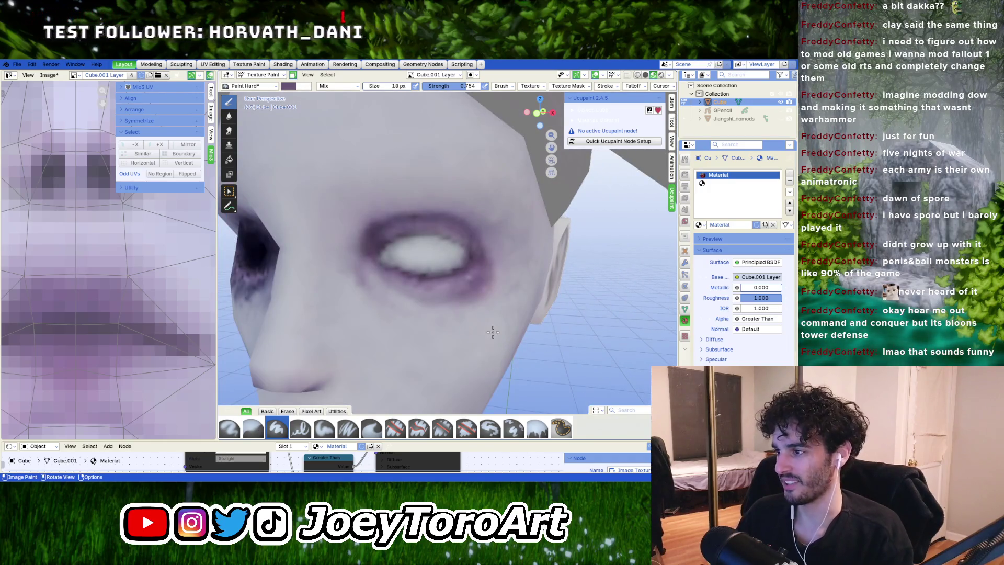
Step: Sample a light lavender from the face as paint colour and set brush strength to 0.077
right_click(450, 328)
click(373, 275)
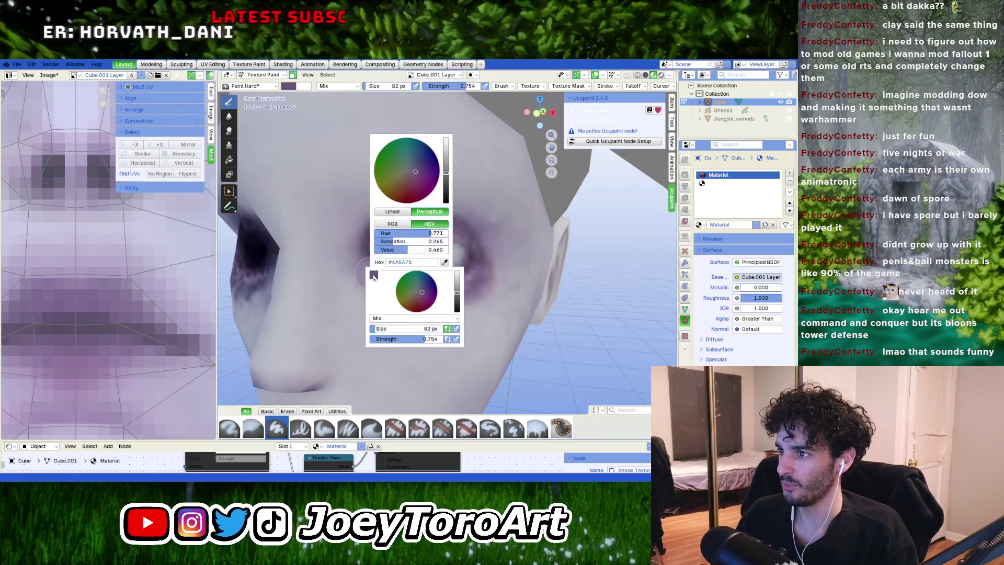
click(444, 262)
click(452, 306)
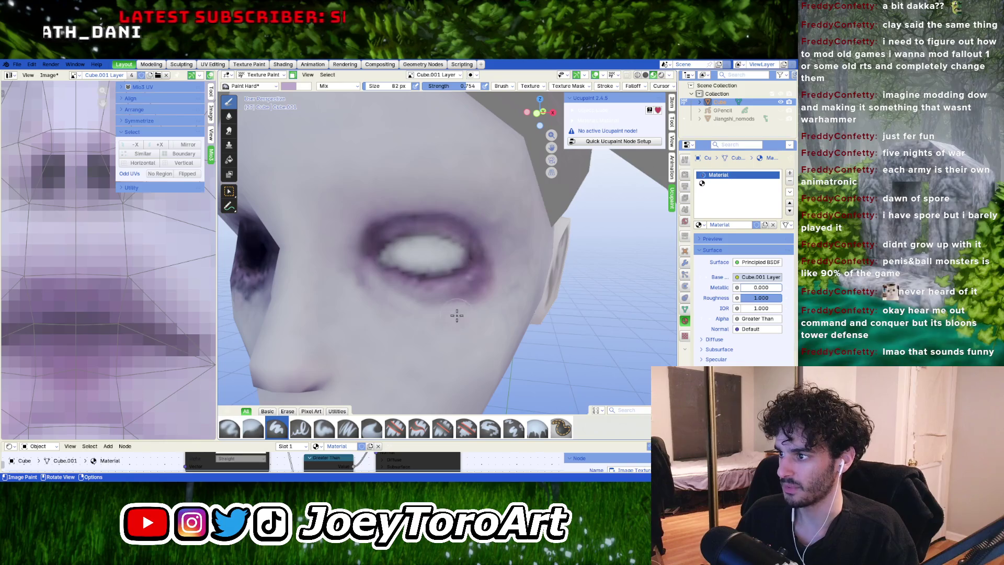
key(shift+f)
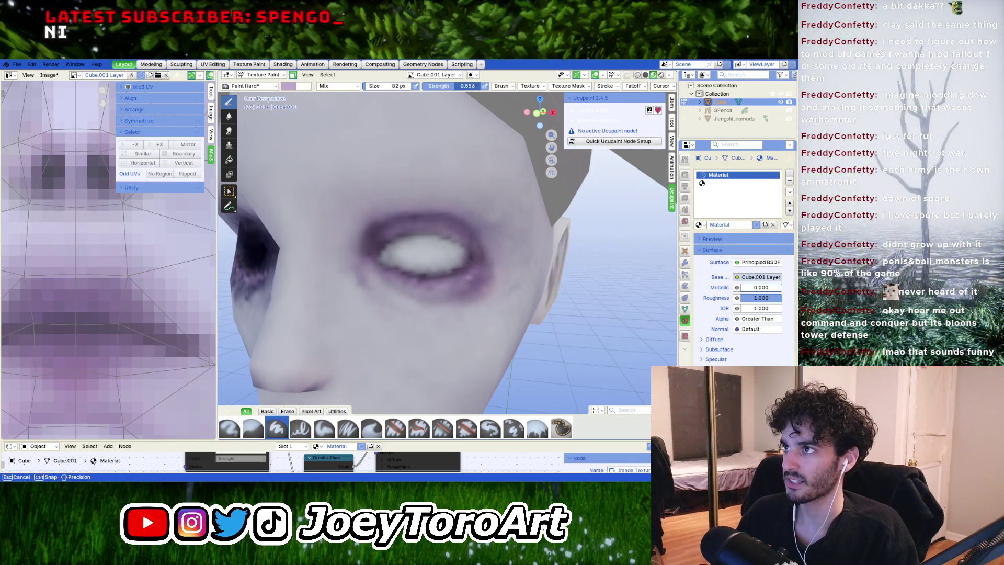
click(430, 95)
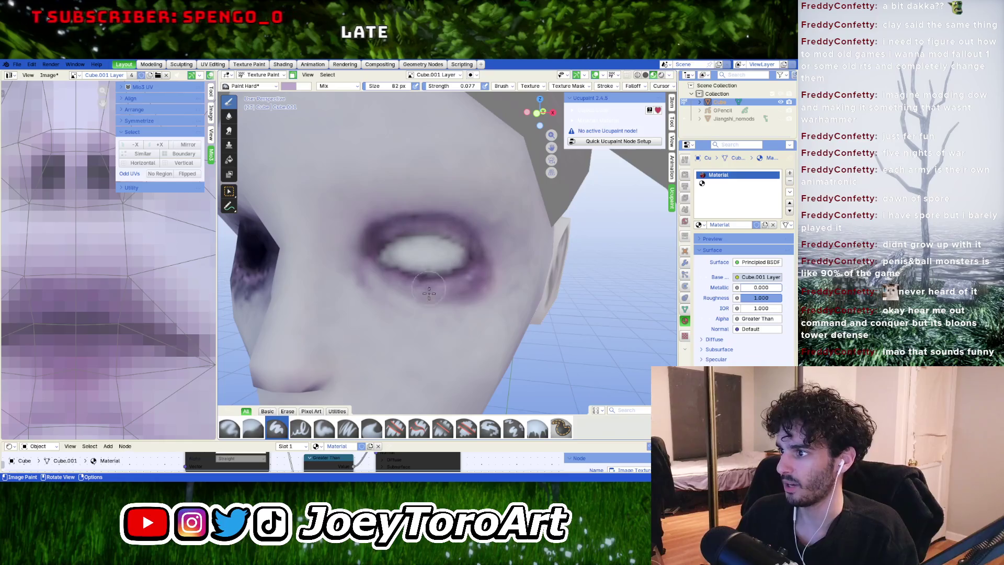
Step: Sample the dark purple from the eye area and shrink the brush to 105 px
right_click(455, 272)
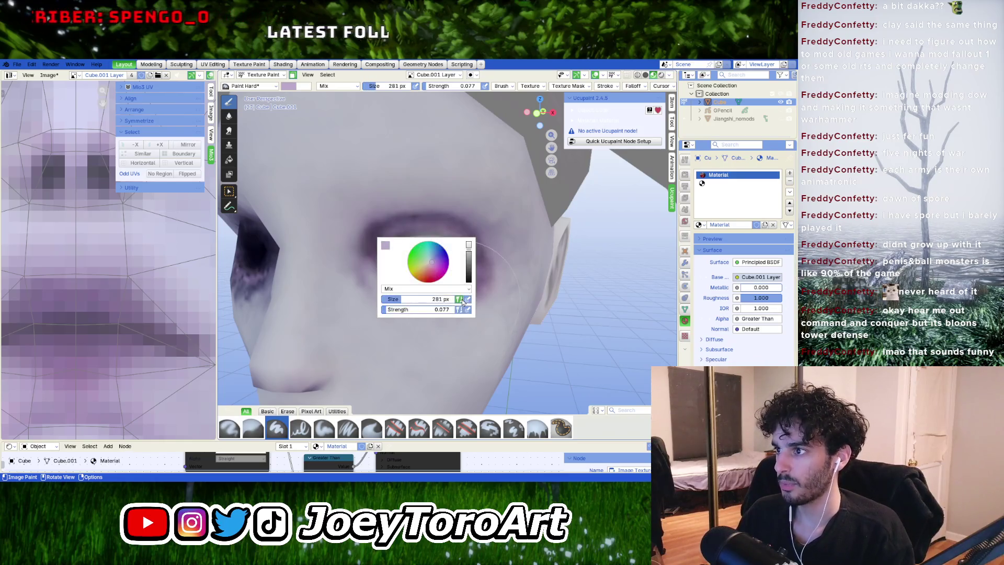
click(385, 246)
click(456, 233)
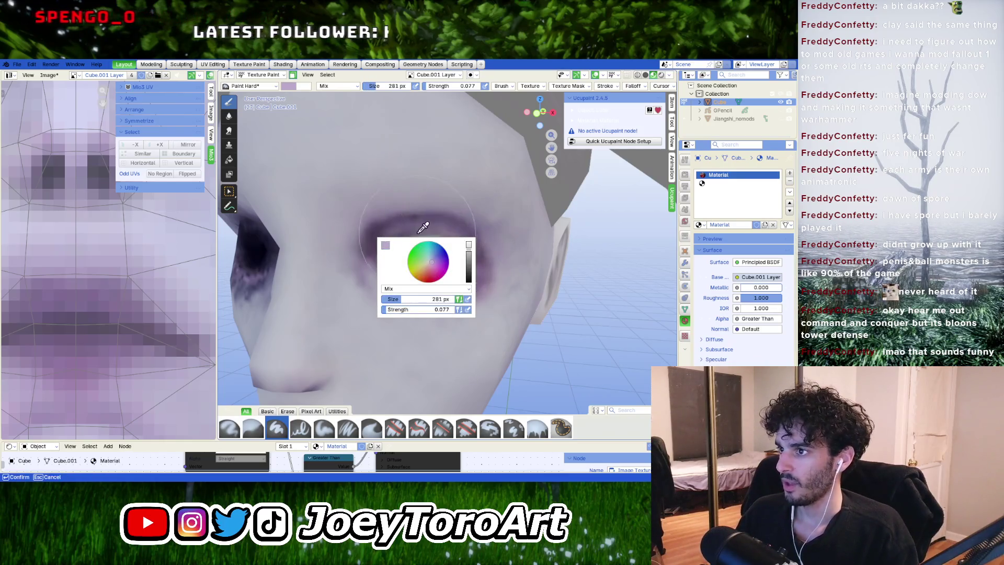
click(386, 221)
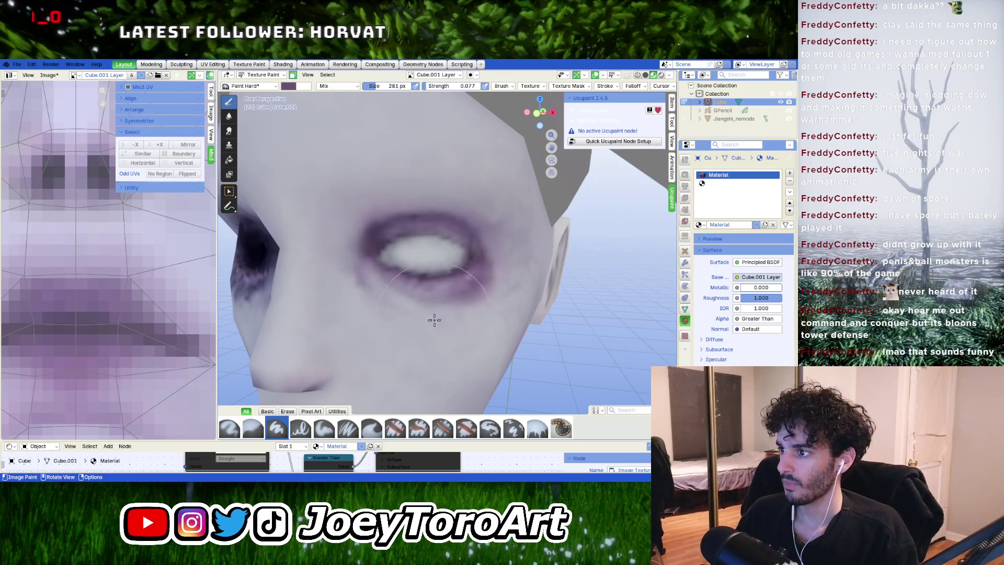
key(bracketleft)
key(bracketleft)
key(bracketleft)
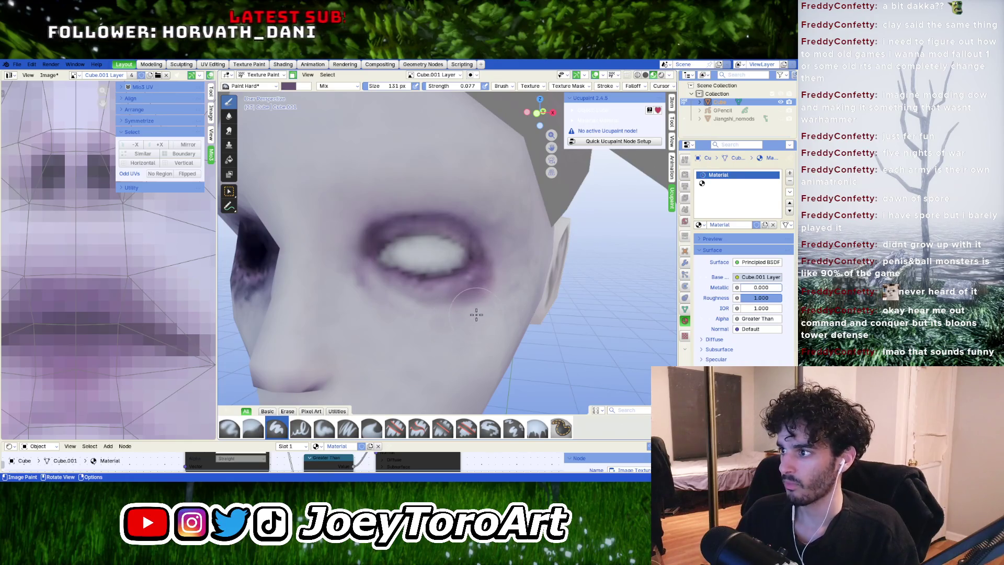
middle_drag(495, 300, 473, 288)
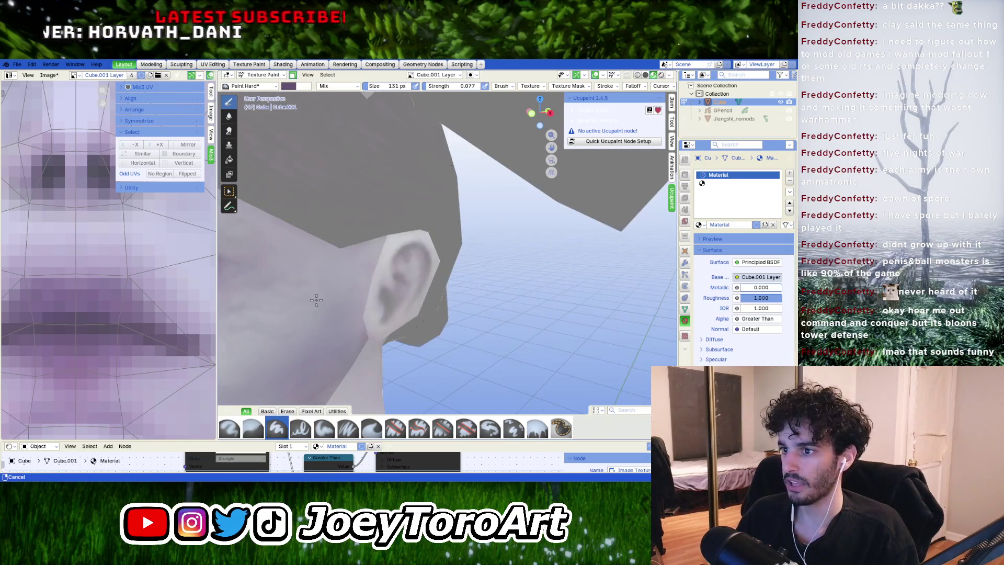
mouse_move(313, 298)
middle_down()
mouse_move(366, 294)
mouse_move(400, 313)
mouse_move(374, 309)
middle_up()
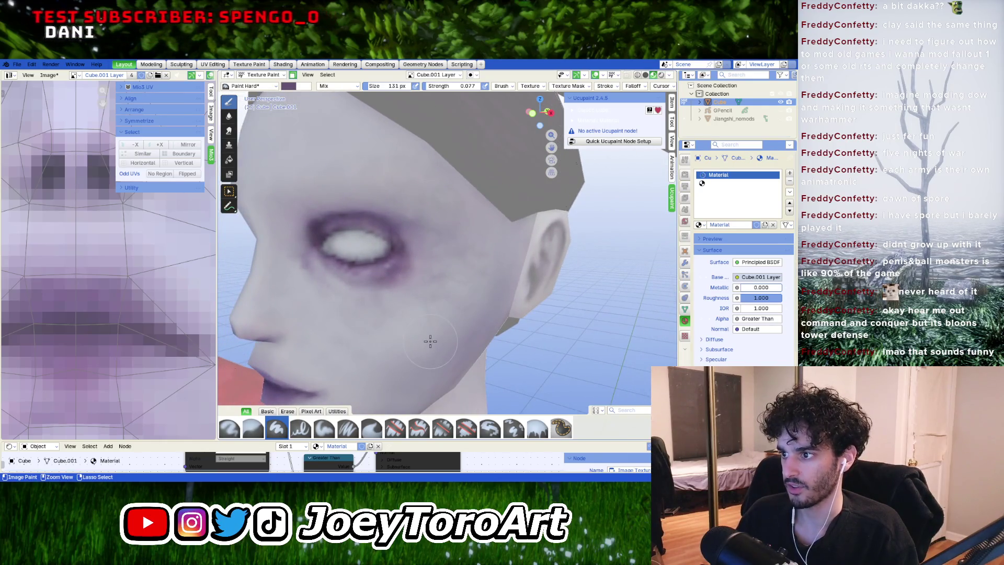
key(bracketleft)
key(bracketleft)
middle_drag(409, 317, 429, 318)
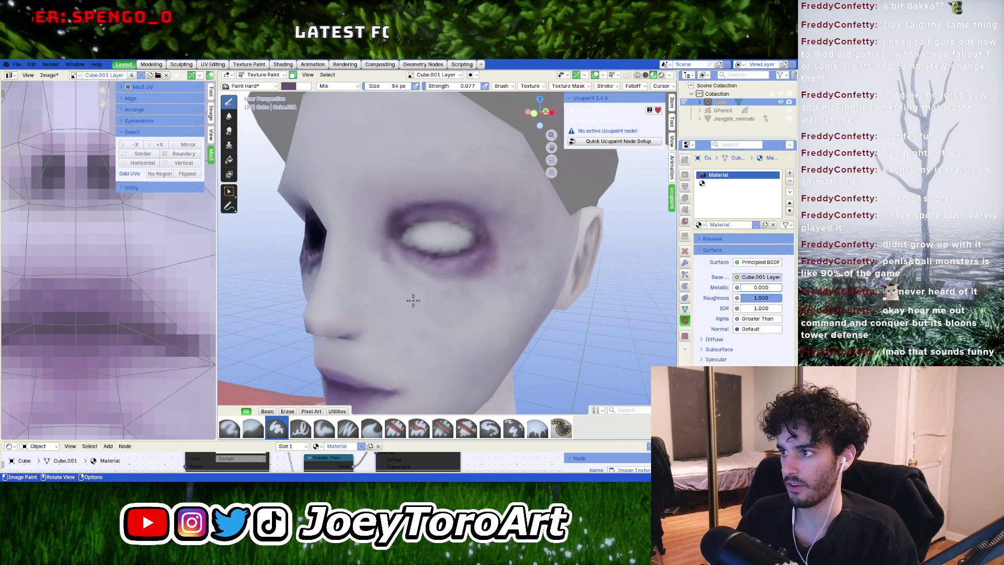
scroll(426, 298, up, 3)
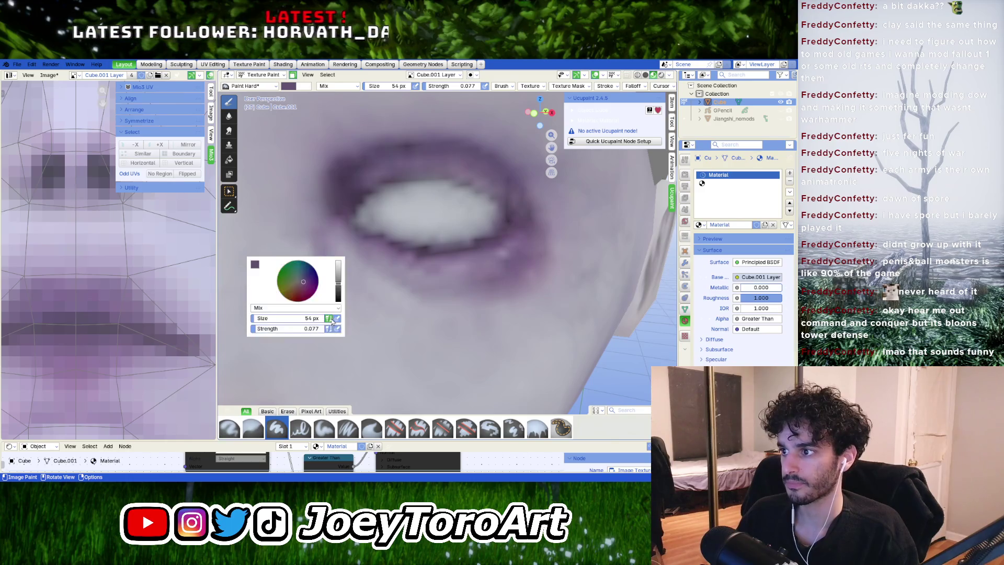
Step: Switch the paint colour back to light lavender
right_click(376, 331)
click(256, 267)
click(290, 157)
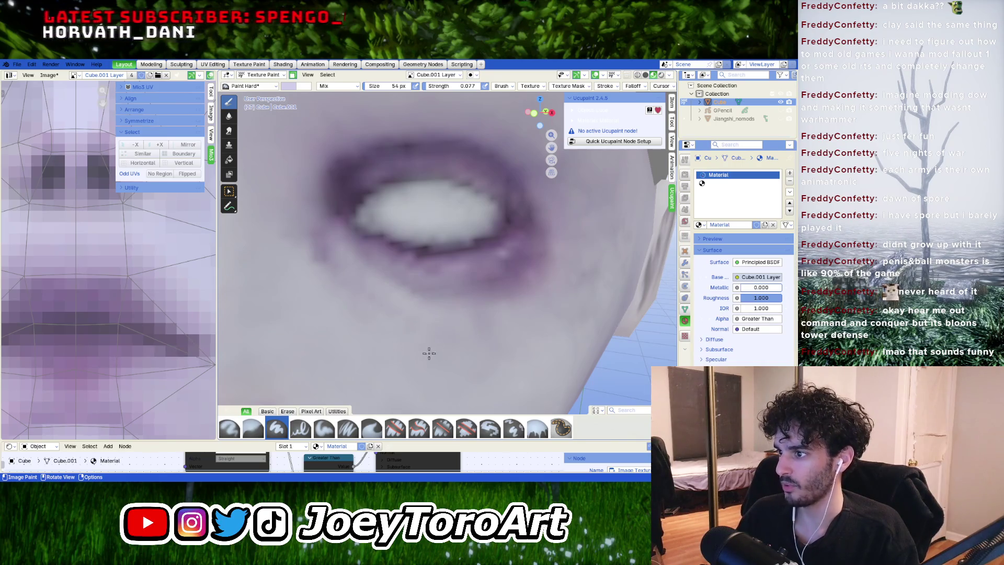
scroll(501, 383, down, 5)
scroll(466, 320, up, 3)
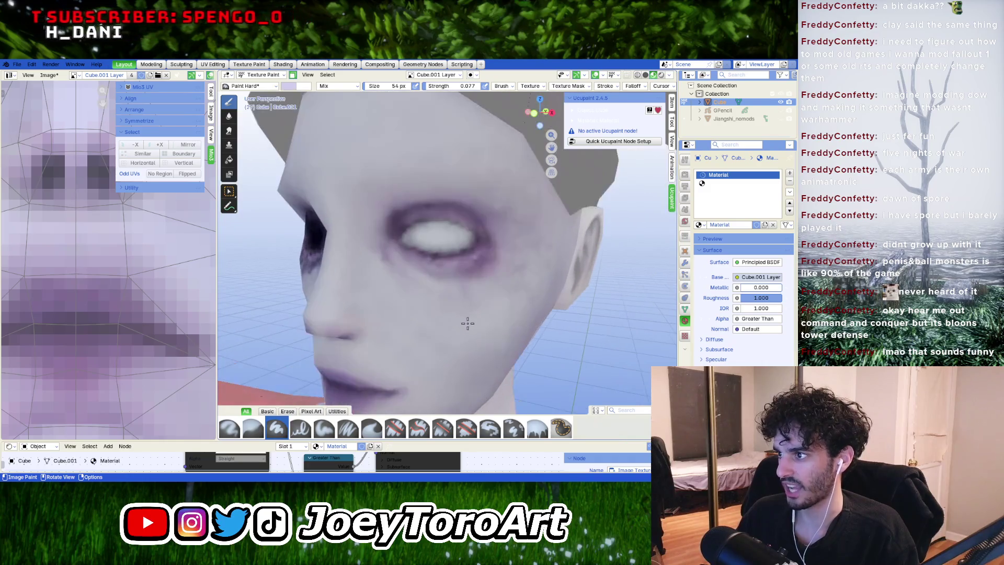
scroll(444, 298, up, 4)
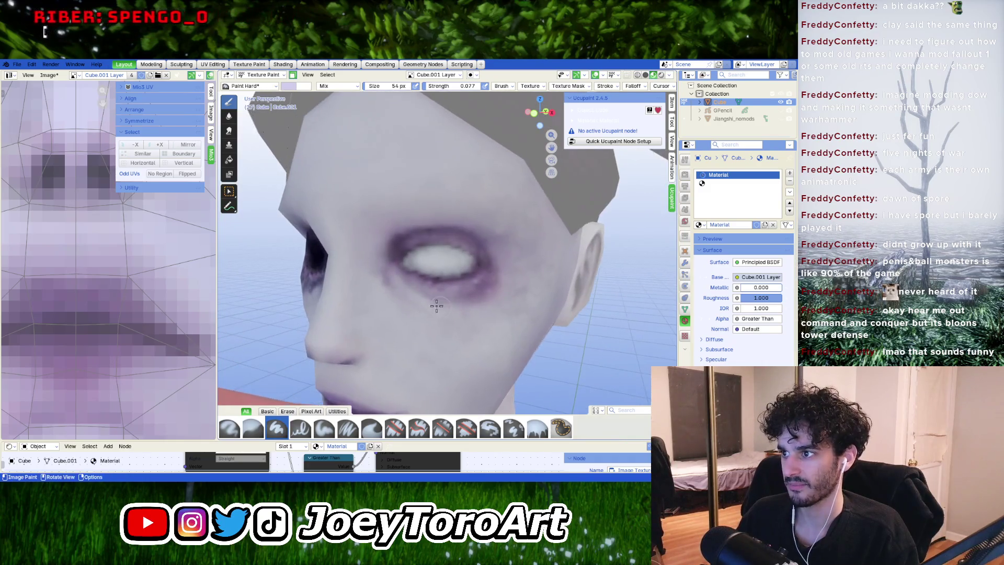
Step: Pick a darker purple paint colour and shrink the brush to 14 px
right_click(359, 312)
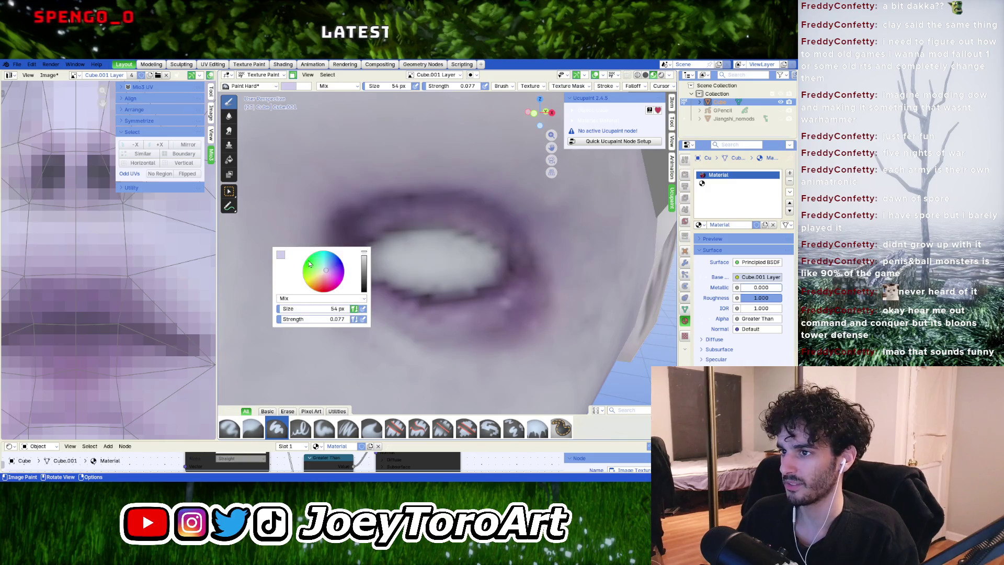
click(285, 256)
click(353, 247)
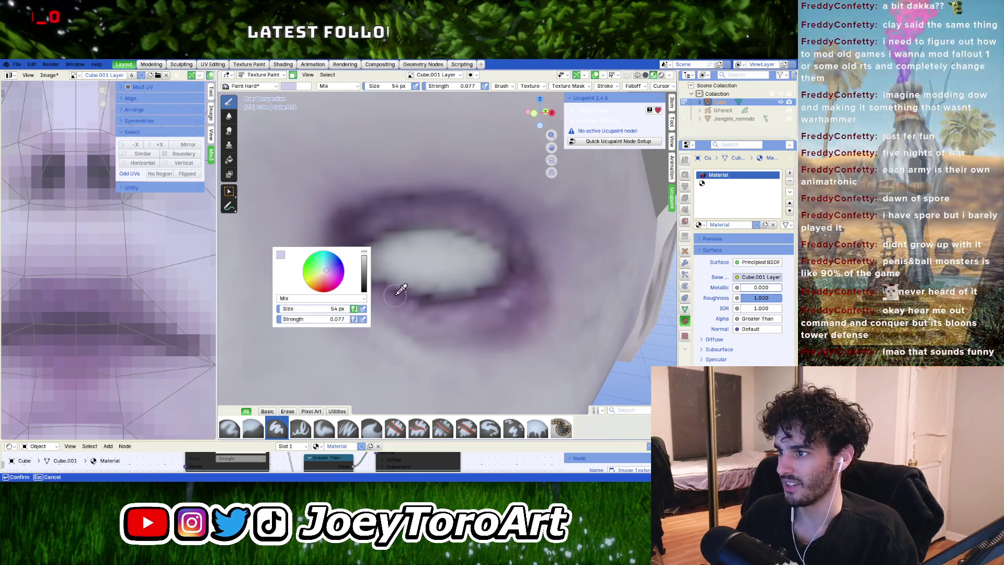
click(394, 297)
key(bracketleft)
key(bracketleft)
key(bracketleft)
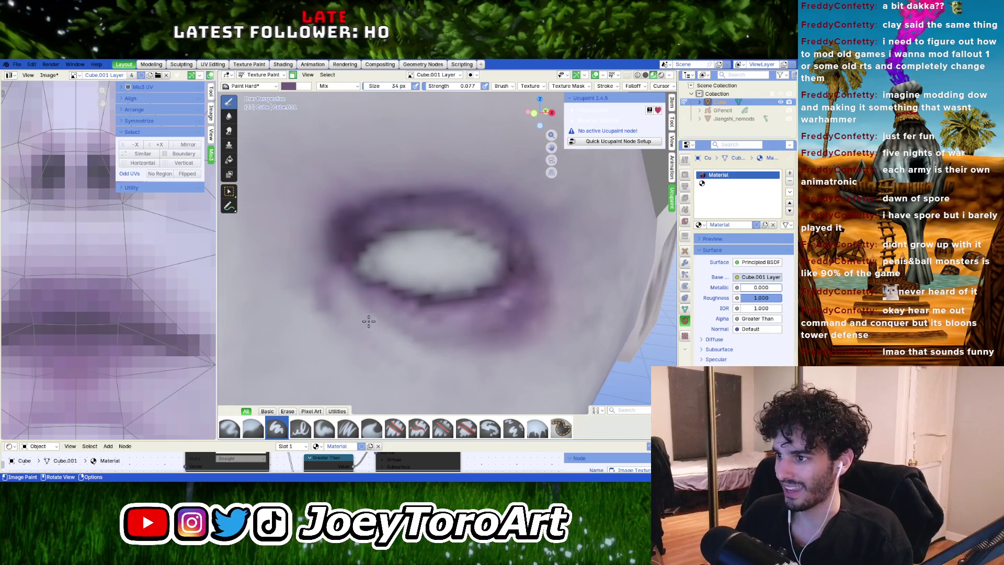
middle_drag(368, 320, 375, 318)
key(bracketleft)
key(bracketleft)
key(bracketleft)
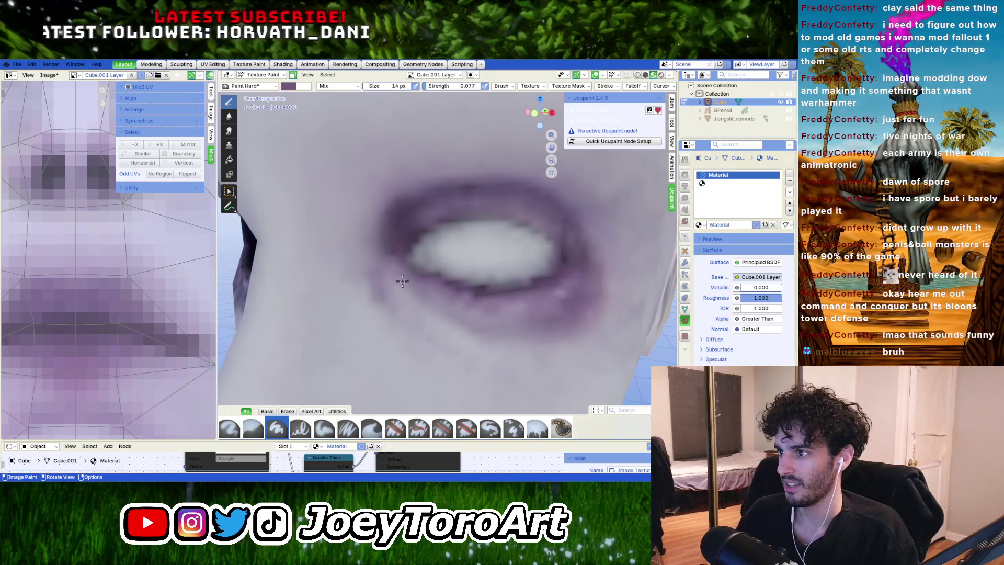
middle_drag(407, 288, 413, 235)
Step: Lower the colour value to darken the purple further while orbiting around the eye
right_click(413, 235)
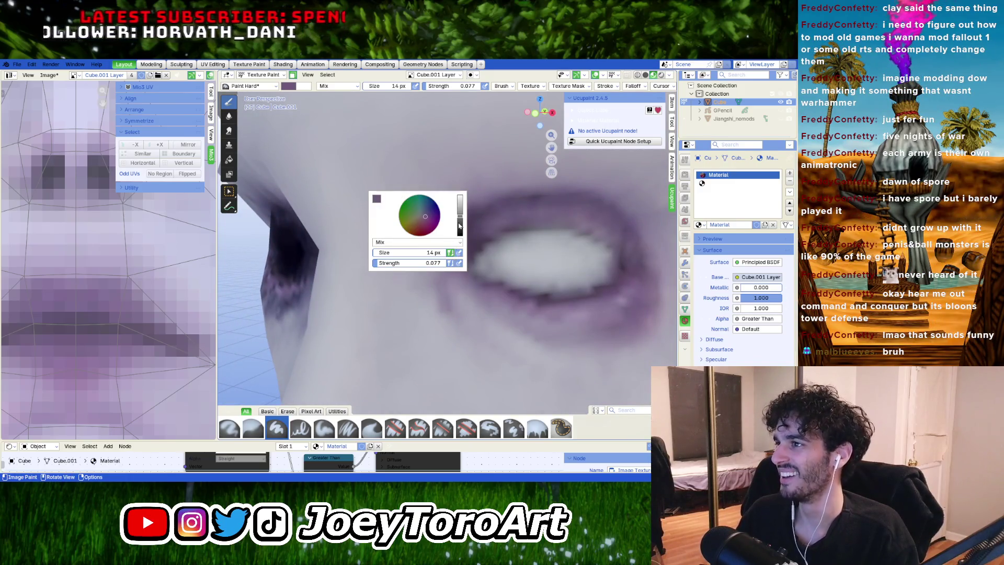
drag(425, 216, 420, 206)
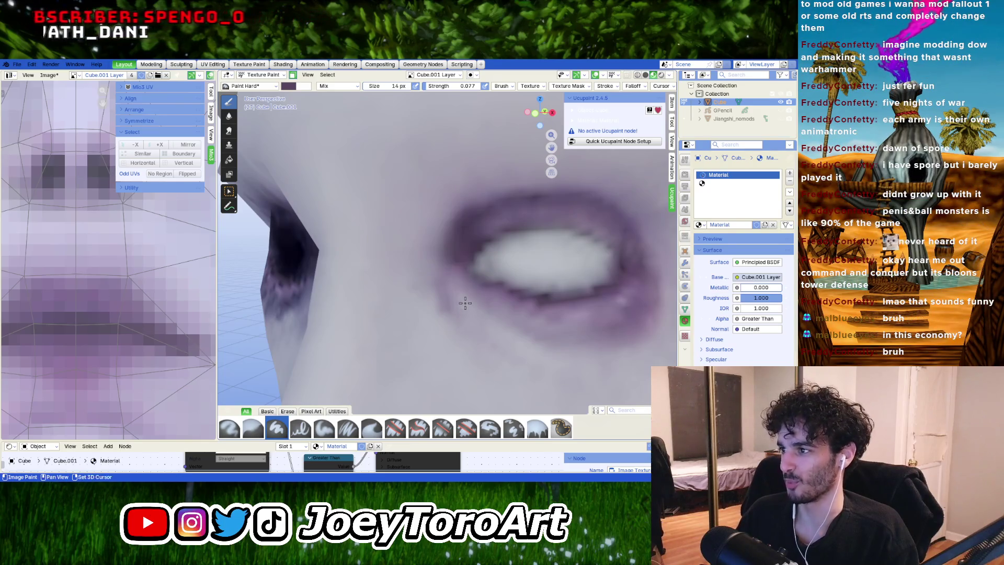
middle_drag(459, 303, 459, 294)
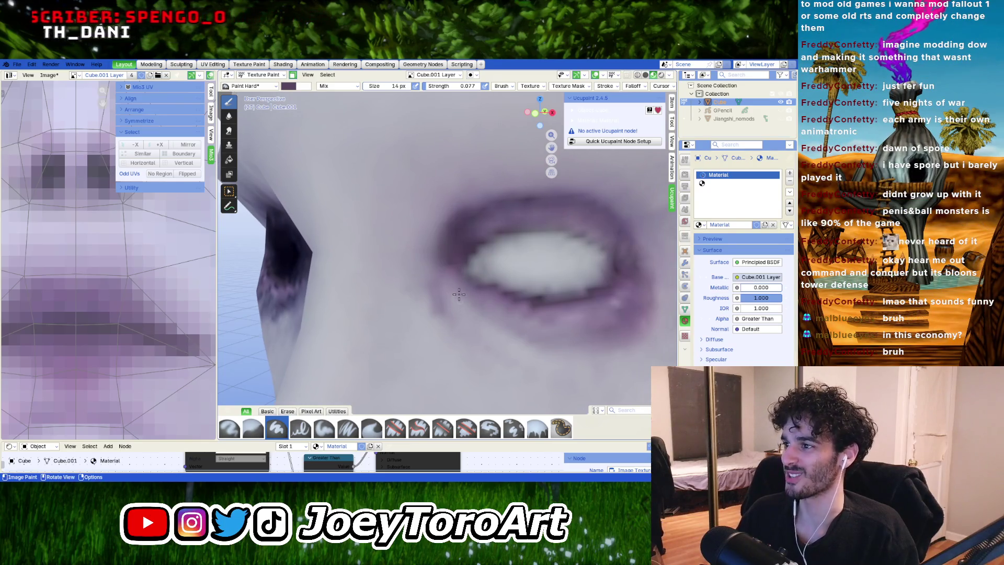
right_click(448, 262)
drag(454, 233, 453, 236)
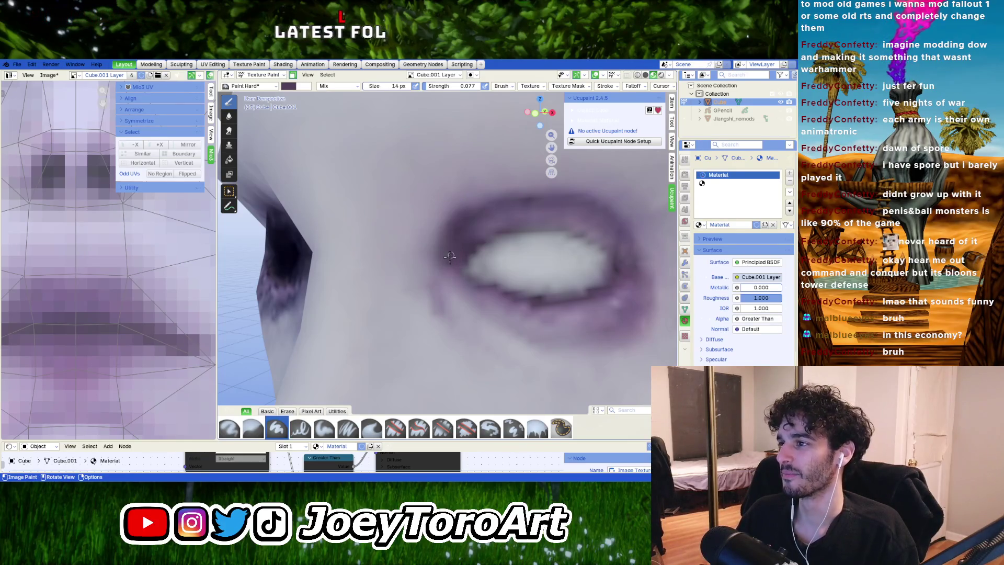
middle_drag(456, 271, 437, 276)
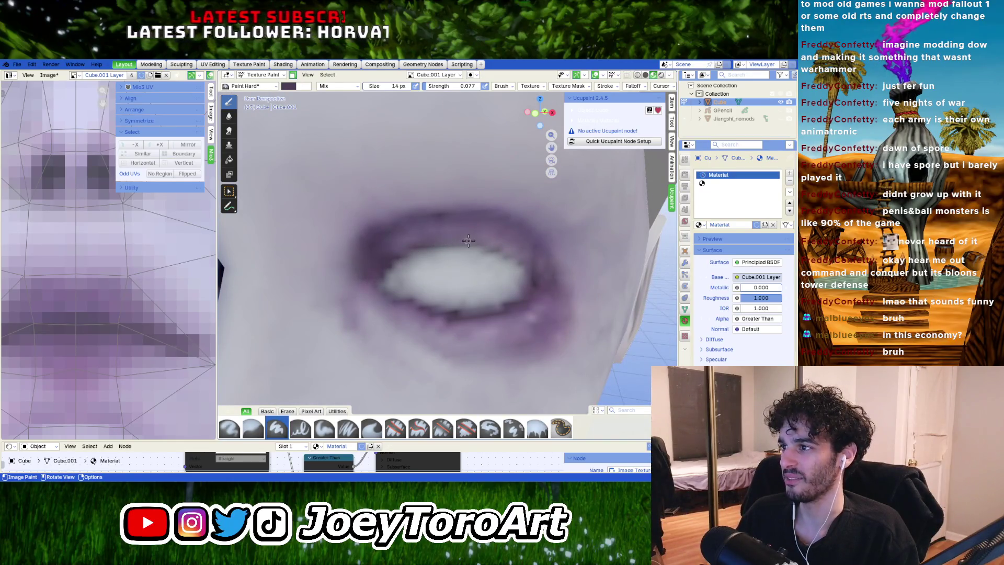
scroll(452, 242, down, 5)
middle_drag(451, 242, 394, 298)
scroll(528, 288, up, 6)
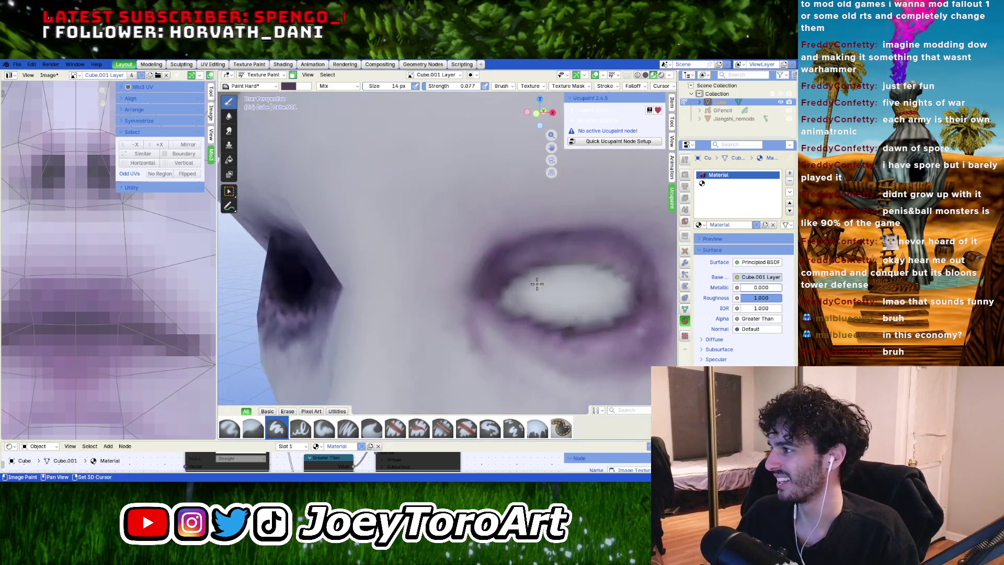
right_click(456, 238)
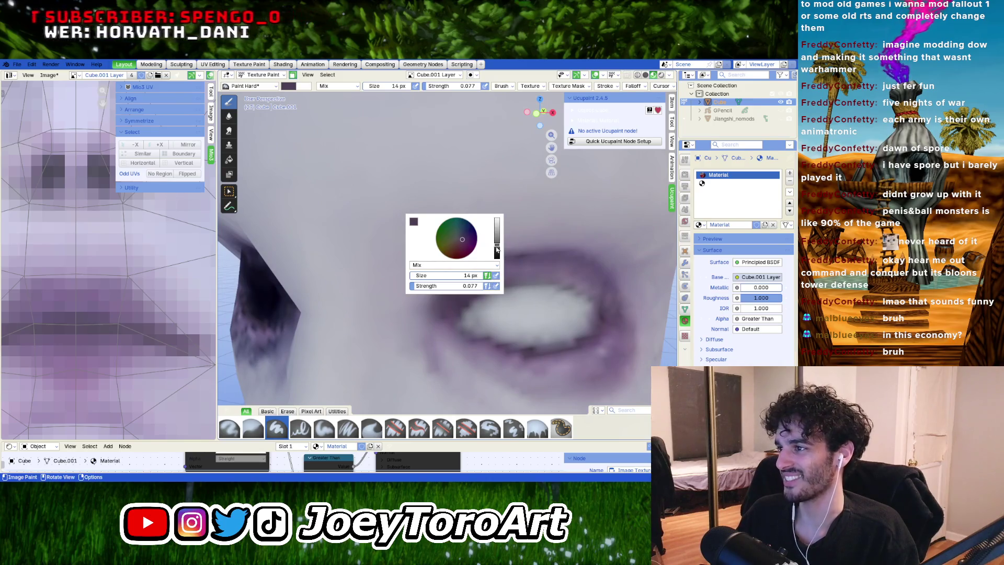
Step: Eyedrop a new paint colour from the model and enlarge the brush to 15 px
click(413, 221)
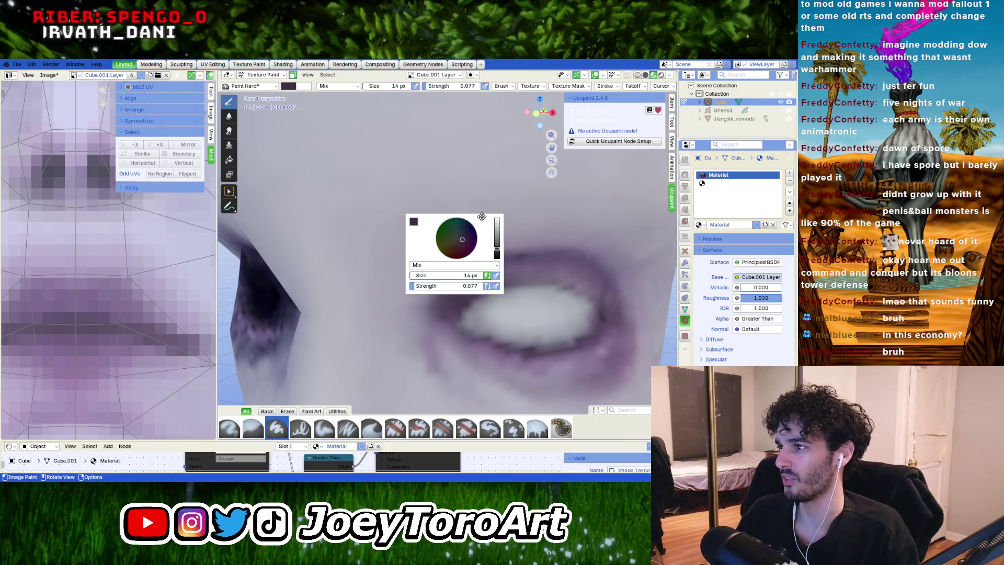
click(409, 223)
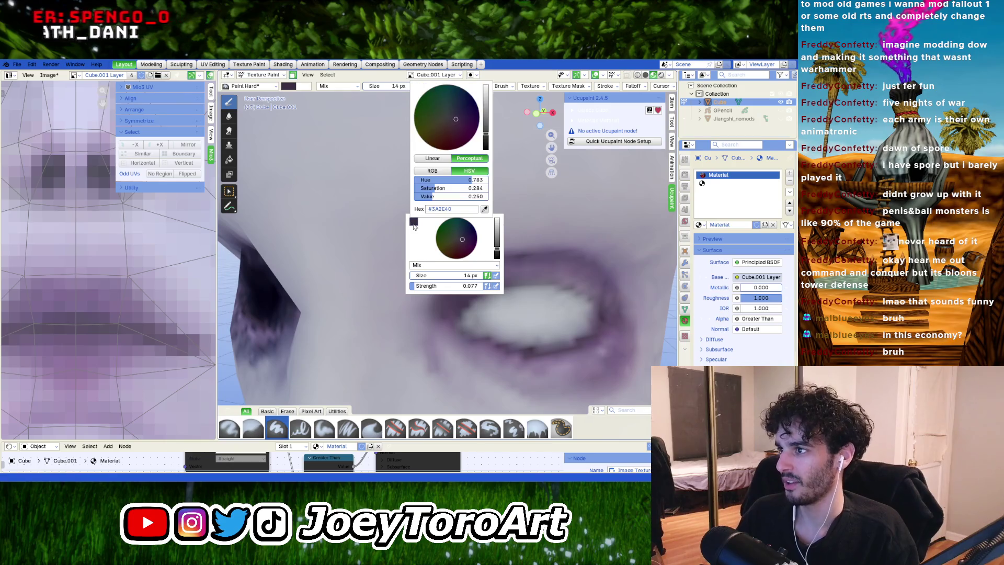
click(485, 212)
click(472, 295)
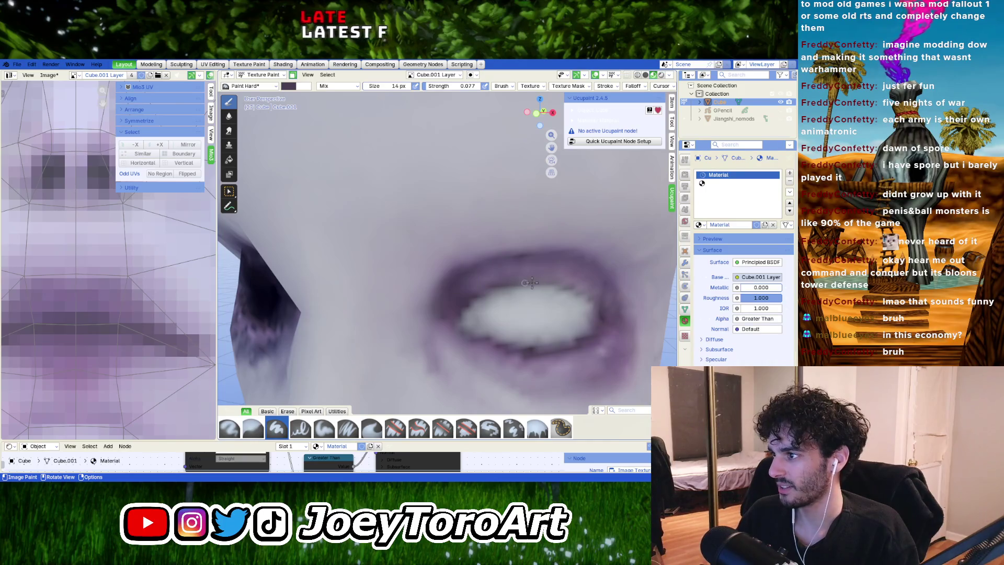
key(bracketright)
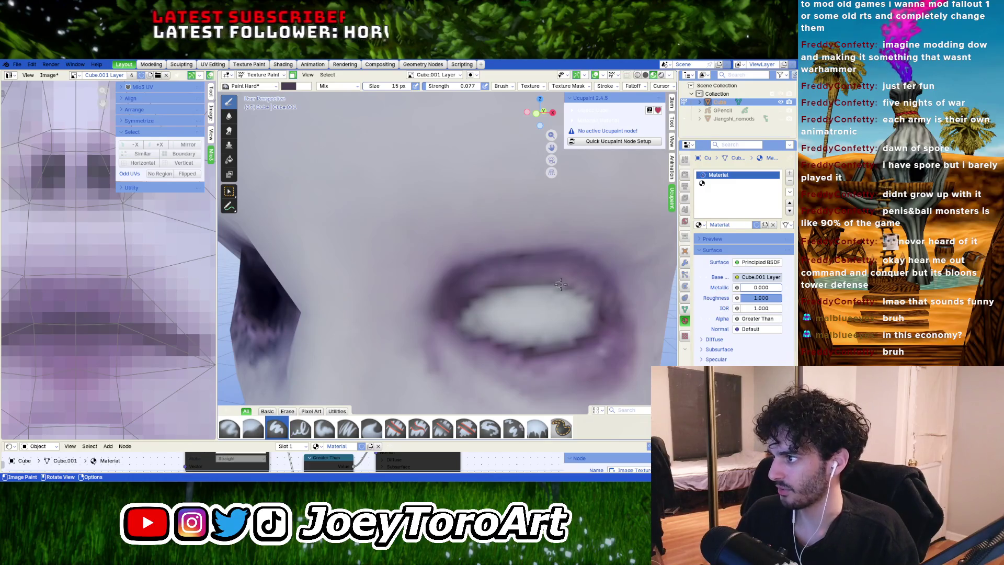
scroll(482, 323, down, 10)
mouse_move(481, 323)
middle_down()
mouse_move(472, 315)
mouse_move(502, 306)
middle_up()
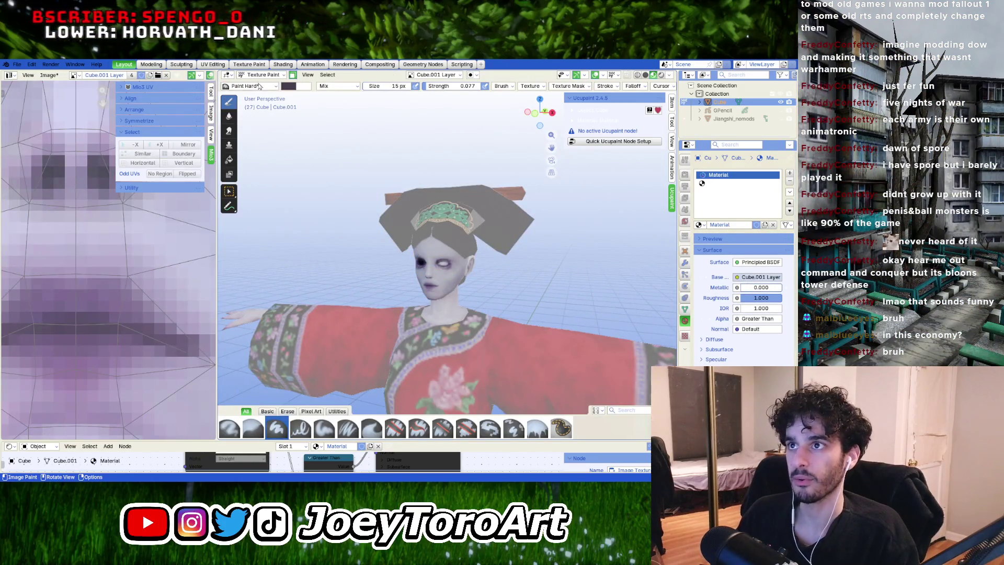
Step: Save the painted texture image, then switch to Object Mode and deselect the character
click(48, 74)
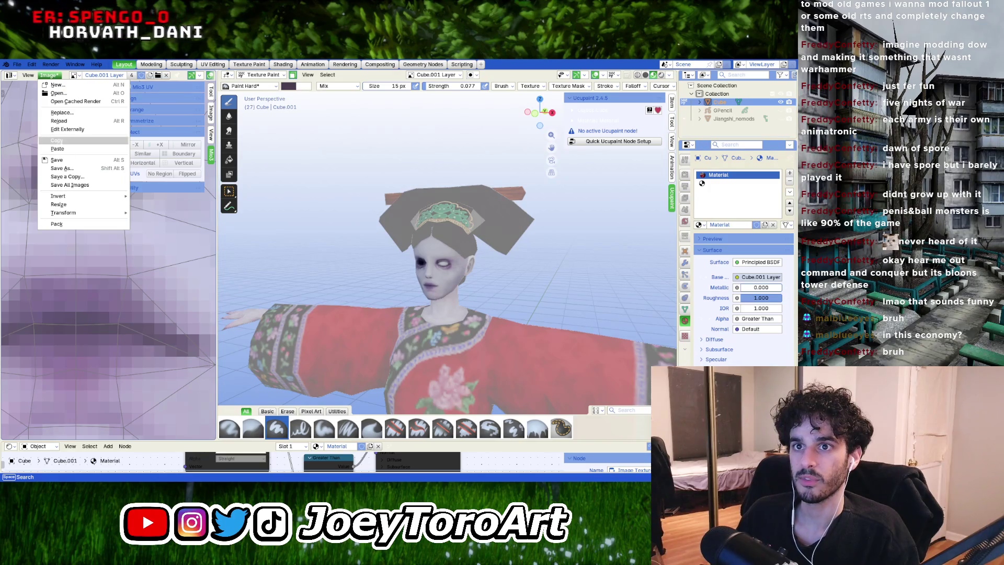
click(56, 160)
click(260, 75)
click(264, 85)
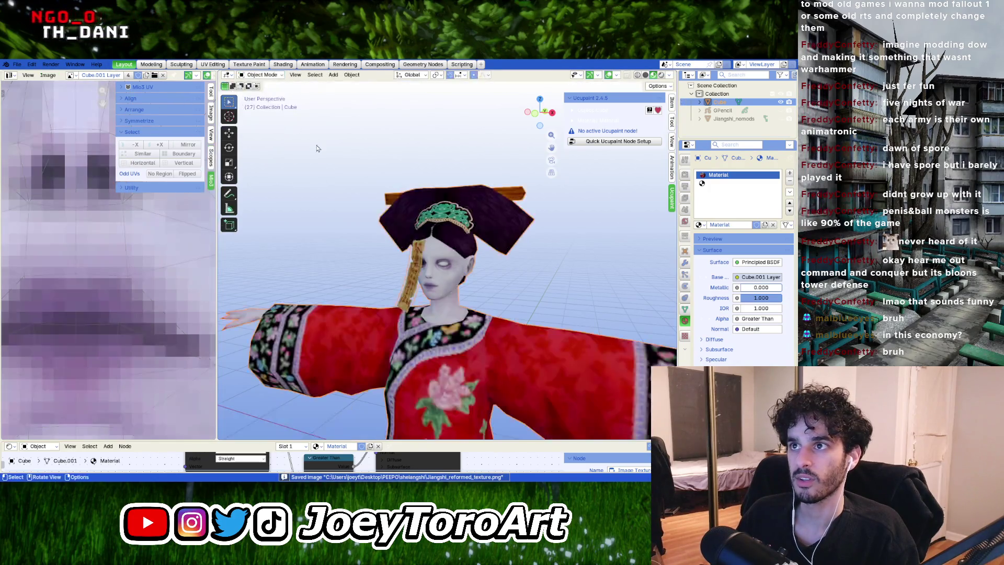
scroll(485, 267, down, 5)
click(534, 256)
scroll(455, 295, up, 6)
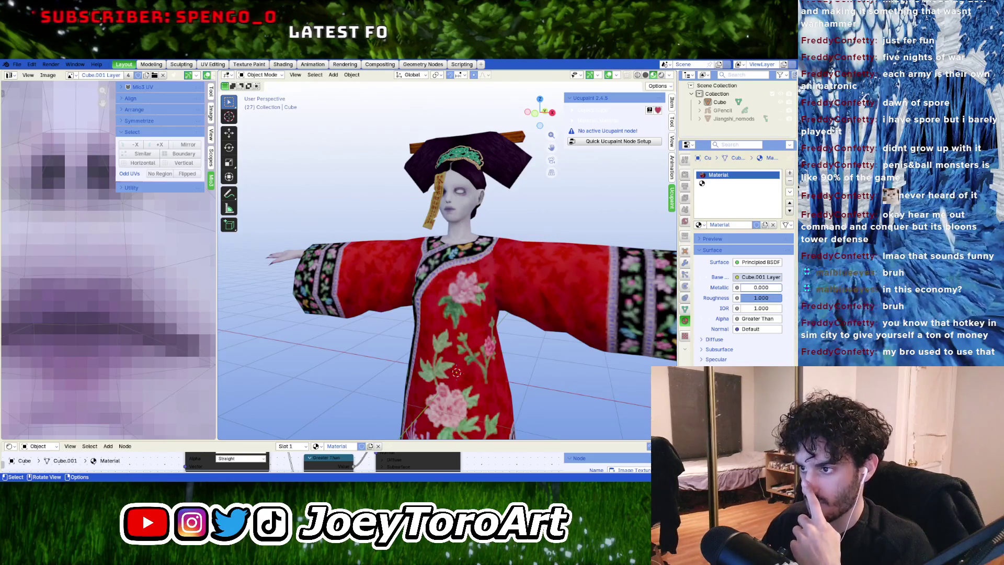
key(shift)
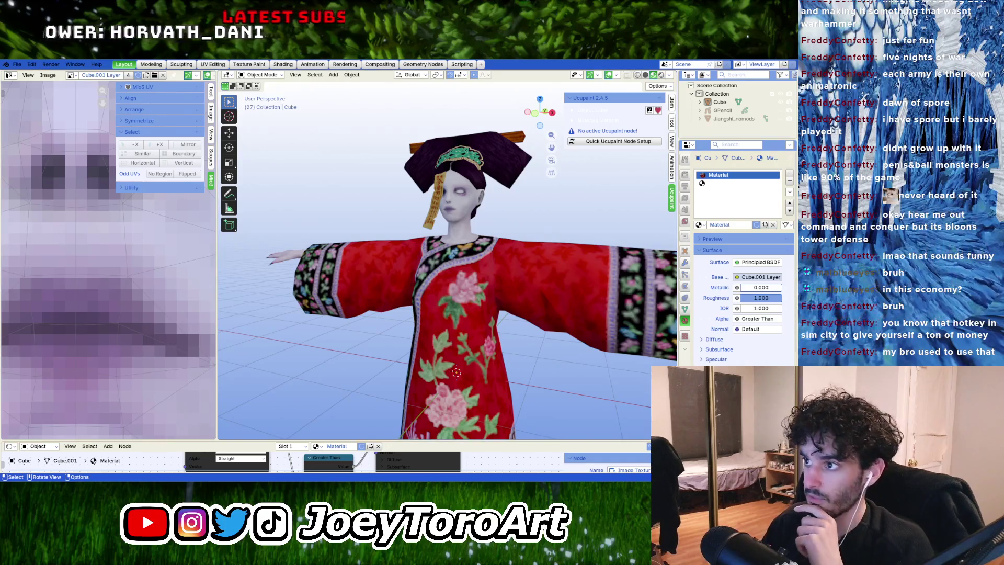
Step: Orbit around the finished character, reviewing its side and front views
scroll(485, 147, down, 3)
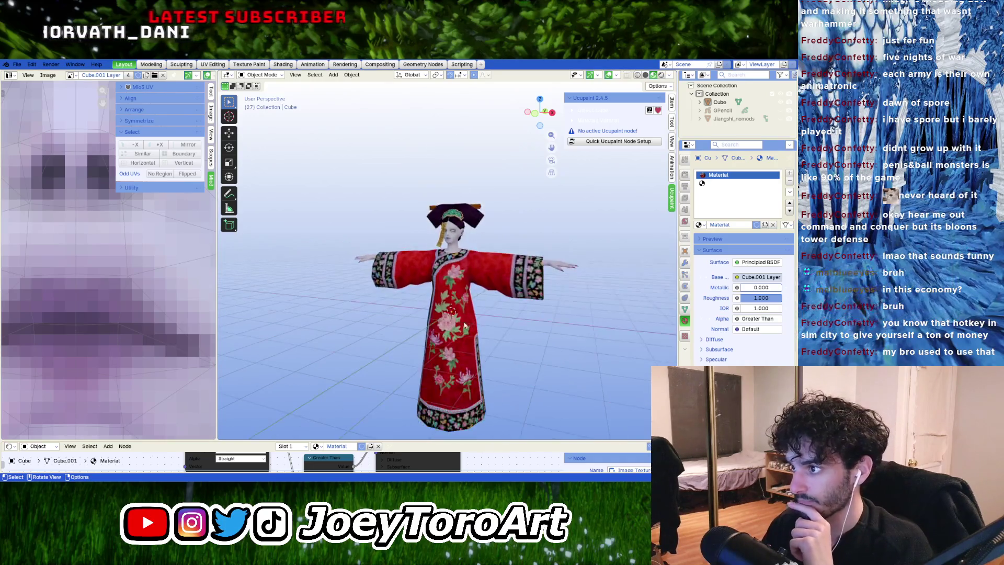
middle_drag(486, 147, 410, 327)
scroll(409, 326, up, 5)
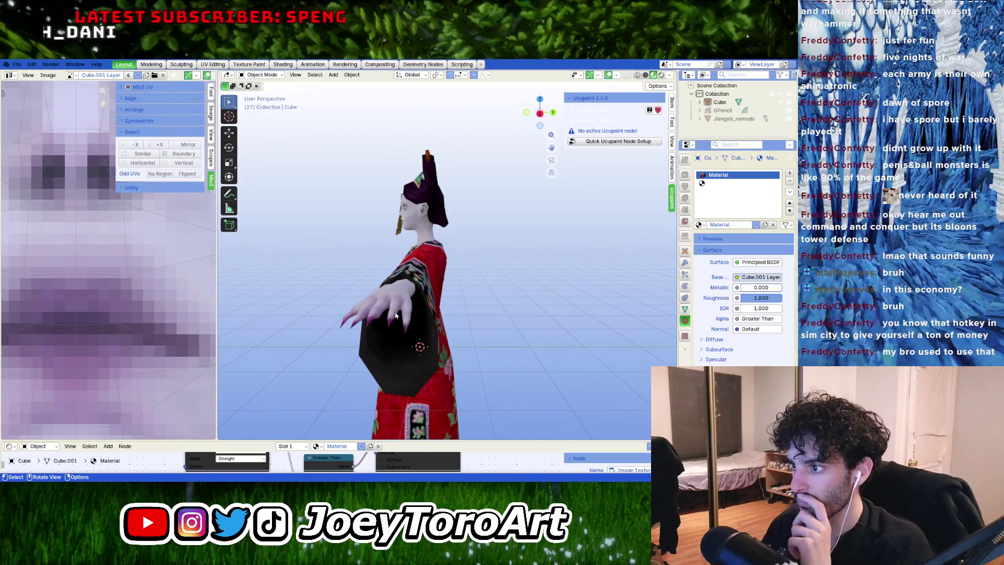
middle_drag(358, 303, 442, 297)
scroll(442, 297, down, 2)
middle_drag(465, 296, 424, 307)
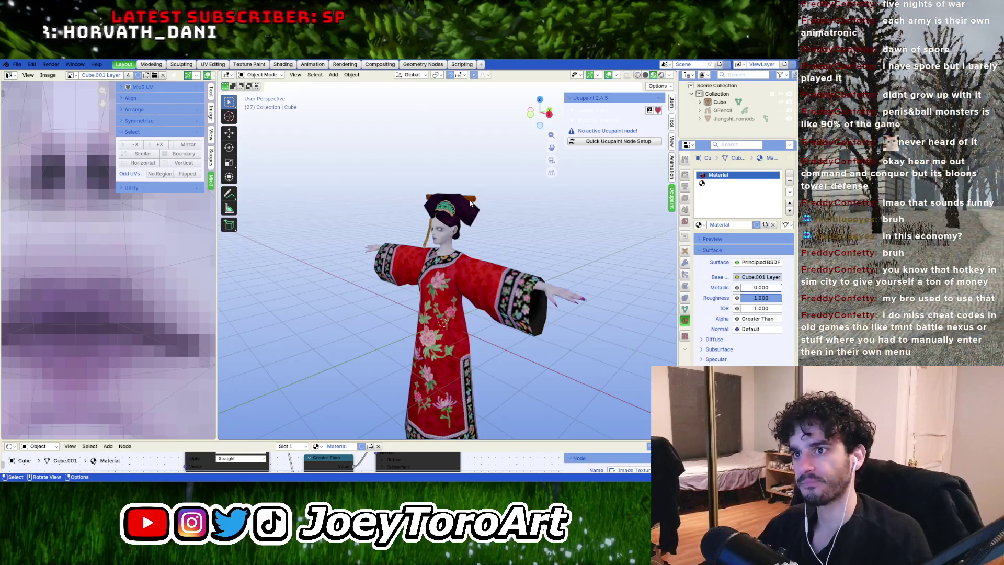
scroll(465, 224, up, 5)
Step: Zoom in to a three-quarter view of the head, then bring up the File menu
mouse_move(447, 182)
middle_down()
mouse_move(460, 275)
mouse_move(411, 255)
mouse_move(557, 260)
mouse_move(491, 270)
mouse_move(468, 261)
middle_up()
mouse_move(467, 262)
ctrl+middle_down()
mouse_move(426, 249)
mouse_move(547, 296)
ctrl+middle_up()
scroll(547, 296, down, 5)
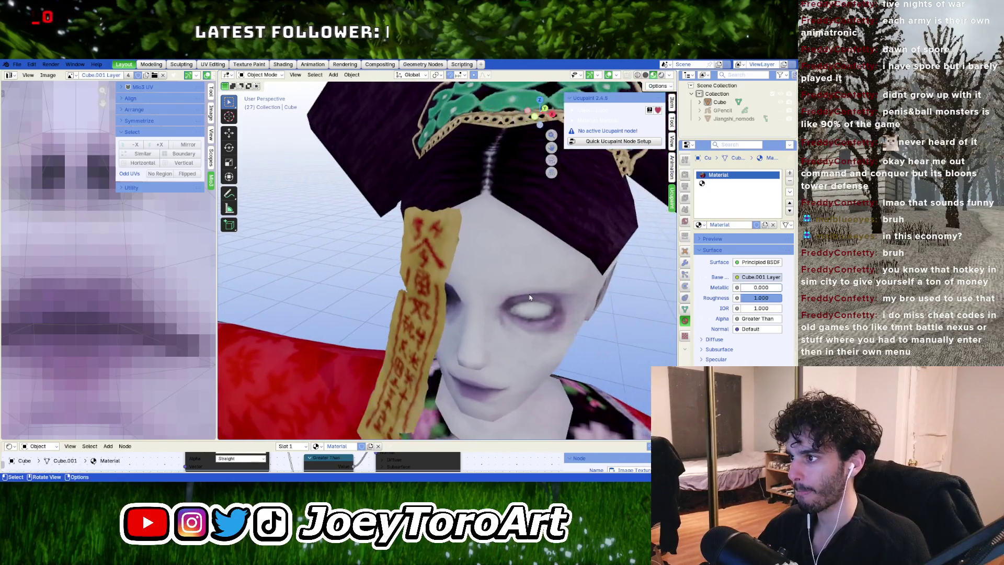
scroll(475, 284, up, 3)
scroll(486, 256, down, 5)
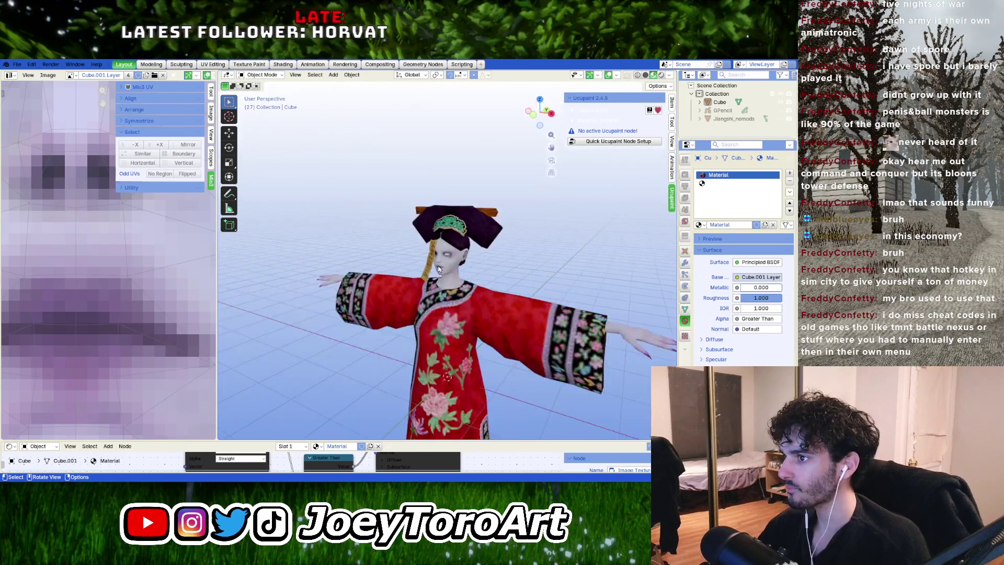
scroll(470, 254, up, 3)
mouse_move(456, 253)
middle_down()
mouse_move(426, 237)
mouse_move(461, 237)
middle_up()
scroll(494, 253, down, 8)
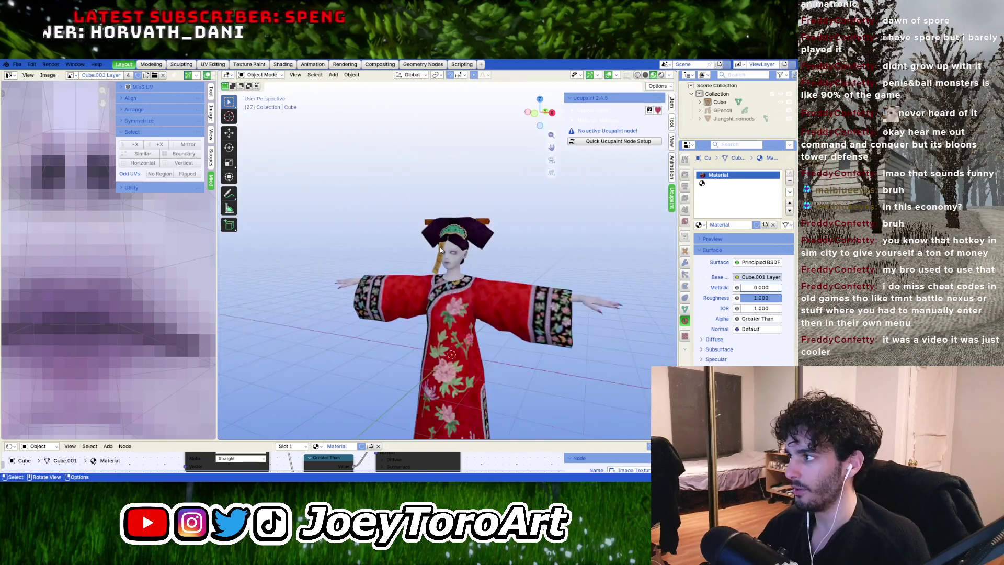
click(17, 64)
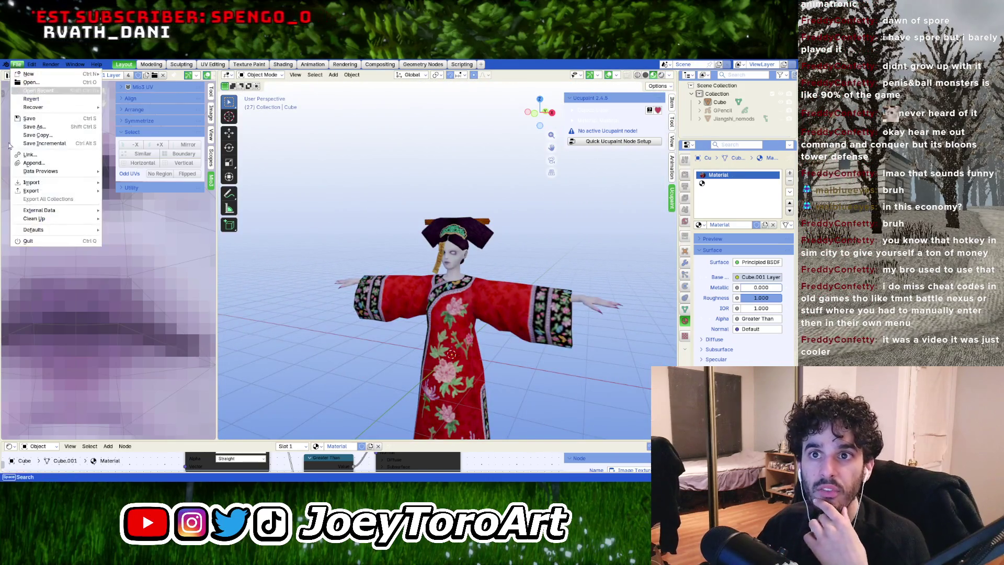
Step: Save the project as Jiangshi_reformed_merged_fixed.blend, then save it once more
click(36, 119)
scroll(493, 310, down, 3)
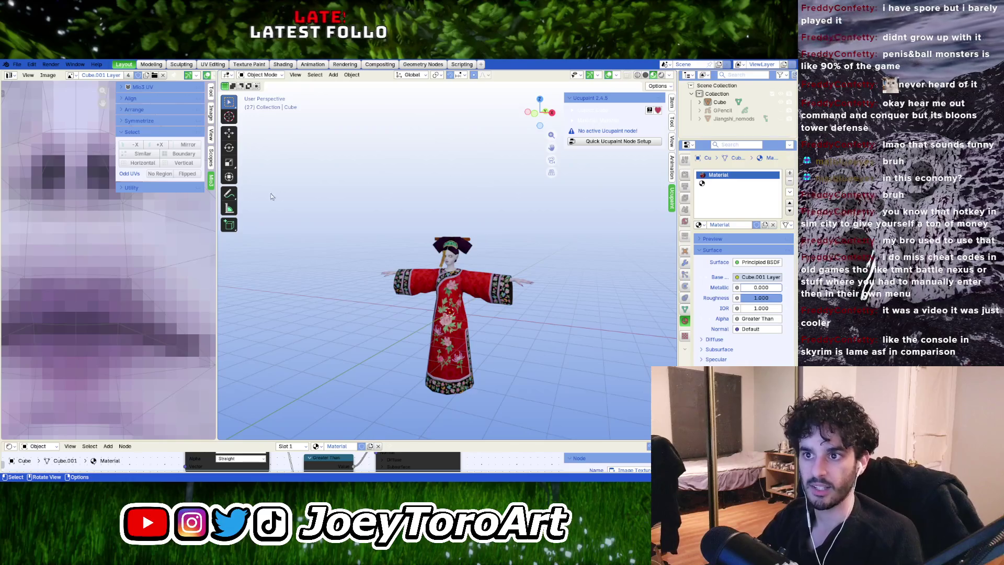
shift+middle_drag(476, 302, 478, 303)
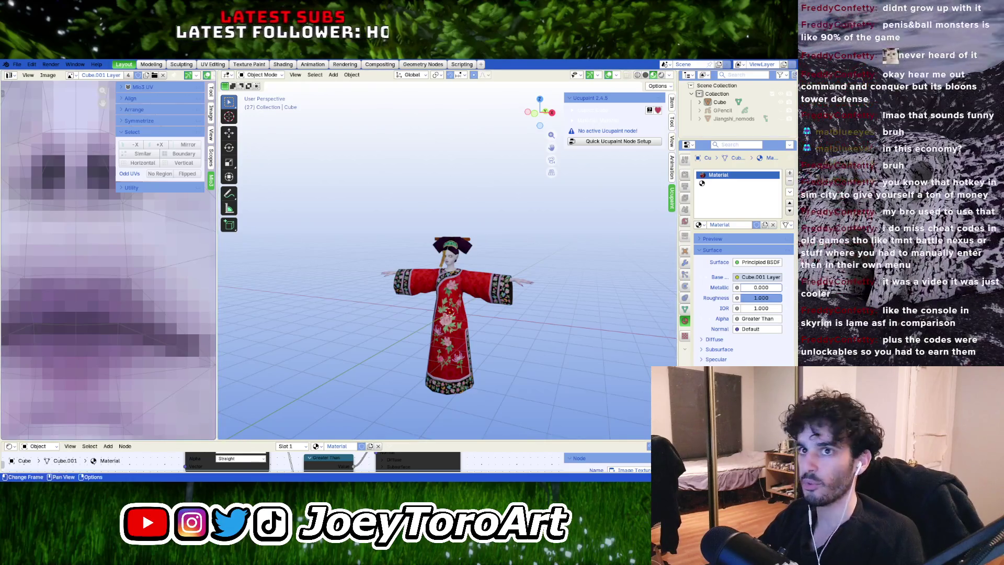
click(16, 64)
click(34, 119)
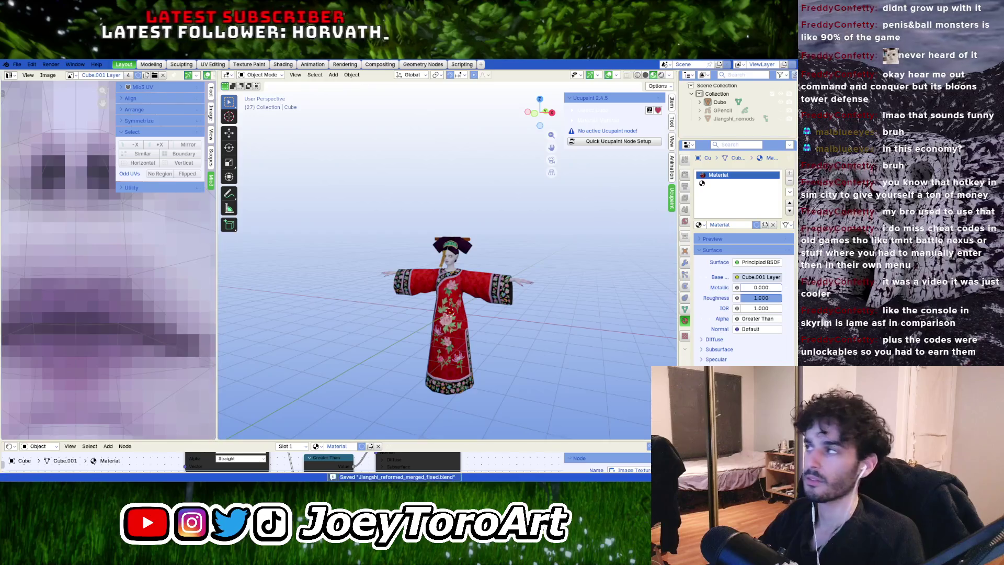
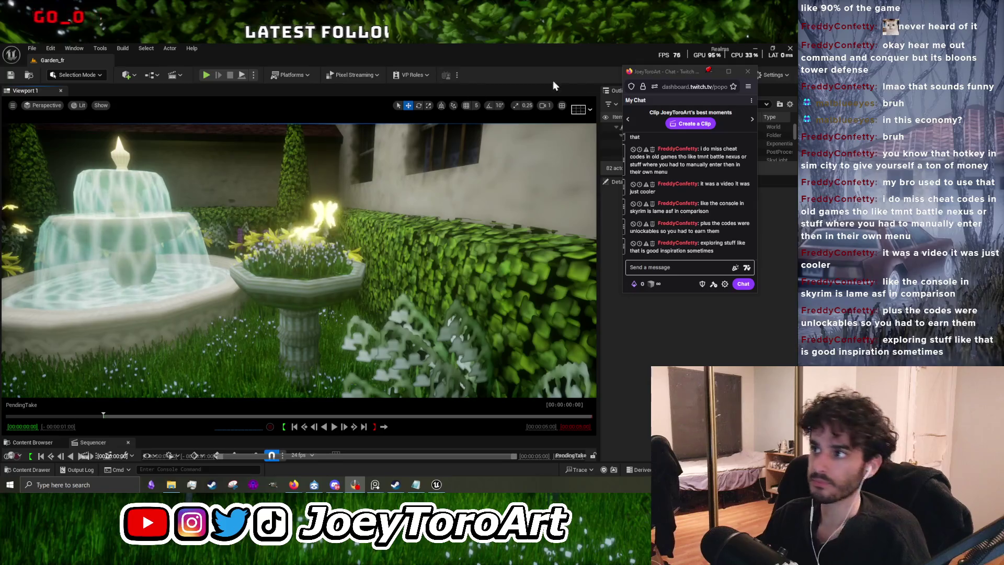
Step: Switch the garden viewport to Default Viewport and fly the camera in close to the fountain
click(70, 77)
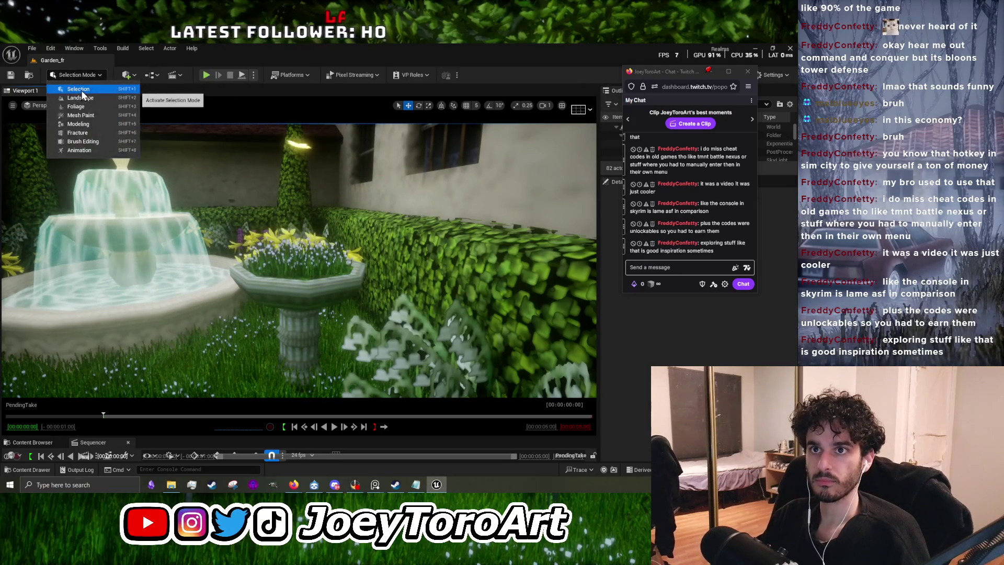
right_drag(231, 191, 230, 192)
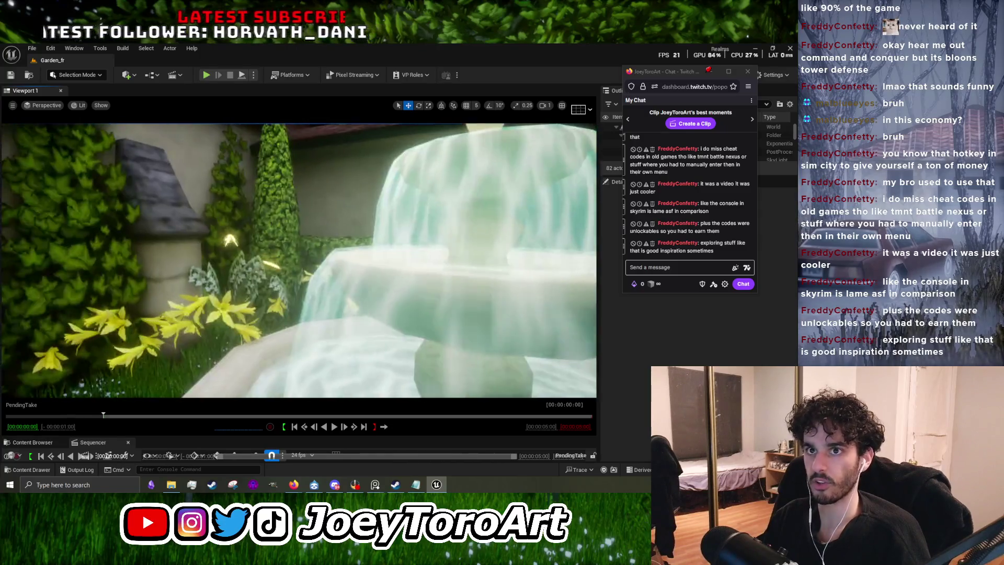
click(46, 106)
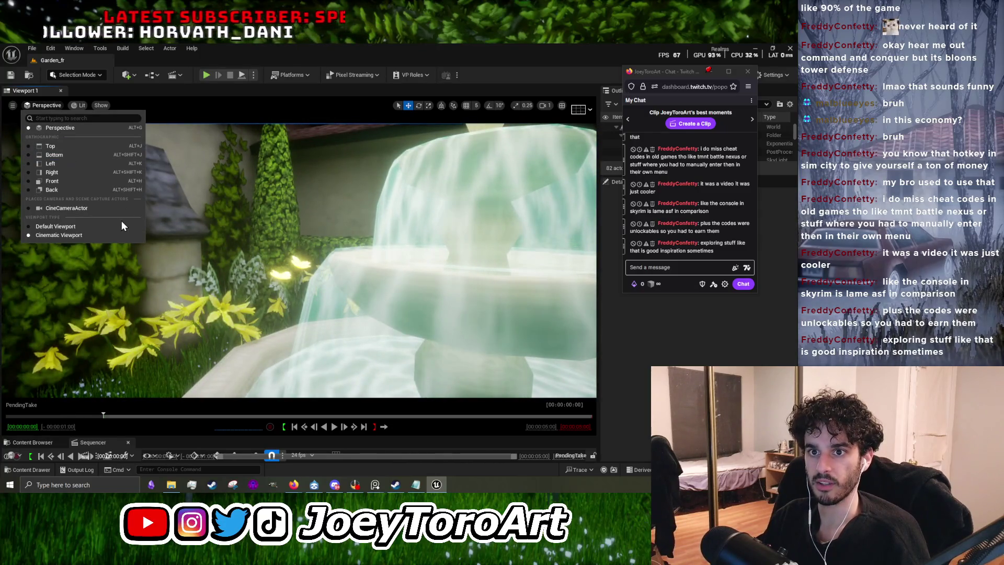
click(63, 230)
right_drag(293, 262, 293, 261)
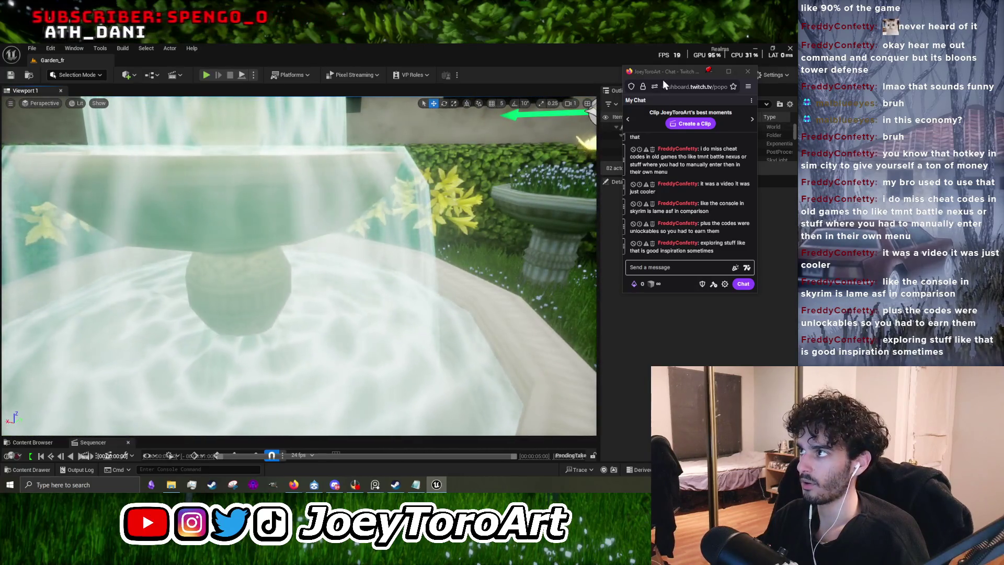
mouse_move(719, 71)
mouse_down()
mouse_move(379, 94)
mouse_move(0, 60)
mouse_up()
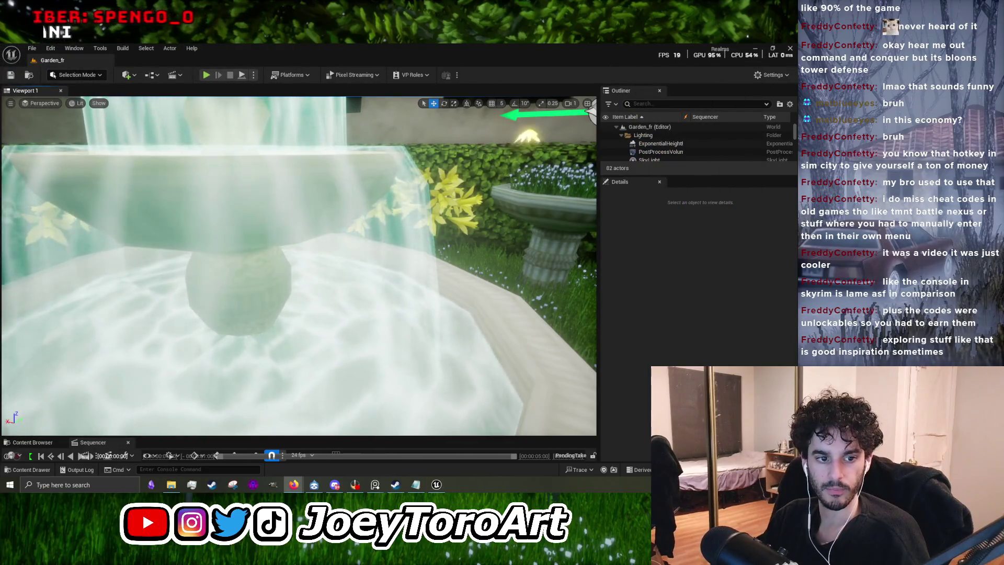
scroll(100, 142, down, 6)
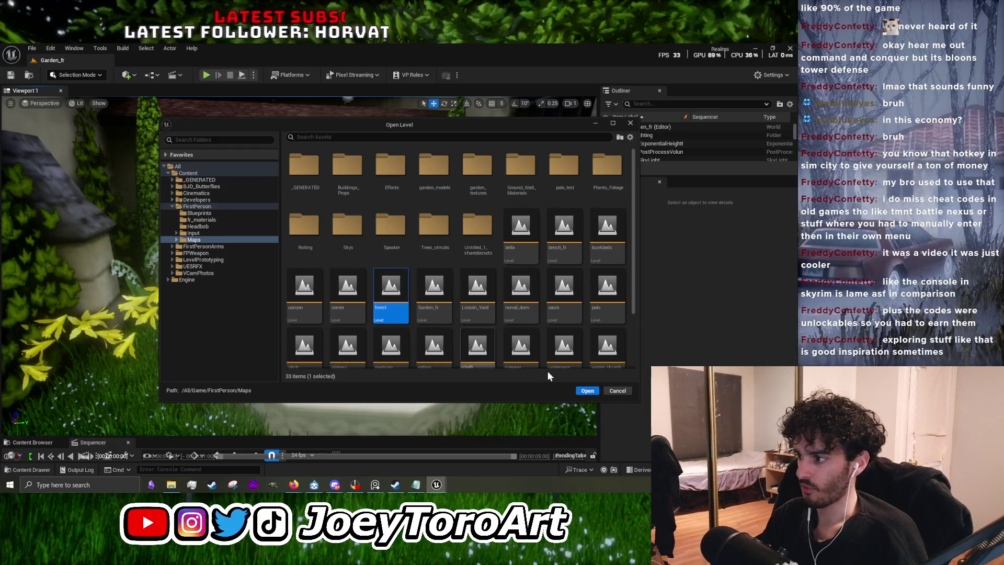
Step: Open the forest level and fly toward the stone well, white house and fence
click(580, 392)
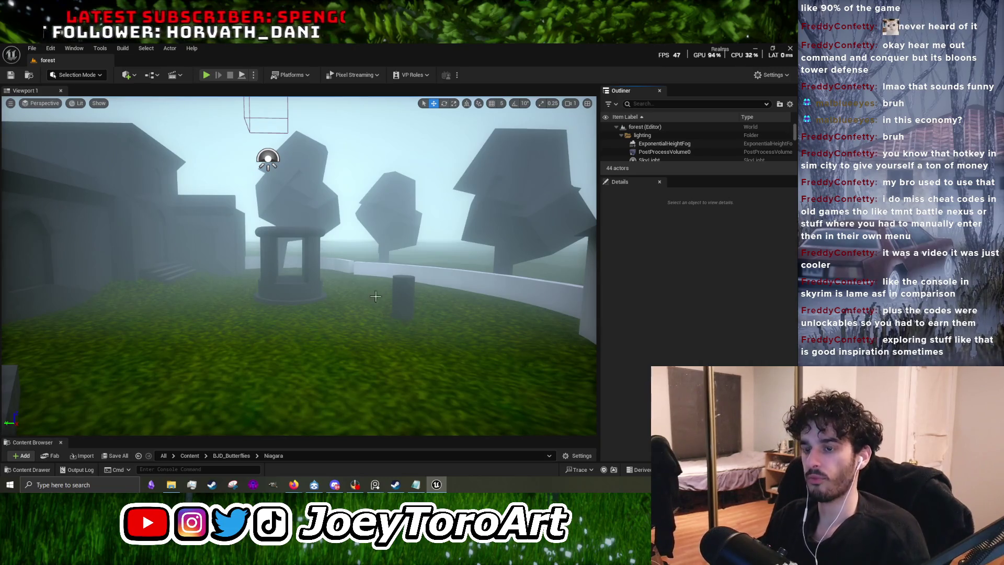
key(w)
mouse_move(375, 296)
right_down()
mouse_move(308, 298)
mouse_move(390, 297)
right_up()
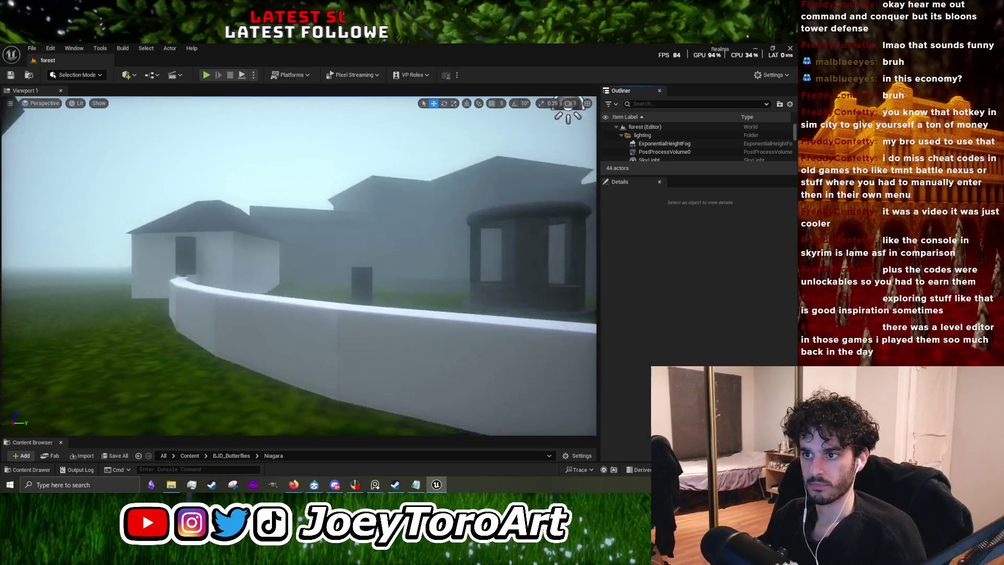
mouse_move(311, 251)
right_down()
mouse_move(356, 251)
mouse_move(367, 262)
right_up()
Step: Select the white house and the planter wall Box18, then turn toward the courtyard steps
click(311, 252)
click(309, 272)
mouse_move(308, 272)
right_down()
mouse_move(340, 267)
mouse_move(314, 259)
right_up()
right_drag(376, 296, 380, 298)
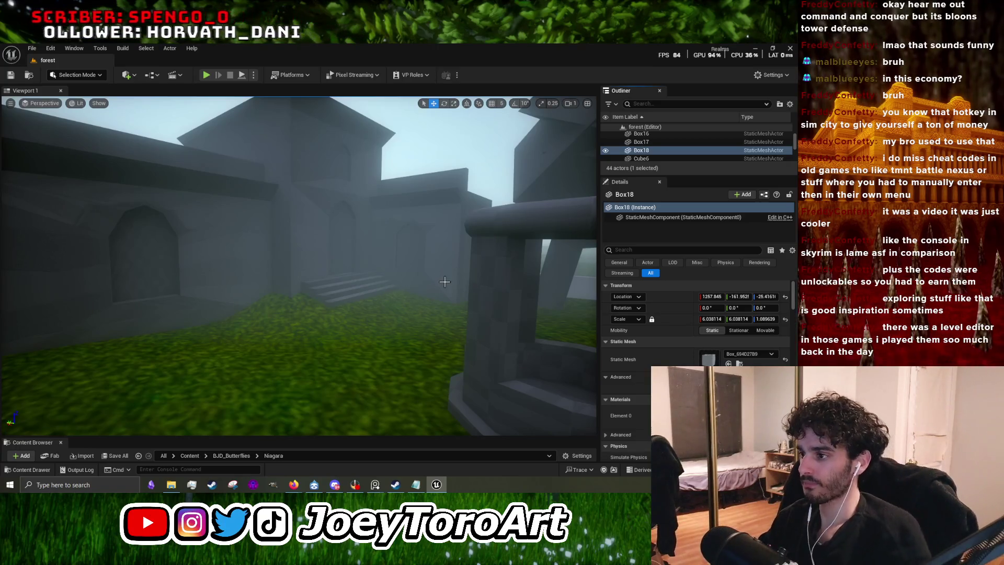
Step: Select the stone well's Cylinder2, then add Cylinder3 and the Torus to the selection
mouse_move(380, 298)
right_down()
mouse_move(398, 298)
mouse_move(332, 325)
right_up()
click(331, 325)
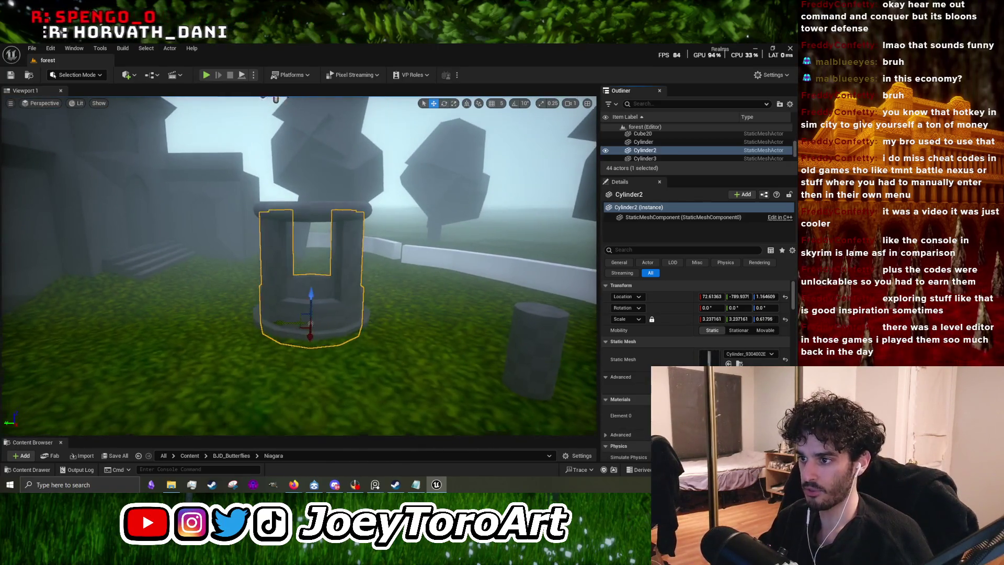
scroll(373, 340, up, 2)
ctrl+click(372, 340)
mouse_move(372, 340)
alt+mouse_down()
mouse_move(387, 314)
mouse_move(413, 335)
mouse_move(427, 331)
alt+mouse_up()
ctrl+click(365, 264)
alt+drag(365, 264, 444, 267)
Step: Enlarge the Outliner, inspect the selected well from above and the side, and open the File menu
drag(638, 175, 638, 322)
alt+drag(298, 262, 314, 246)
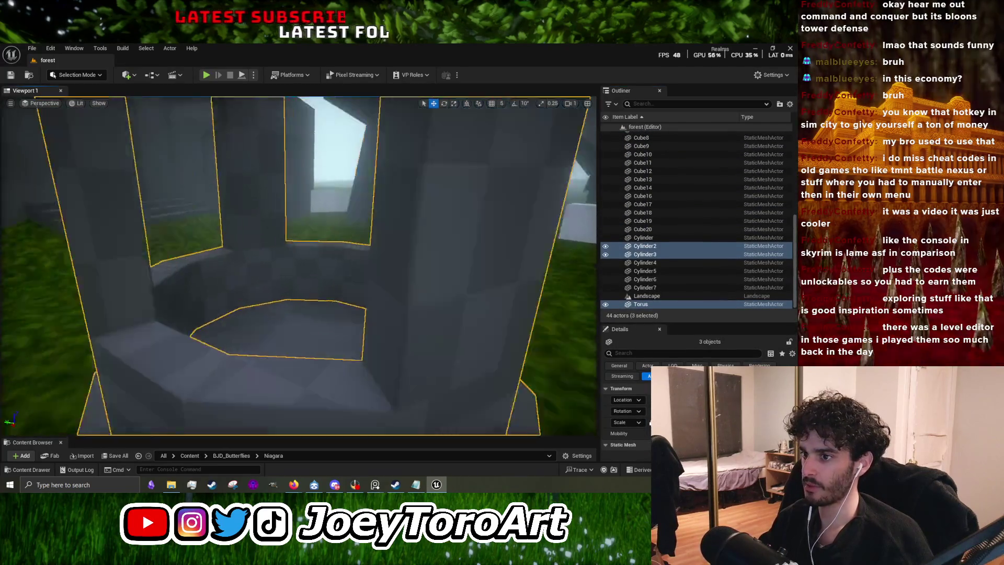
mouse_move(313, 246)
alt+right_down()
mouse_move(329, 235)
mouse_move(290, 275)
alt+right_up()
alt+right_drag(291, 105, 292, 125)
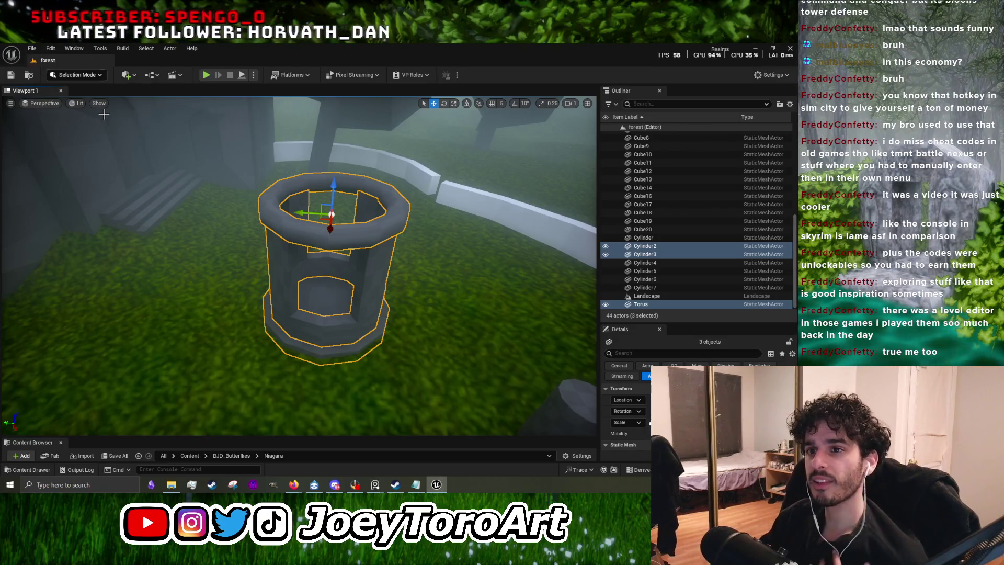
click(37, 51)
click(33, 49)
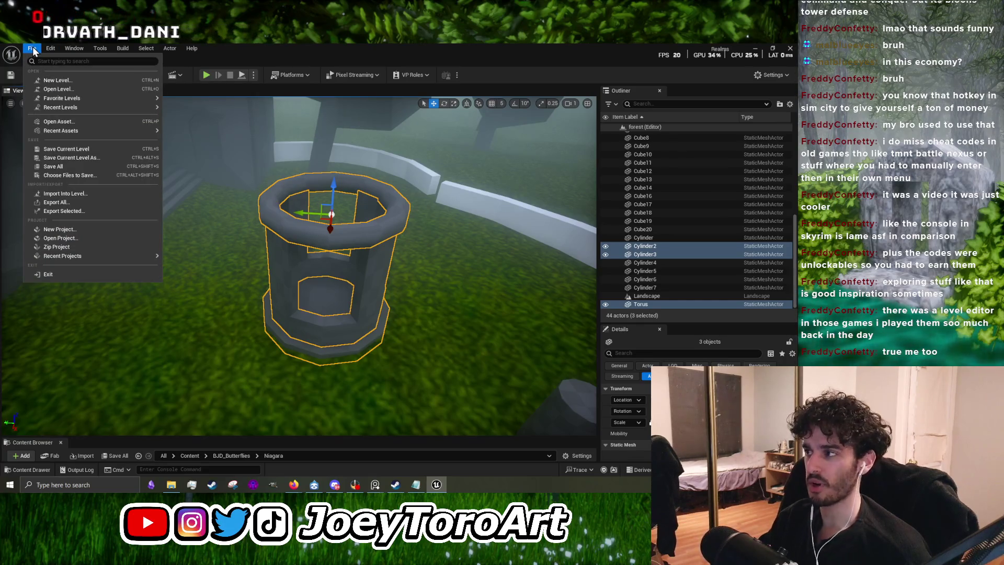
mouse_move(50, 48)
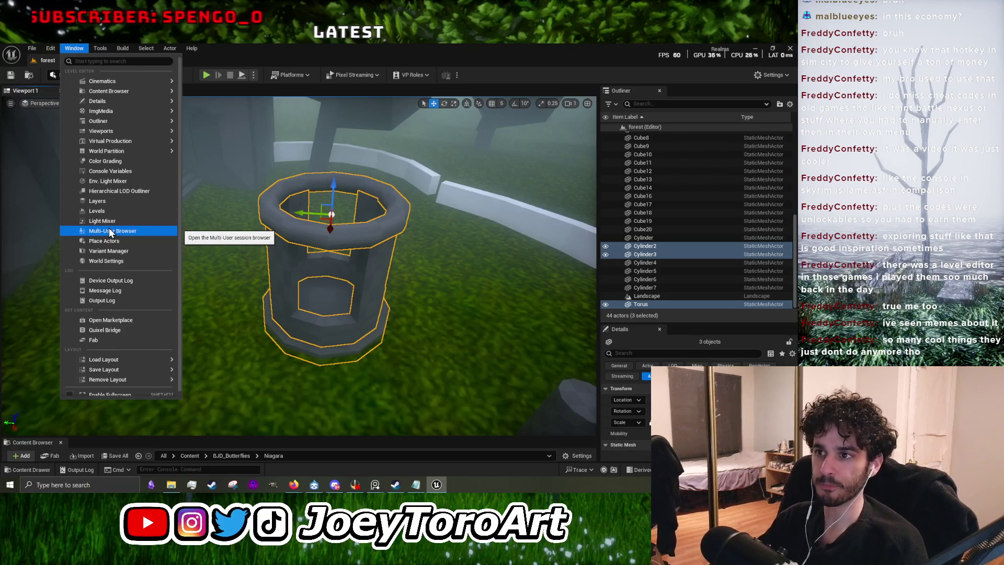
mouse_move(81, 73)
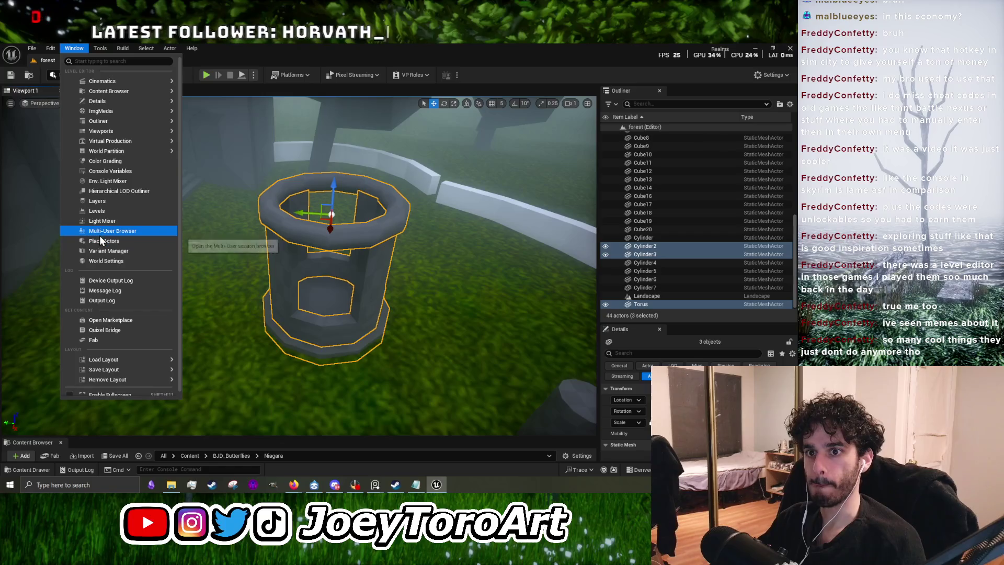
mouse_move(161, 92)
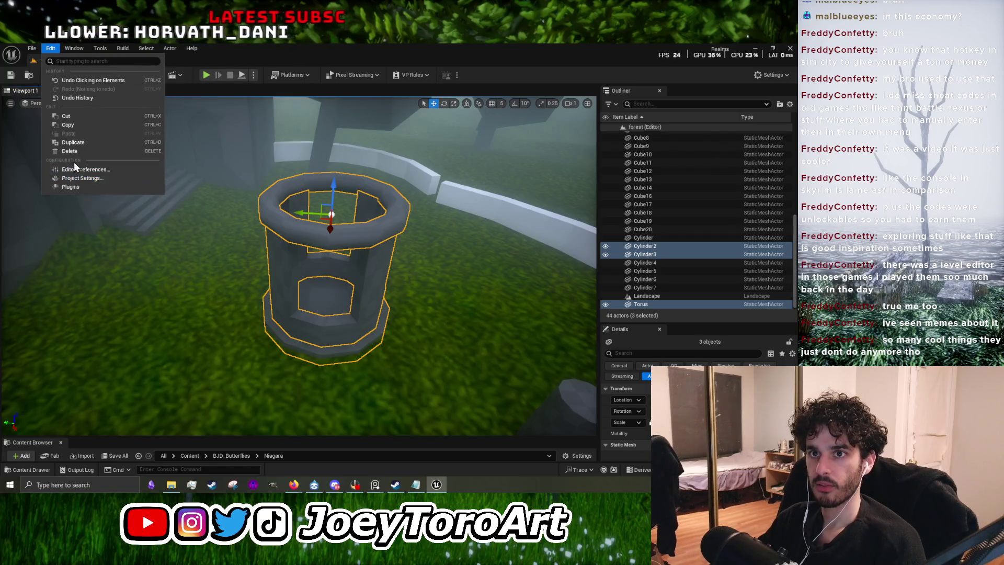
Step: Open the selected well's context menu, dismiss it, then go from the Edit menu to the File menu
right_click(309, 282)
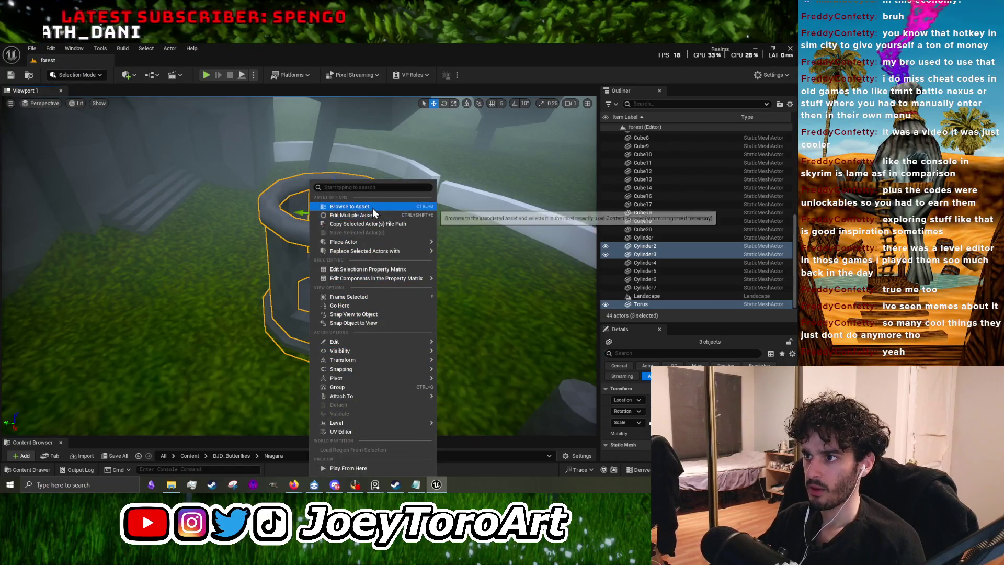
mouse_move(373, 243)
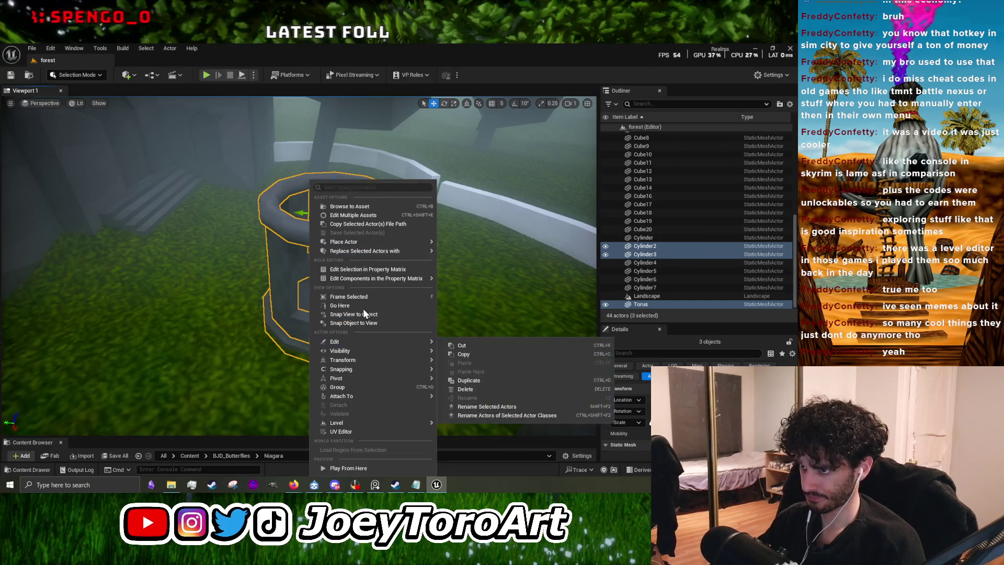
click(50, 48)
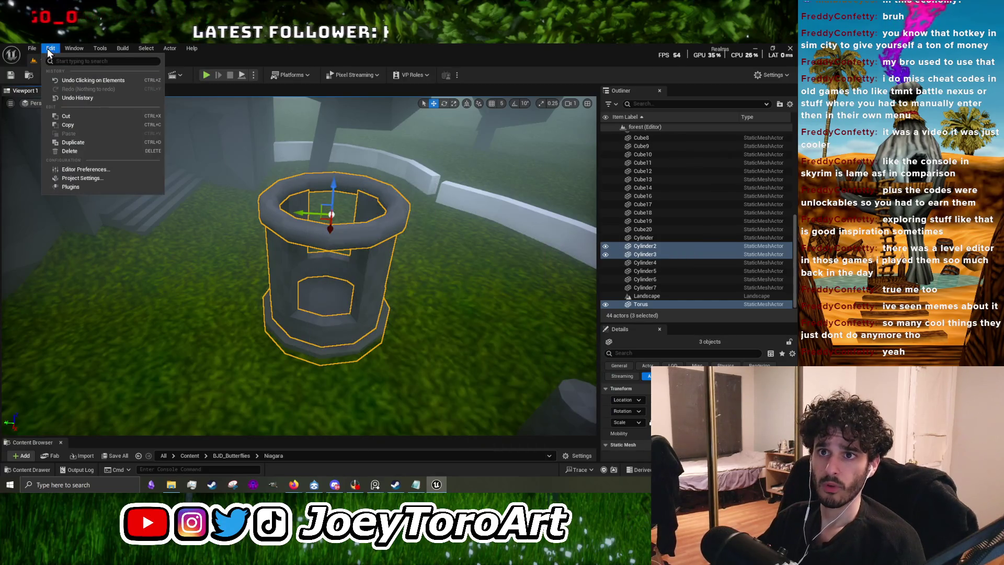
mouse_move(38, 49)
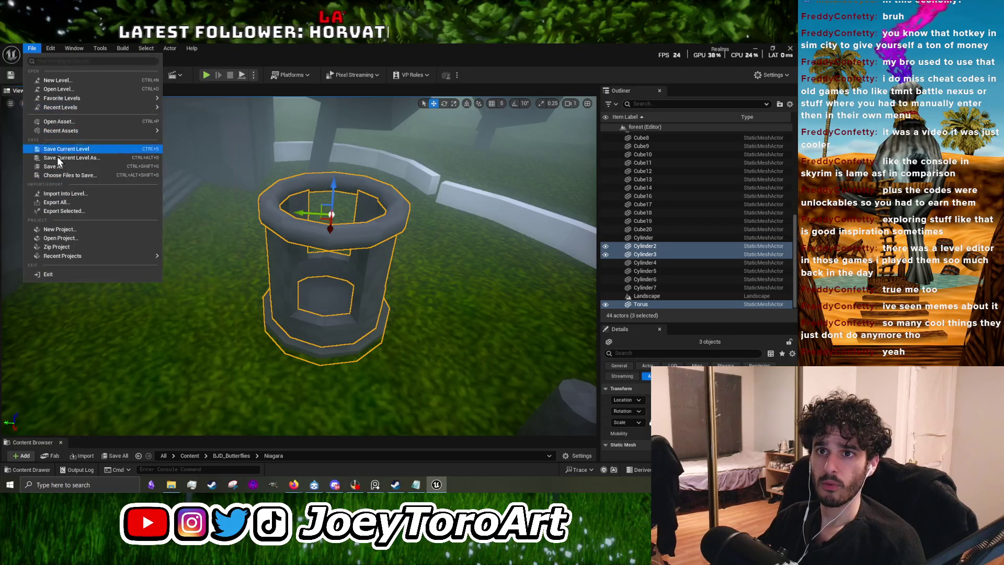
Step: Export the selected well pieces as FBX to the Desktop with the file name forest
mouse_move(66, 255)
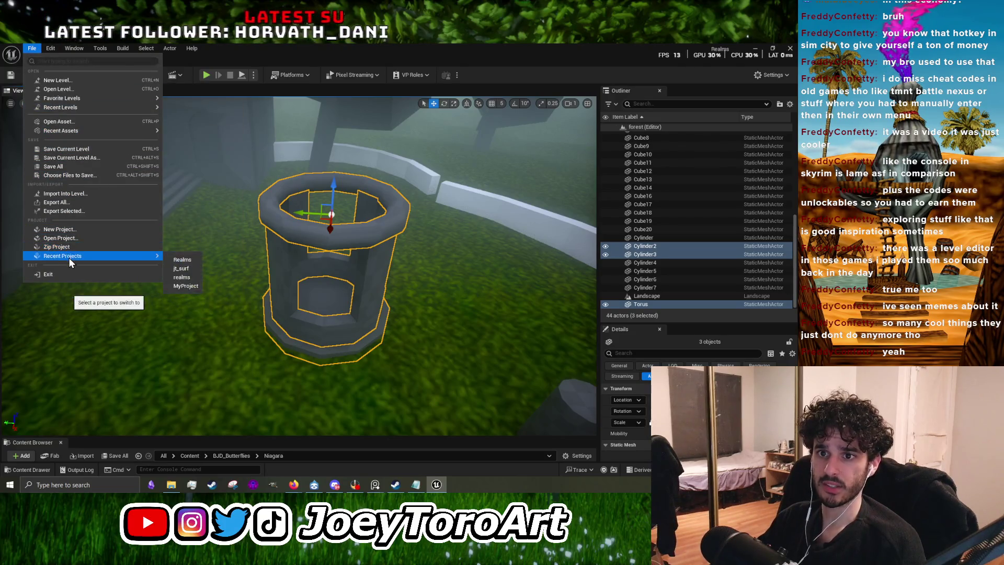
click(68, 210)
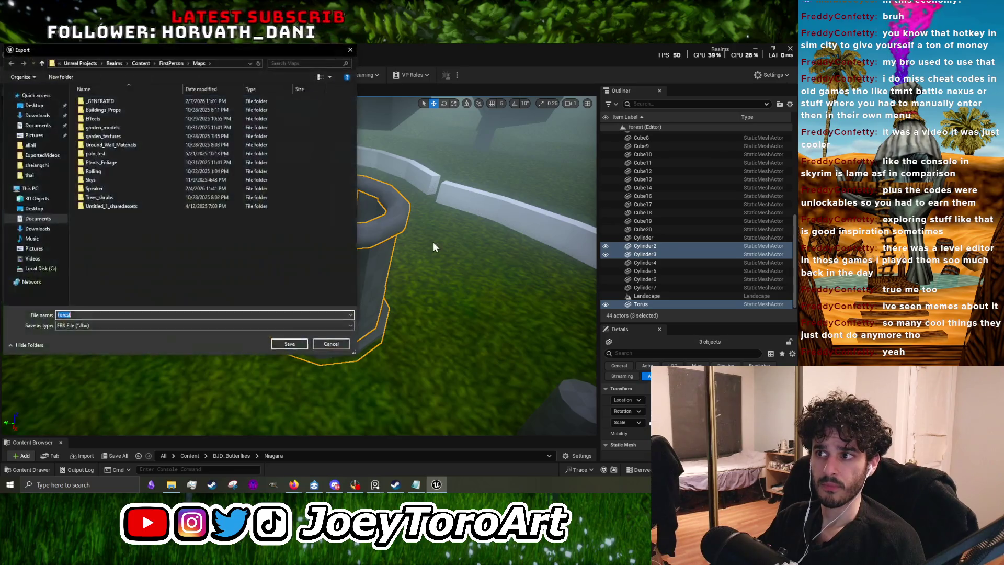
click(36, 106)
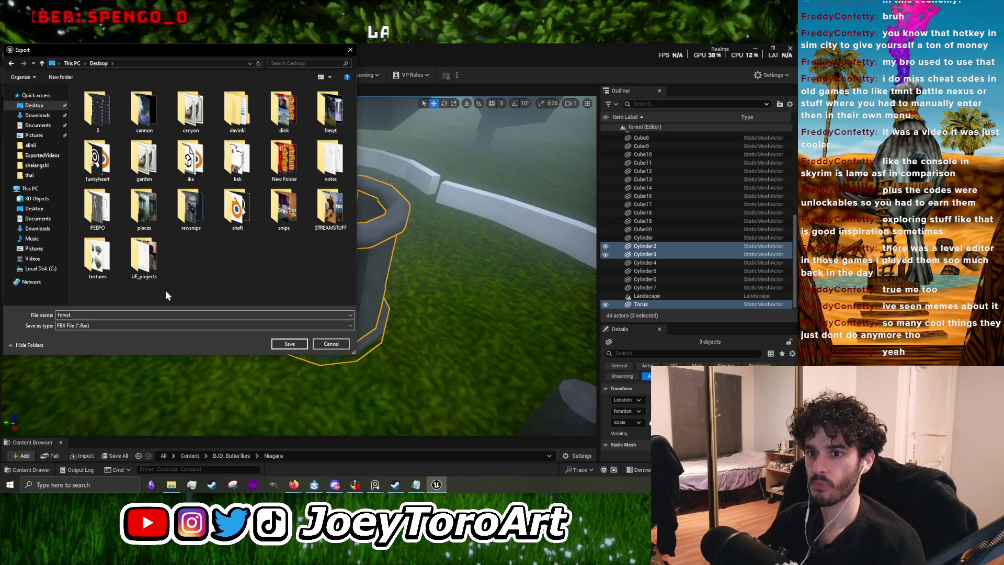
double_click(86, 315)
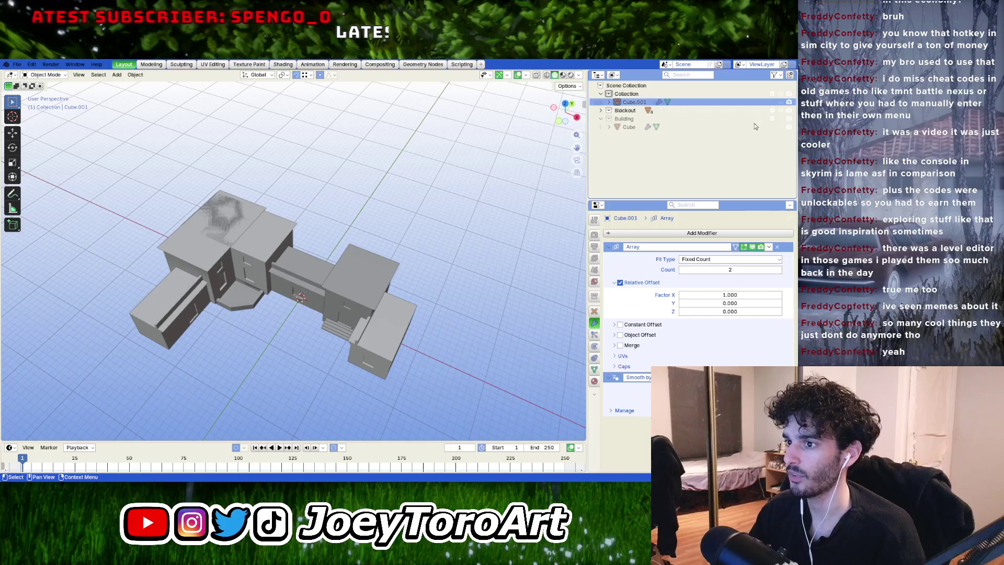
Step: Rename the arrayed Cube.001 to 'collumn' in the Outliner, then select the Cube object
scroll(329, 326, up, 5)
middle_drag(330, 326, 387, 225)
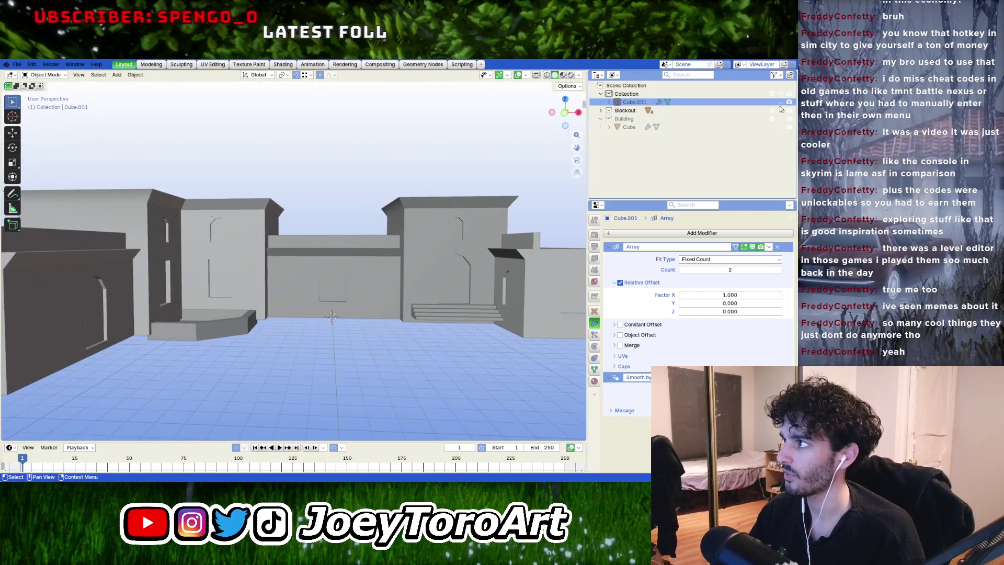
click(366, 306)
middle_drag(366, 306, 398, 293)
double_click(631, 103)
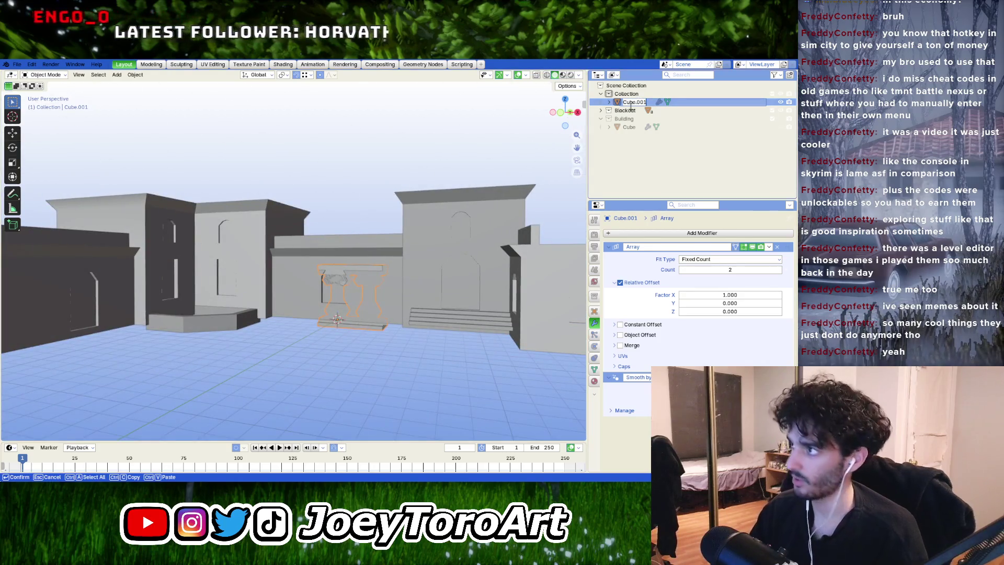
text(collu)
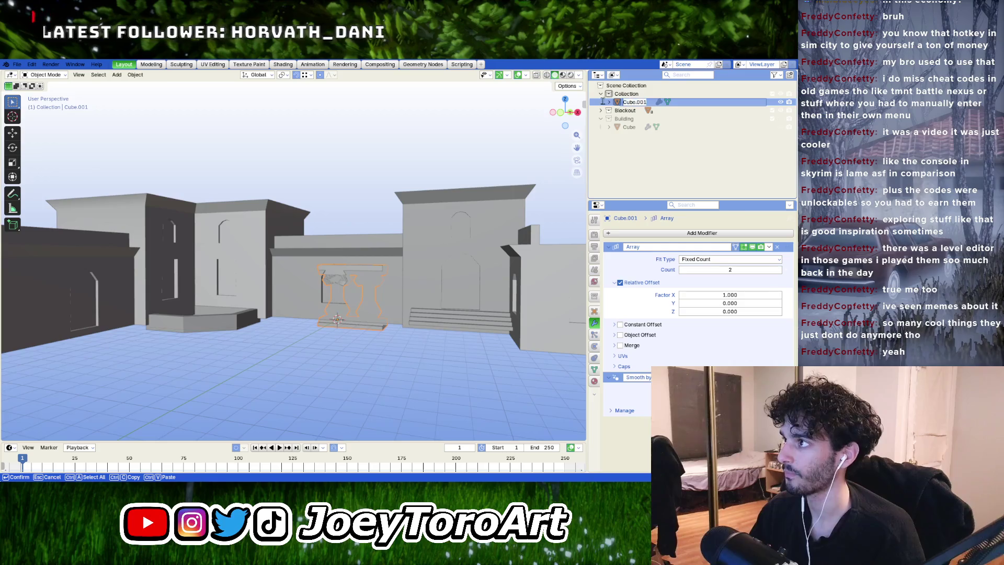
text(mn)
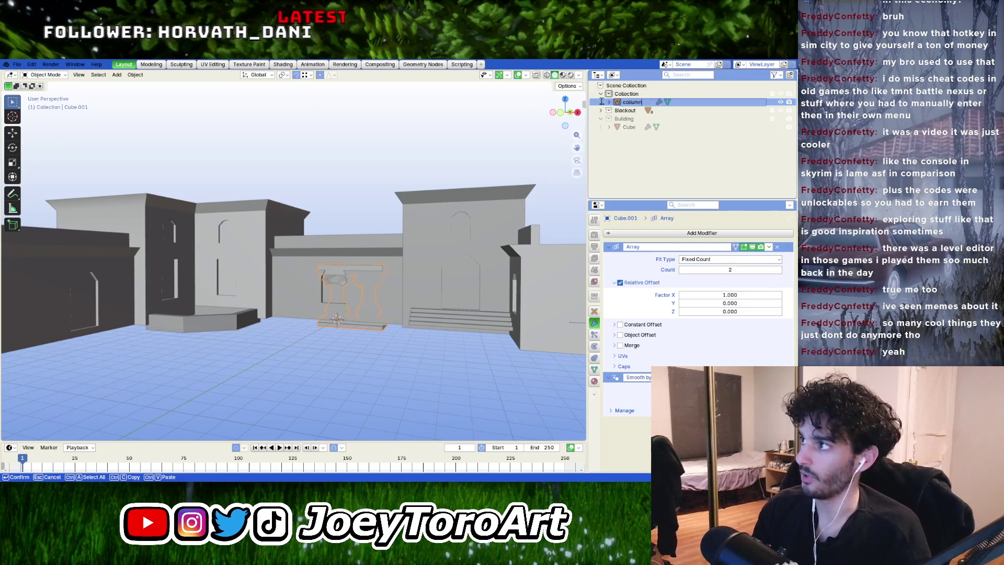
key(Return)
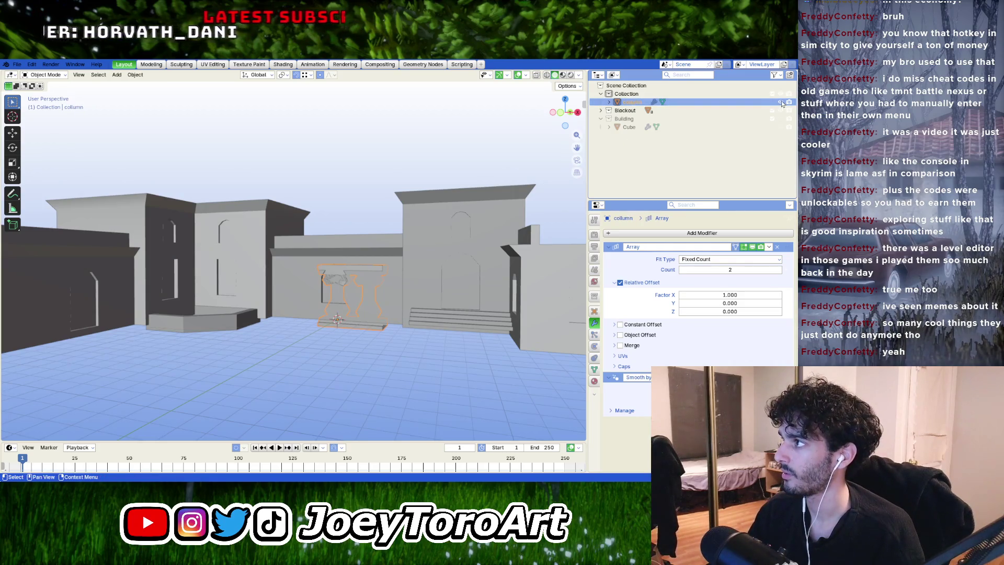
click(767, 128)
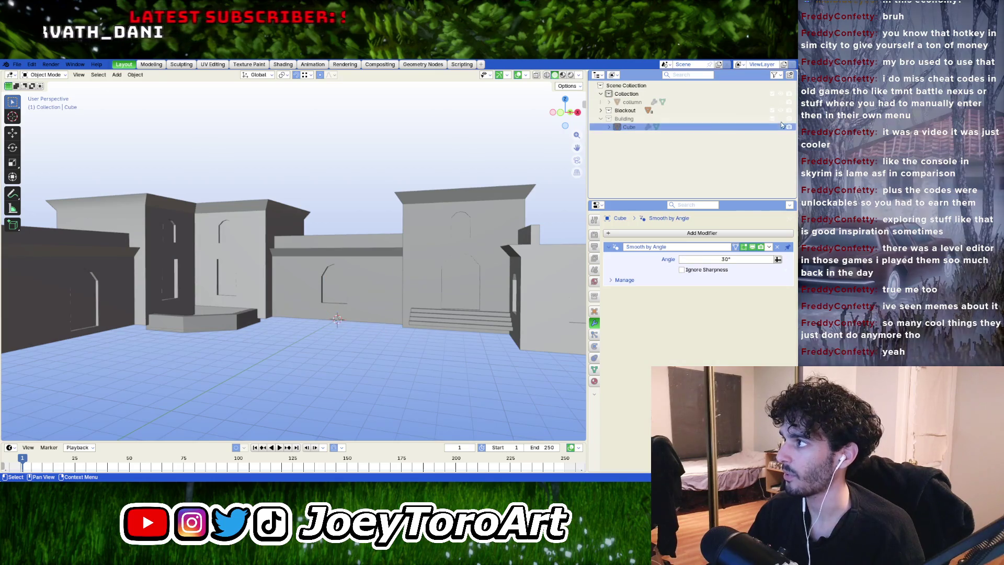
Step: Unhide the detailed Cube building, hide the Blockout collection, and select the building
click(781, 126)
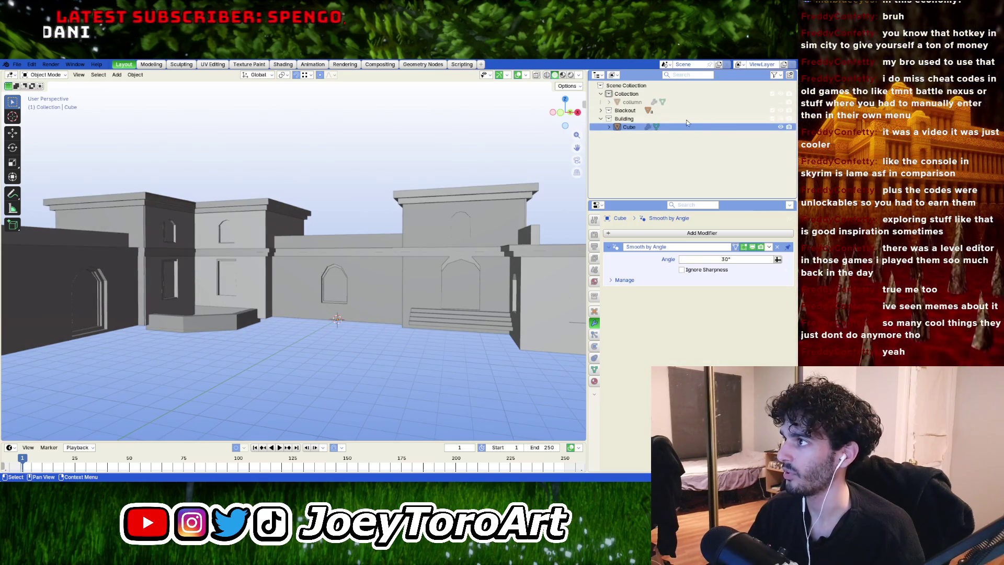
click(781, 112)
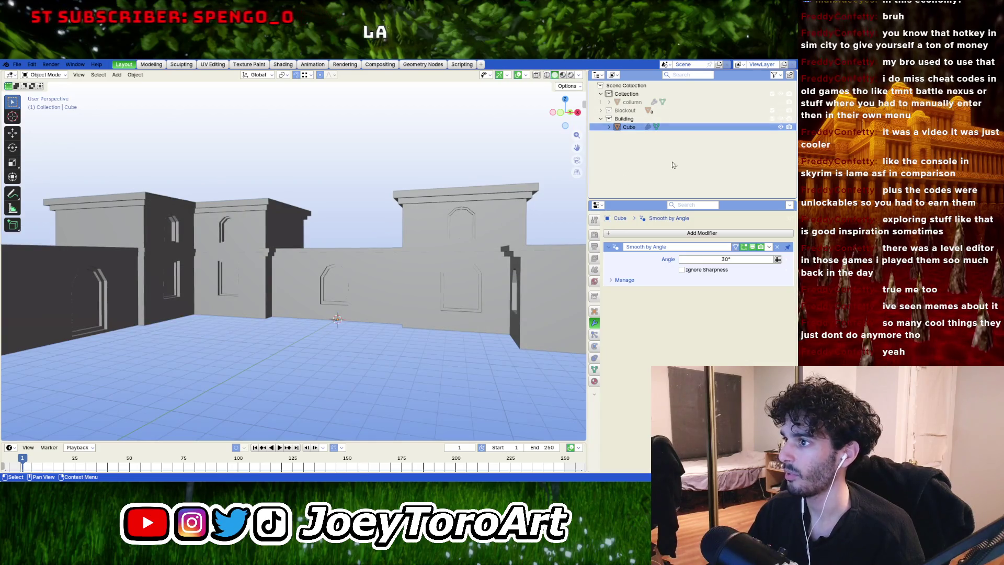
click(362, 256)
mouse_move(362, 256)
middle_down()
mouse_move(431, 272)
mouse_move(368, 314)
middle_up()
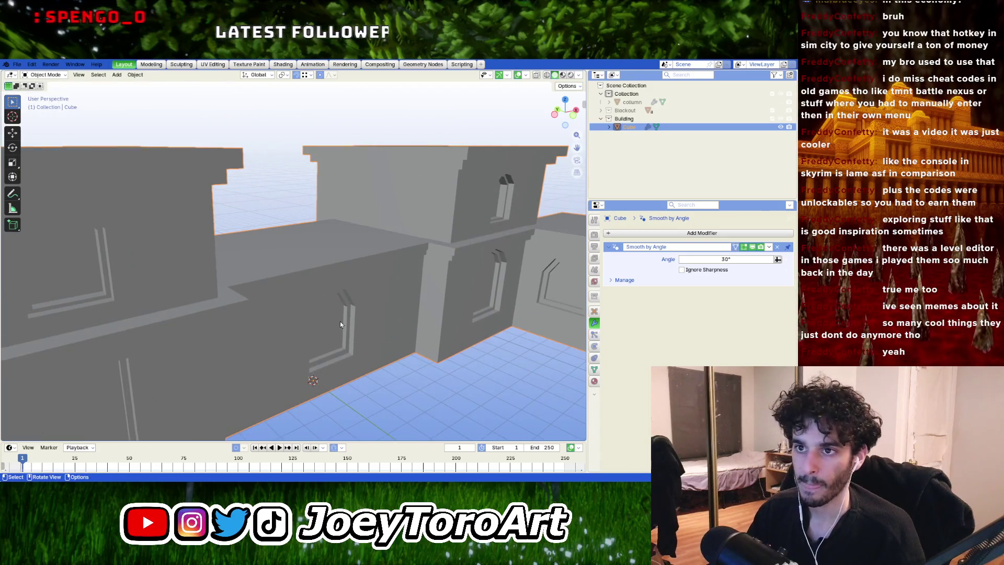
click(423, 389)
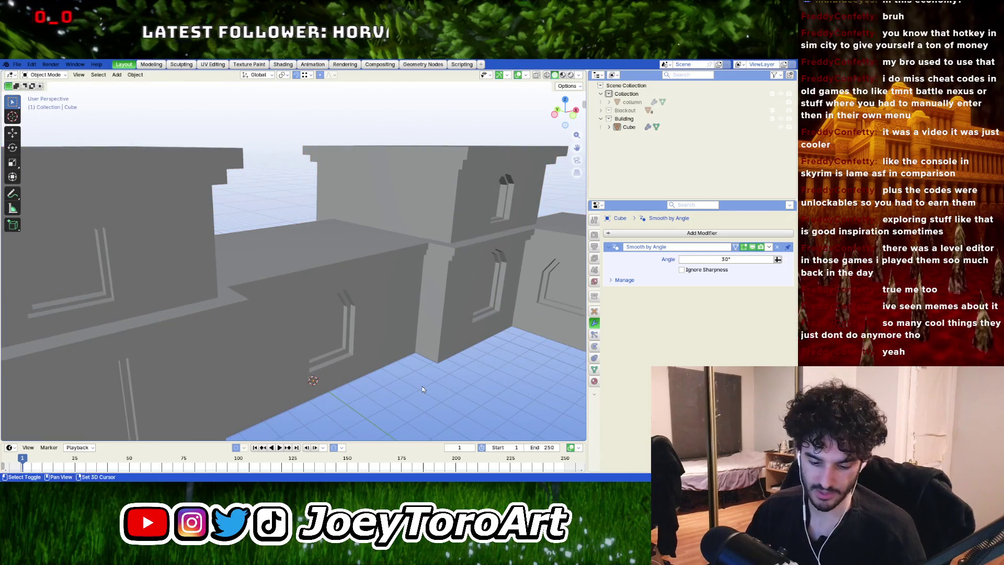
click(388, 359)
click(393, 404)
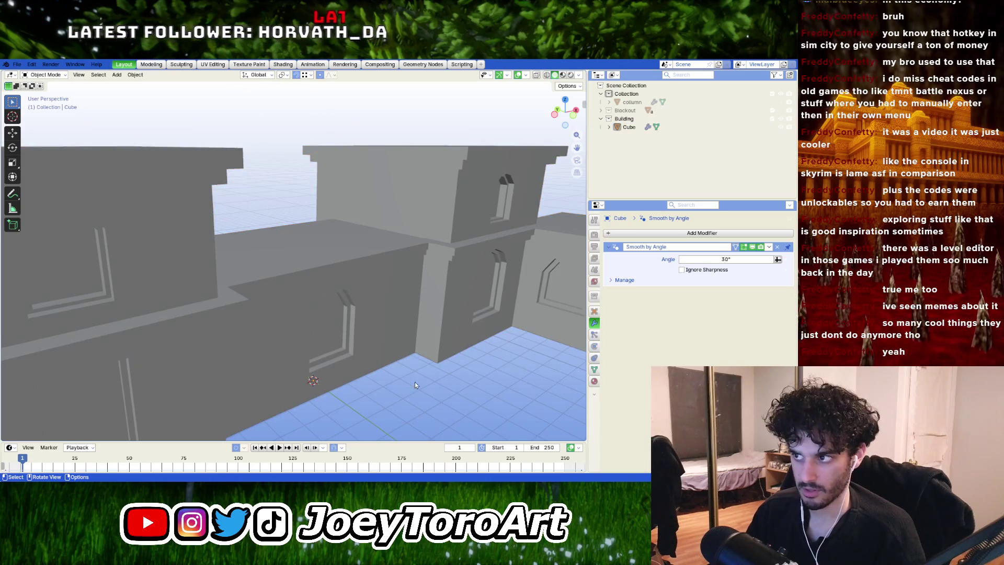
mouse_move(415, 382)
middle_down()
mouse_move(388, 387)
mouse_move(418, 357)
mouse_move(362, 339)
mouse_move(344, 360)
mouse_move(396, 388)
mouse_move(443, 307)
middle_up()
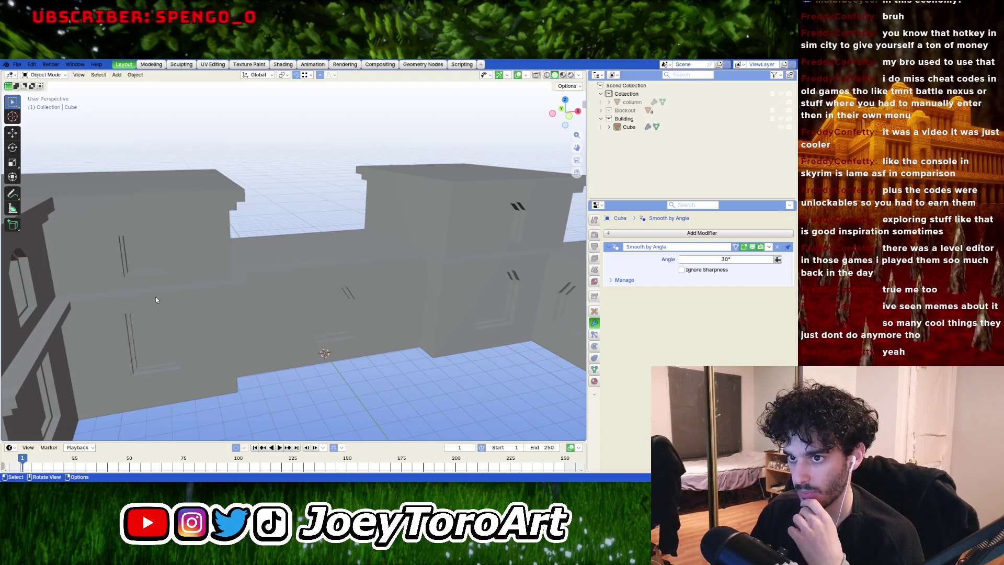
click(348, 334)
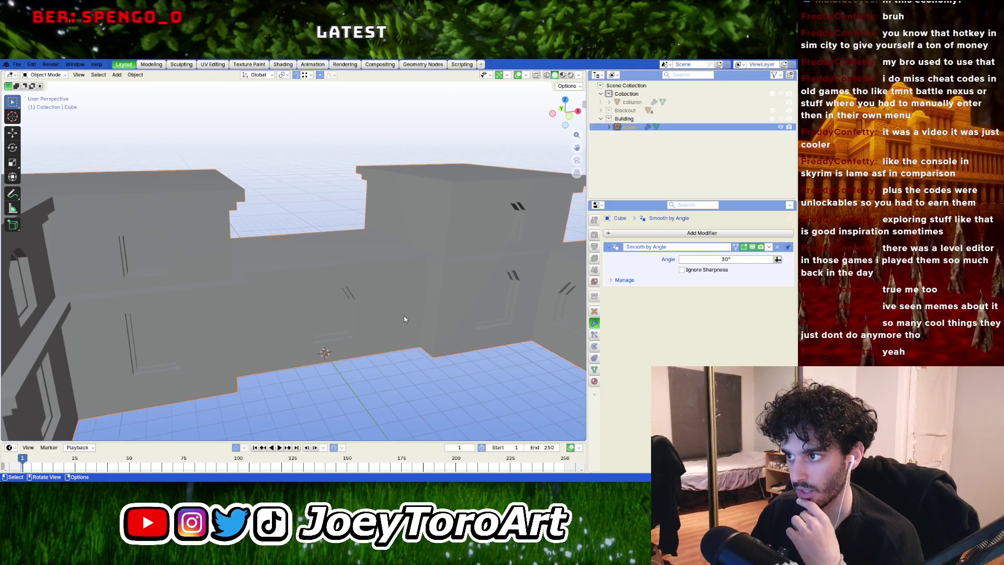
middle_drag(348, 333, 420, 301)
scroll(419, 301, up, 2)
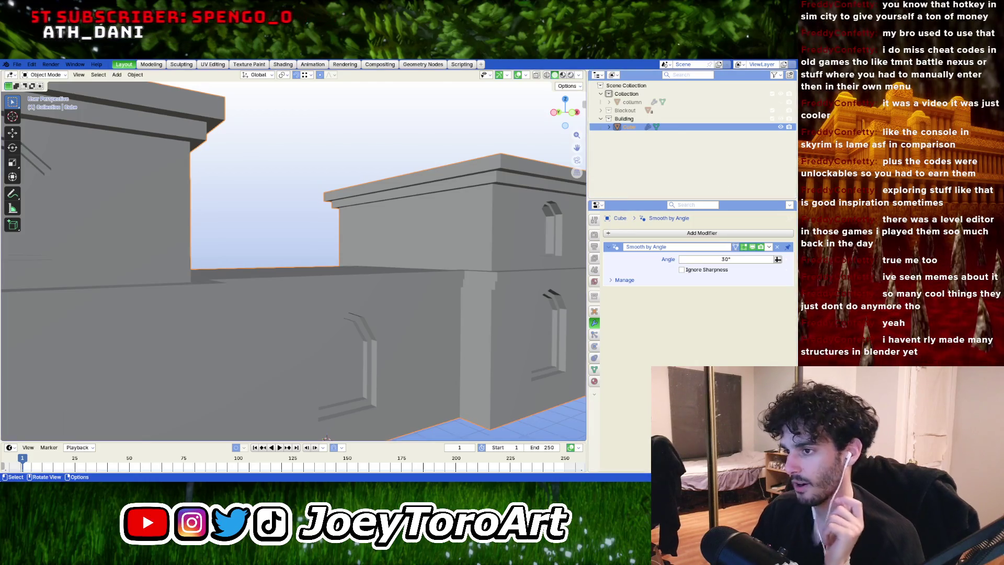
scroll(306, 313, down, 4)
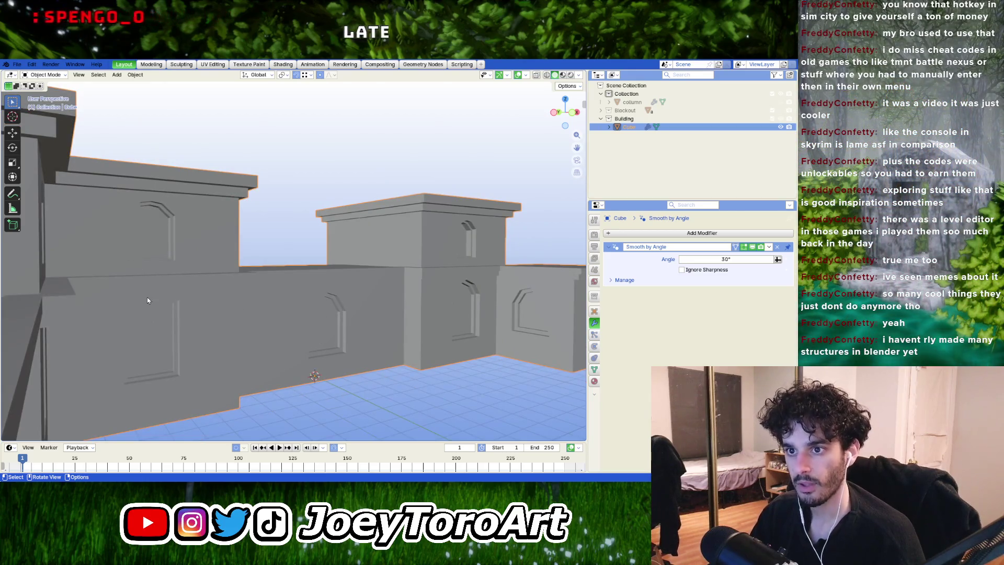
Step: Enter Edit Mode on the building, inspect the wall beside the windows, and switch to edge select
key(Tab)
scroll(406, 320, up, 3)
click(392, 331)
mouse_move(391, 331)
middle_down()
mouse_move(407, 306)
mouse_move(182, 306)
mouse_move(282, 314)
mouse_move(324, 335)
middle_up()
click(407, 307)
click(344, 405)
middle_drag(344, 404, 289, 295)
key(2)
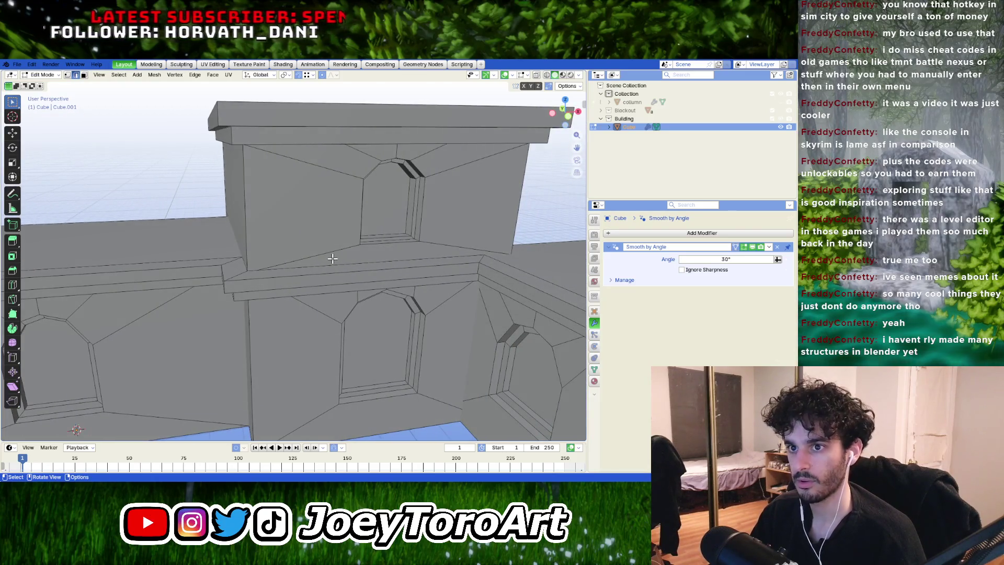
scroll(342, 256, down, 3)
middle_drag(314, 286, 453, 252)
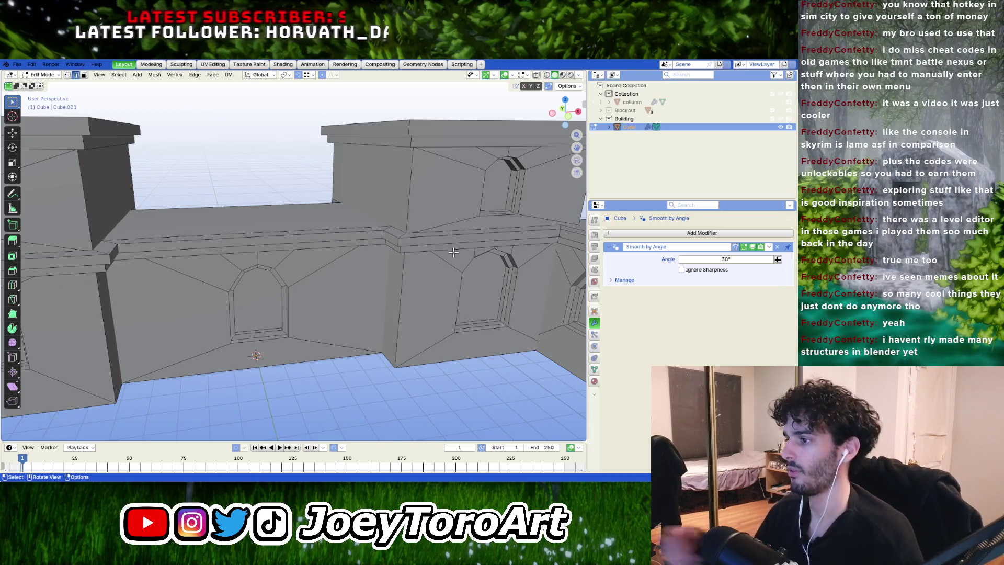
Step: Orbit over the building's front and under the window boxes, selecting the wall face beside a window
mouse_move(515, 257)
middle_down()
mouse_move(332, 287)
mouse_move(367, 192)
mouse_move(392, 178)
mouse_move(382, 223)
middle_up()
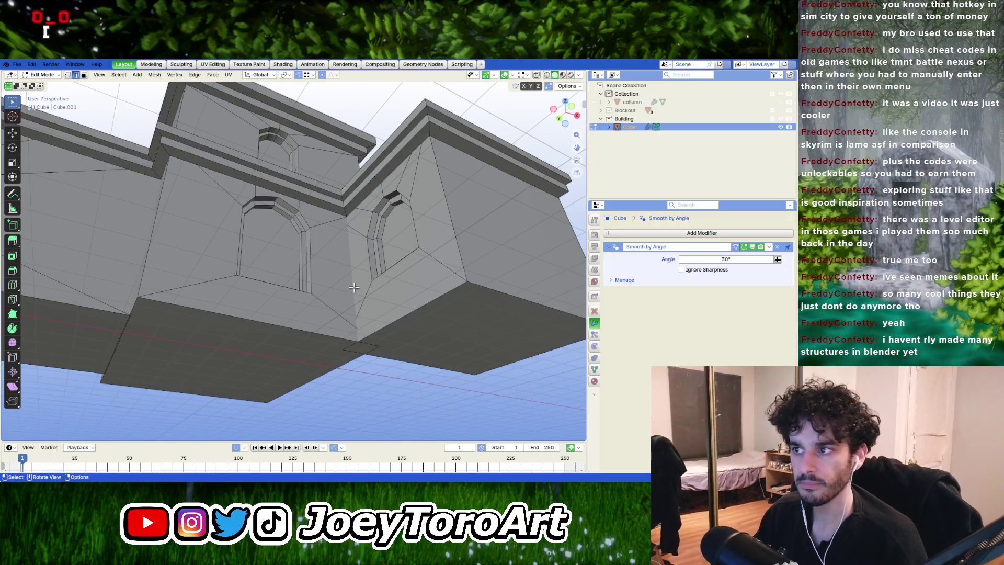
mouse_move(299, 250)
middle_down()
mouse_move(387, 337)
mouse_move(382, 296)
mouse_move(300, 238)
mouse_move(389, 257)
mouse_move(394, 238)
mouse_move(354, 287)
mouse_move(344, 201)
mouse_move(321, 251)
middle_up()
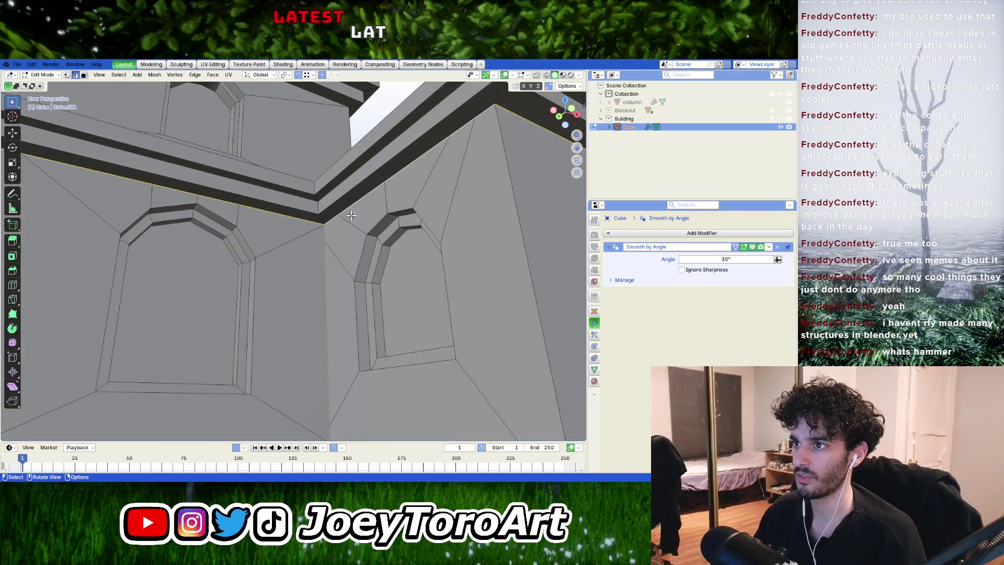
mouse_move(351, 215)
middle_down()
mouse_move(333, 276)
mouse_move(328, 257)
mouse_move(343, 270)
middle_up()
click(342, 270)
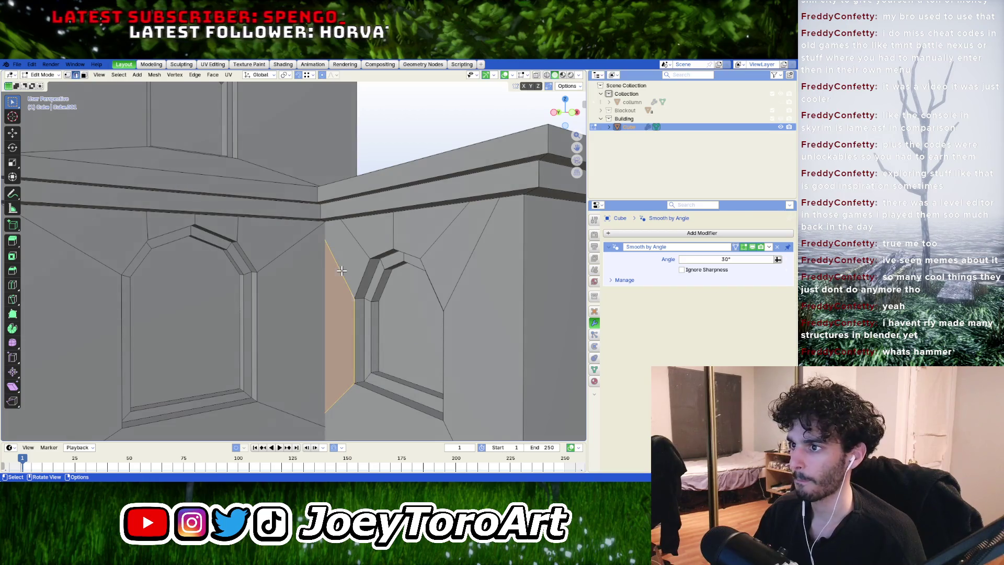
click(337, 268)
mouse_move(336, 268)
middle_down()
mouse_move(234, 246)
mouse_move(273, 314)
mouse_move(287, 317)
mouse_move(459, 288)
mouse_move(336, 315)
mouse_move(354, 321)
mouse_move(368, 352)
middle_up()
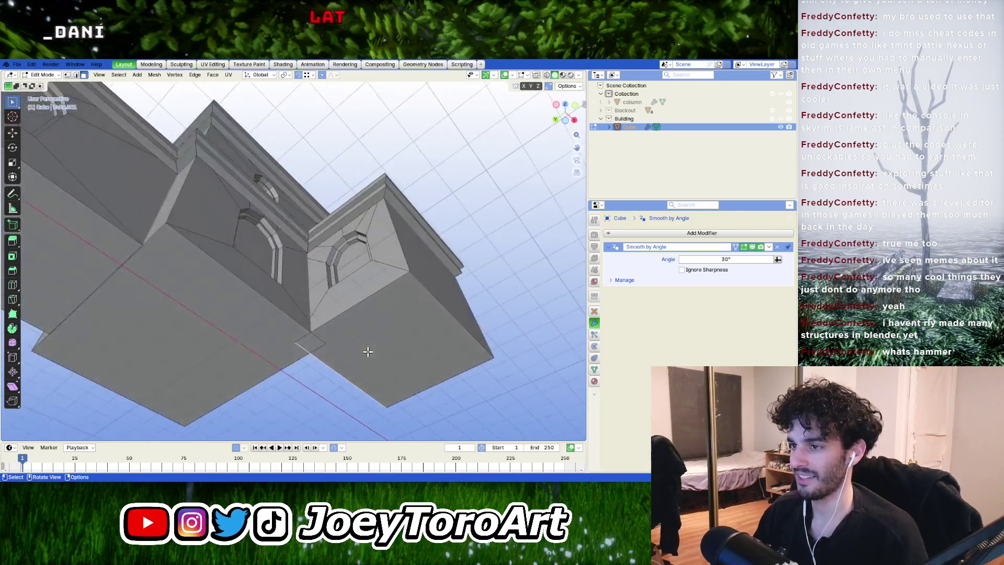
Step: Orbit under the cornice to the side of the wing block and select one of its faces
mouse_move(375, 231)
middle_down()
mouse_move(343, 294)
mouse_move(374, 201)
mouse_move(280, 233)
mouse_move(380, 237)
mouse_move(412, 195)
middle_up()
scroll(340, 206, up, 4)
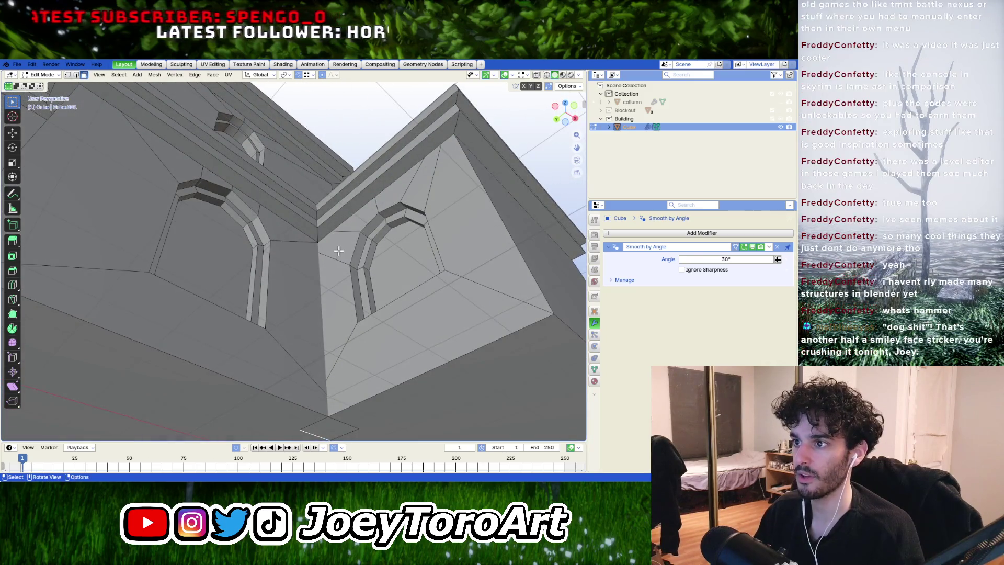
scroll(350, 223, up, 3)
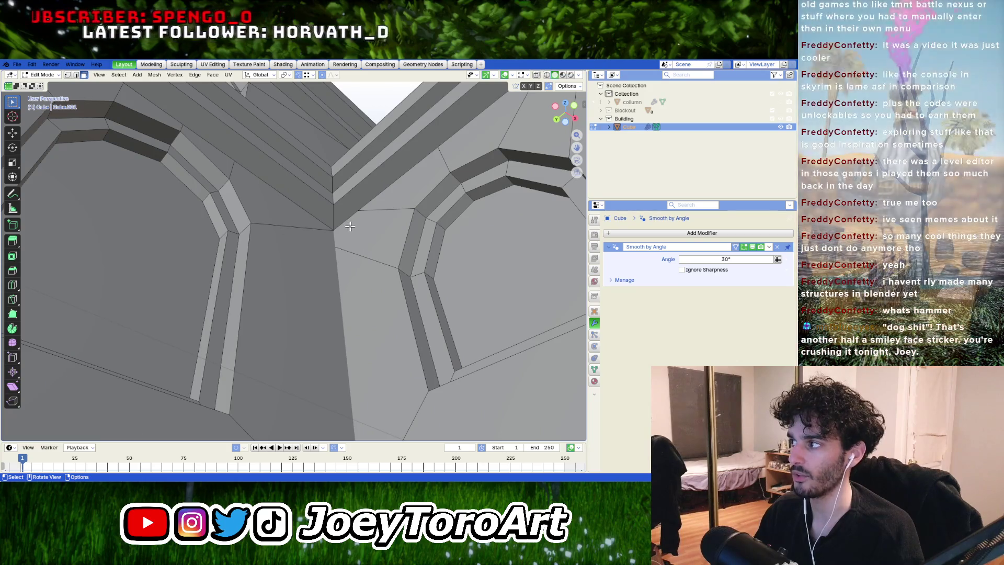
scroll(349, 228, down, 3)
mouse_move(309, 425)
middle_down()
mouse_move(331, 320)
mouse_move(285, 341)
middle_up()
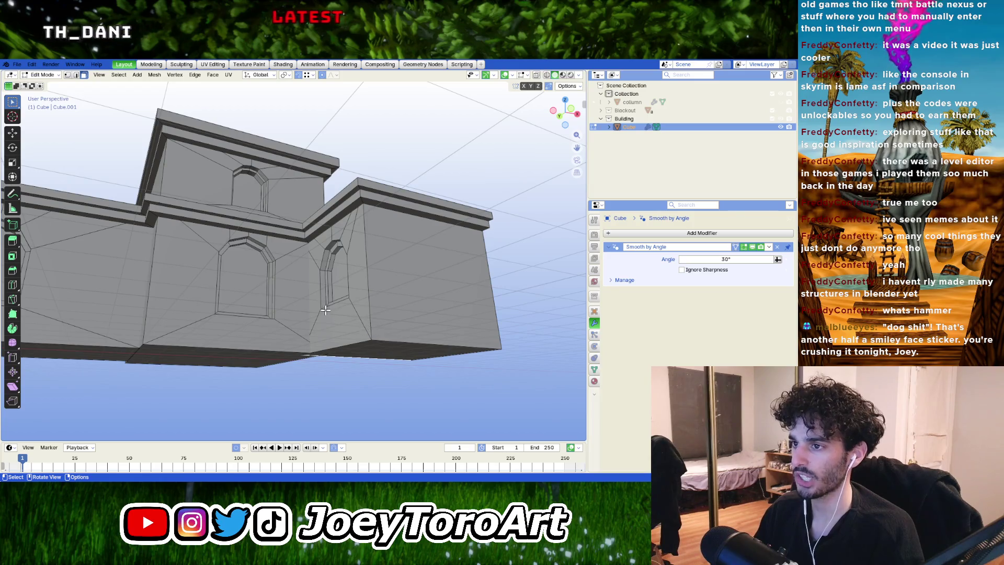
middle_drag(323, 308, 386, 336)
click(388, 338)
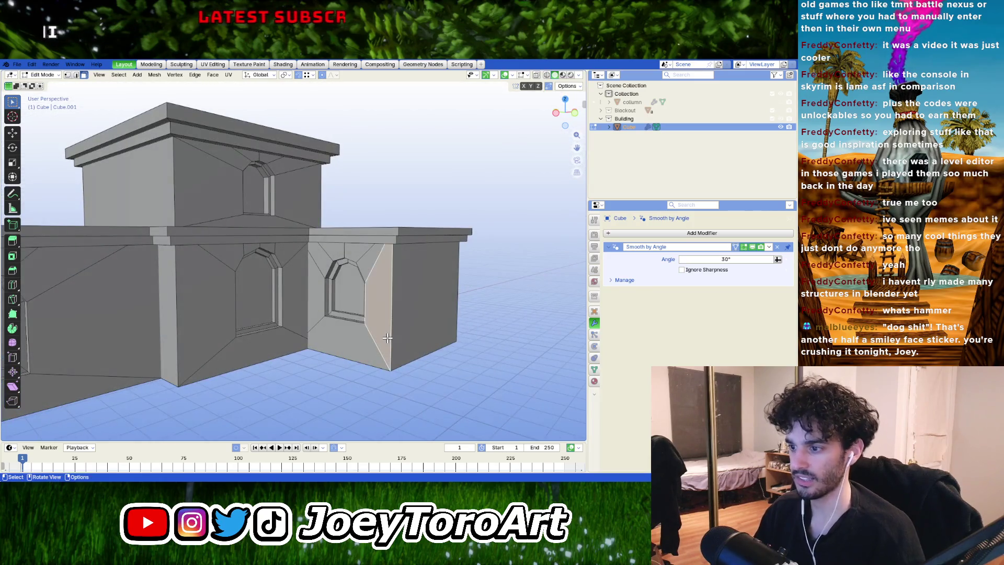
Step: Select the whole wing block as linked geometry, then start and cancel a grab so it stays in place
key(ctrl+l)
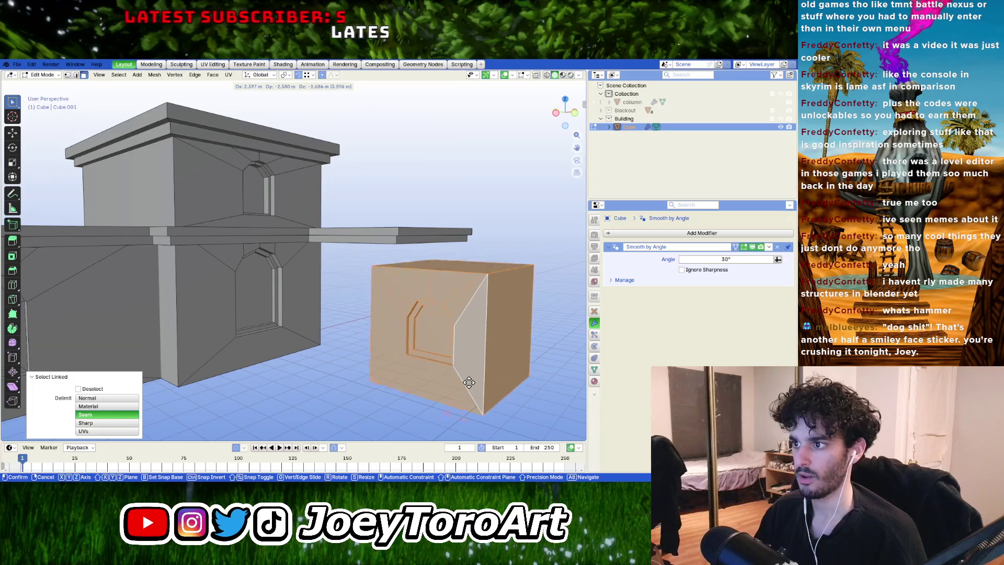
middle_drag(387, 338, 415, 308)
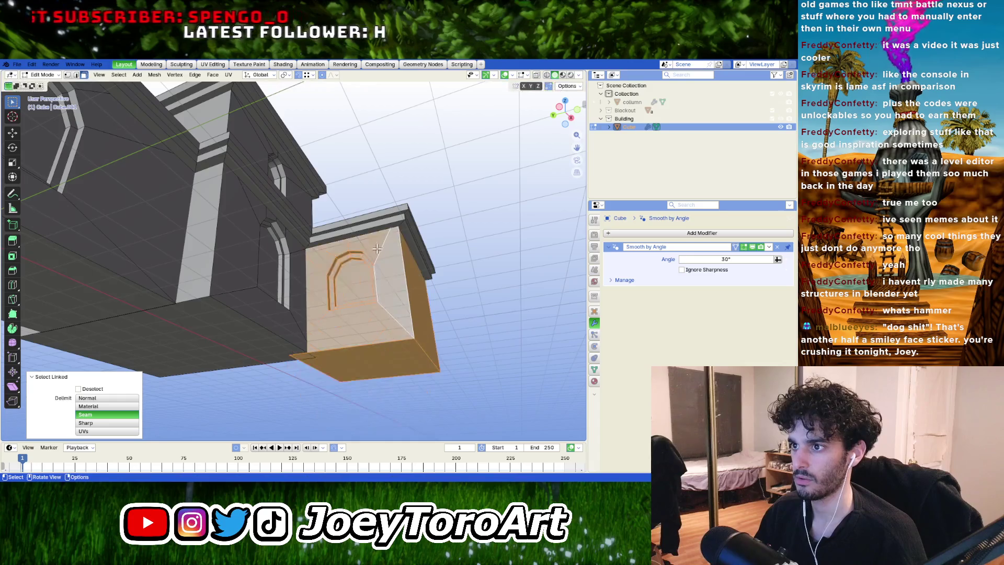
key(g)
key(Escape)
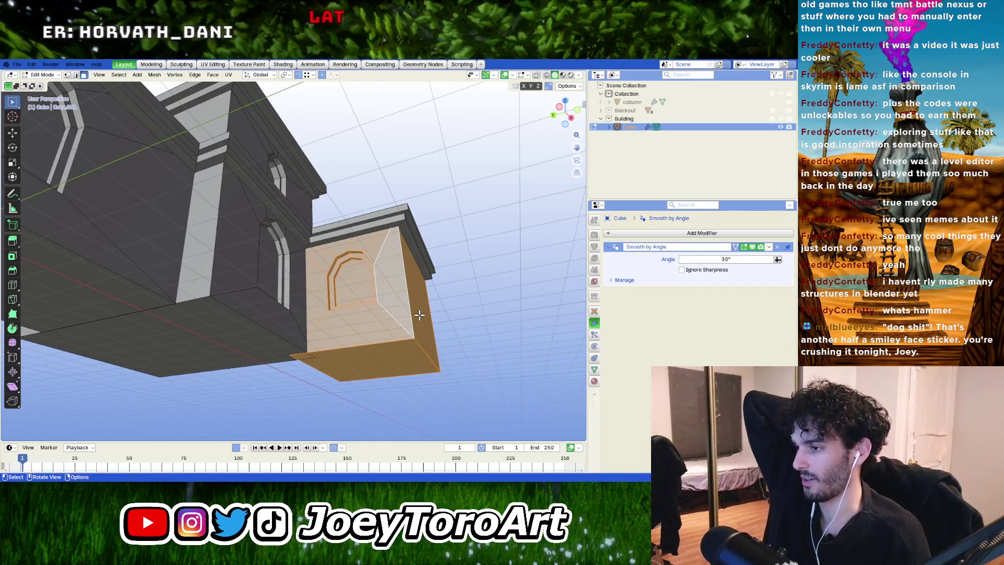
scroll(419, 315, down, 3)
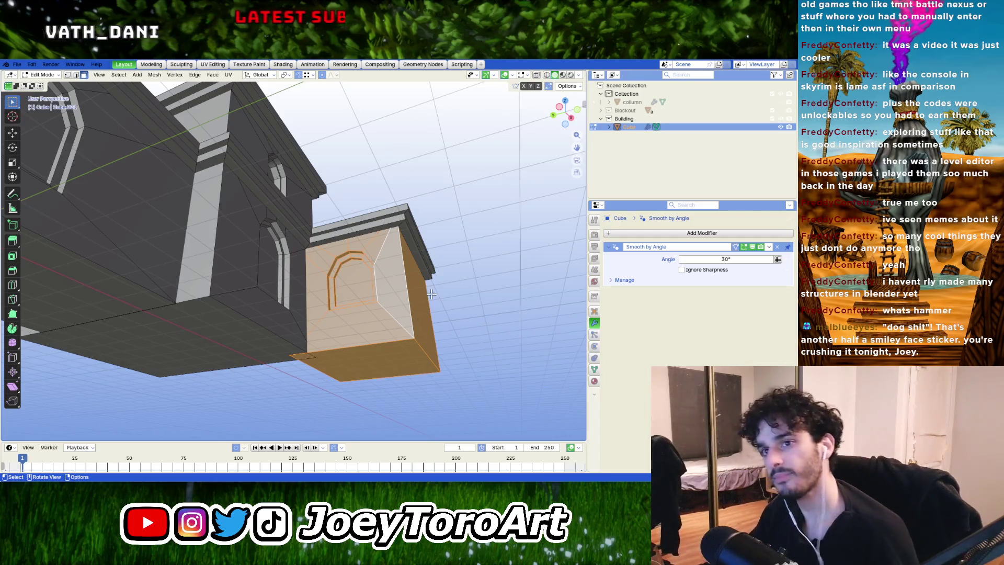
scroll(419, 315, down, 2)
middle_drag(419, 314, 407, 344)
scroll(407, 344, up, 4)
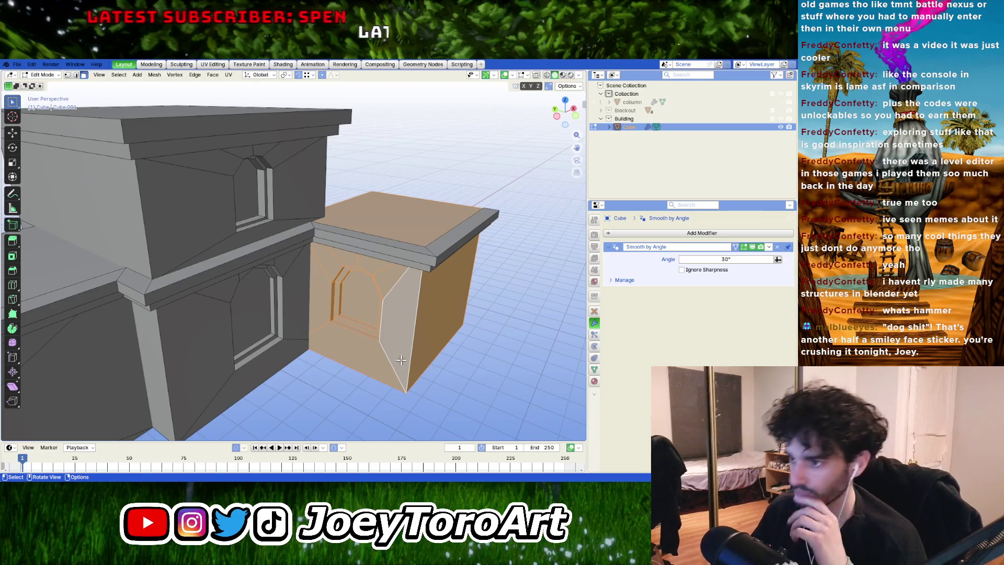
scroll(402, 357, up, 3)
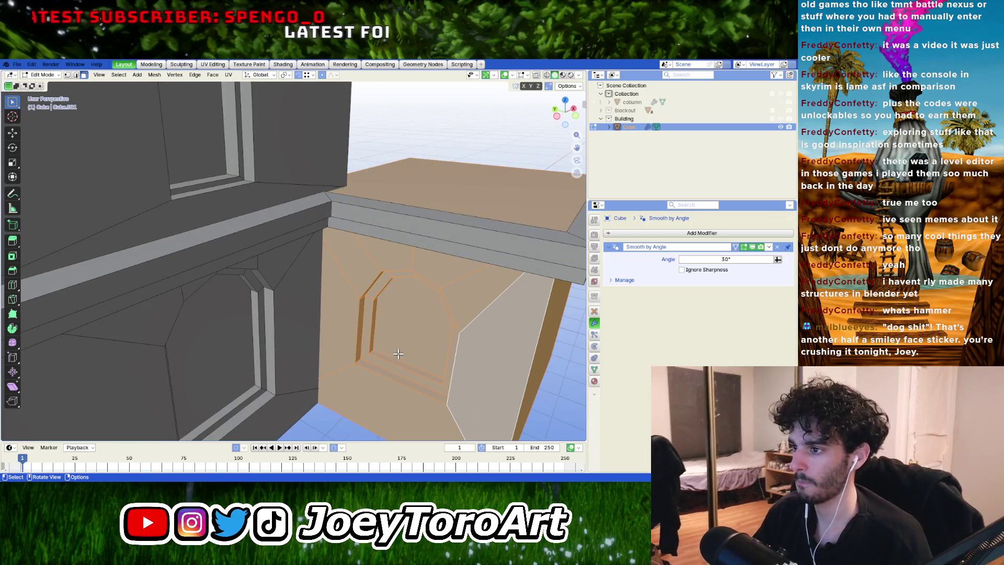
middle_drag(361, 356, 346, 294)
scroll(285, 294, down, 6)
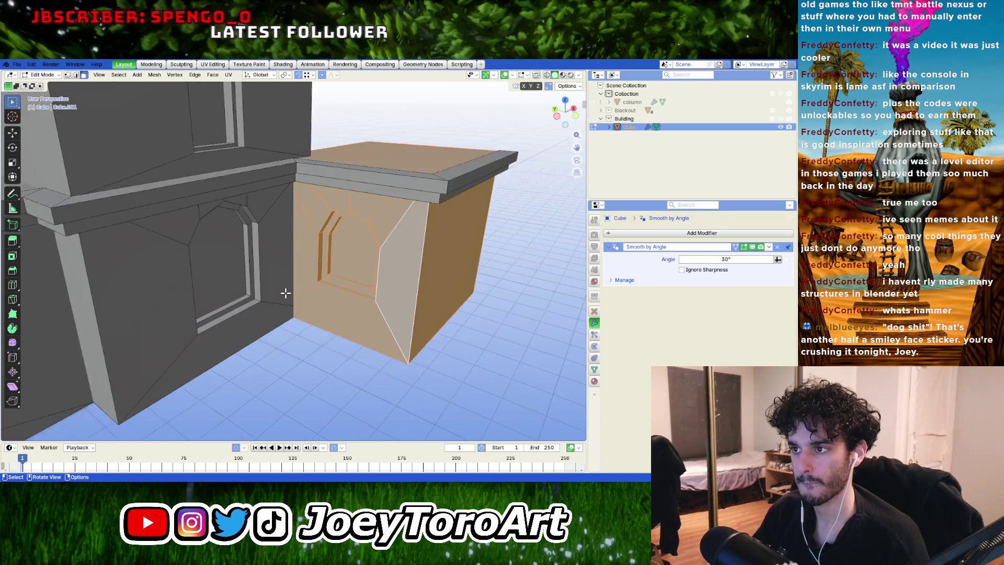
scroll(373, 330, up, 5)
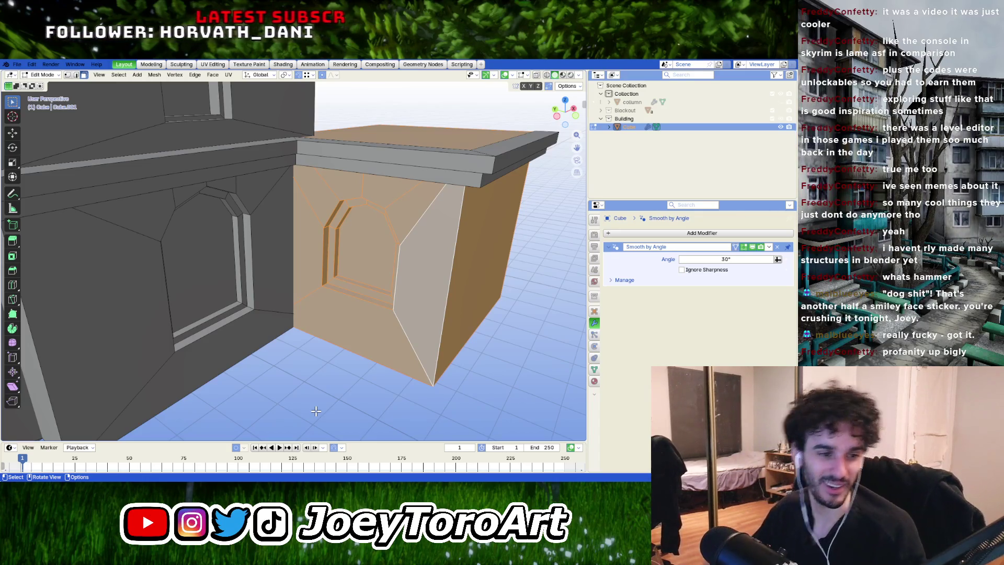
scroll(220, 266, down, 5)
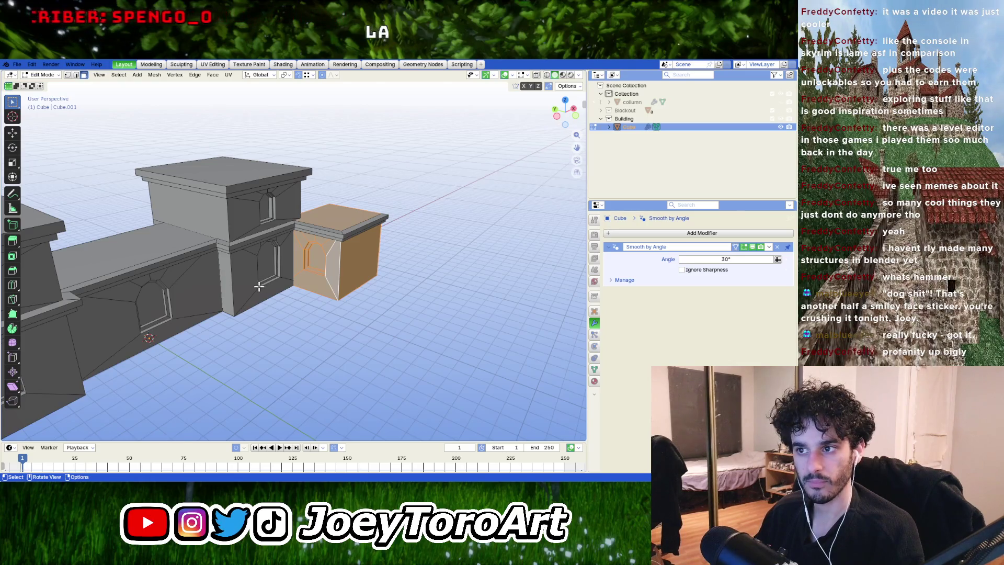
scroll(259, 286, up, 2)
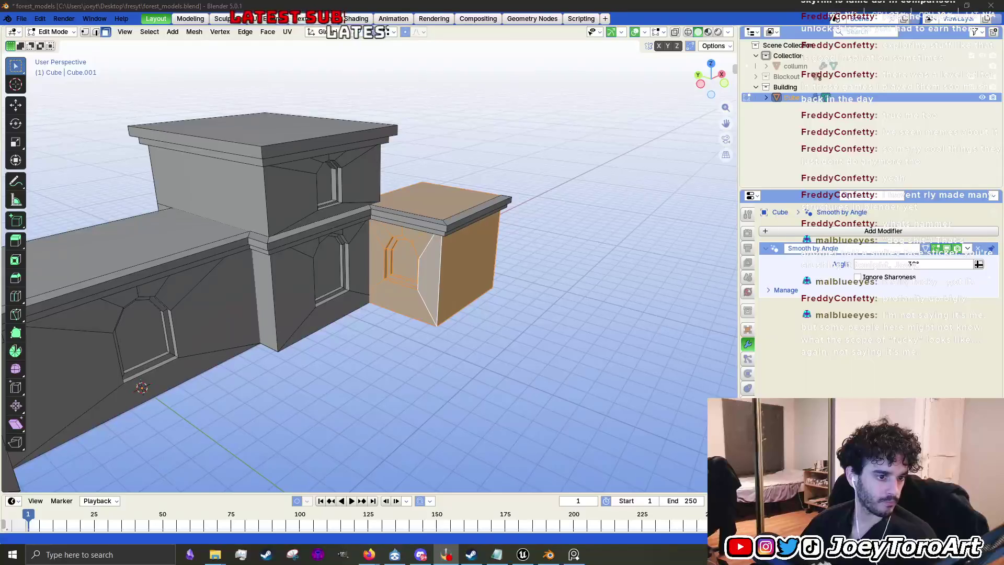
Step: Launch Paint through the taskbar search and move its blank Untitled window up and right over Blender
click(139, 559)
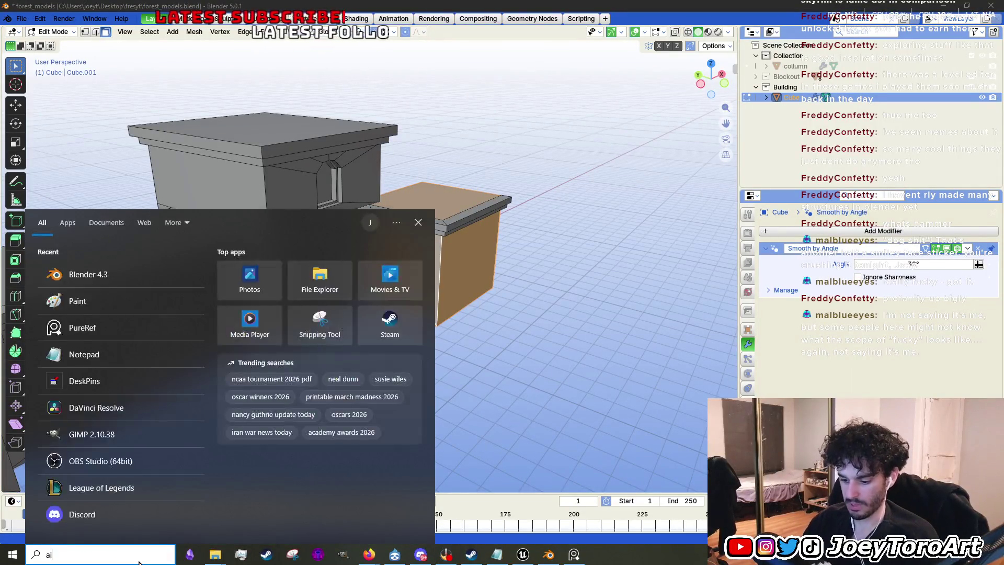
text(aint)
click(134, 278)
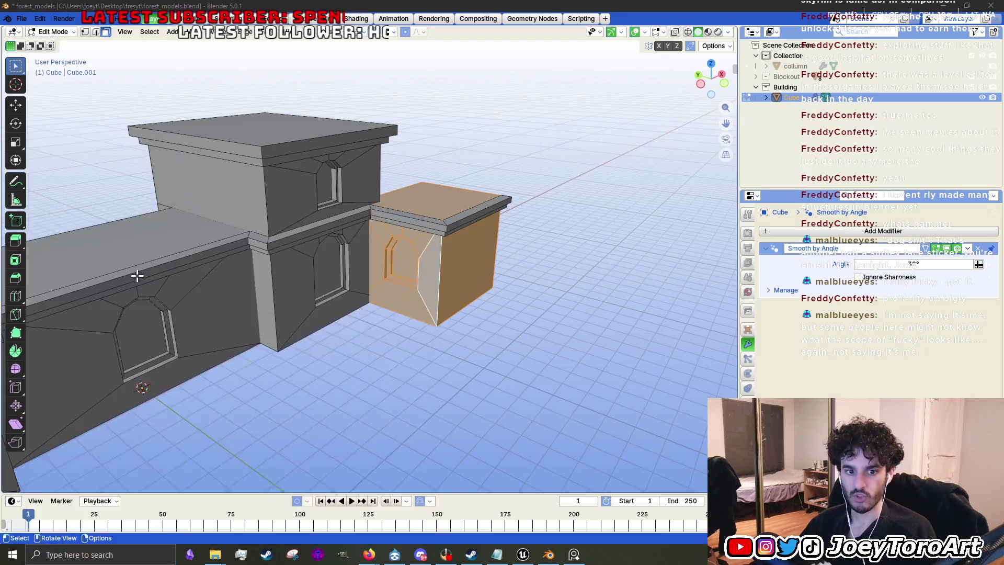
mouse_move(310, 134)
mouse_down()
mouse_move(520, 93)
mouse_move(590, 61)
mouse_up()
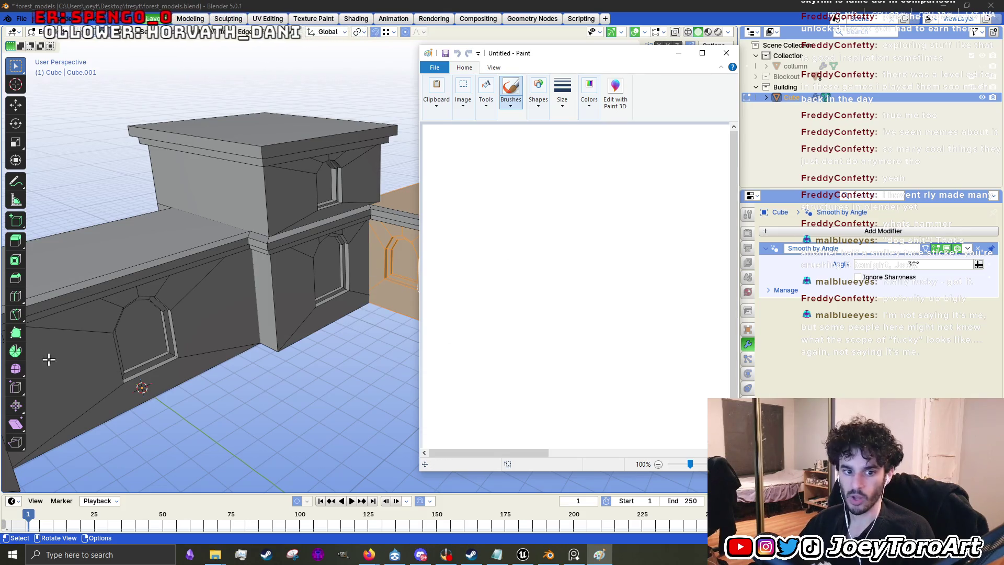
click(573, 554)
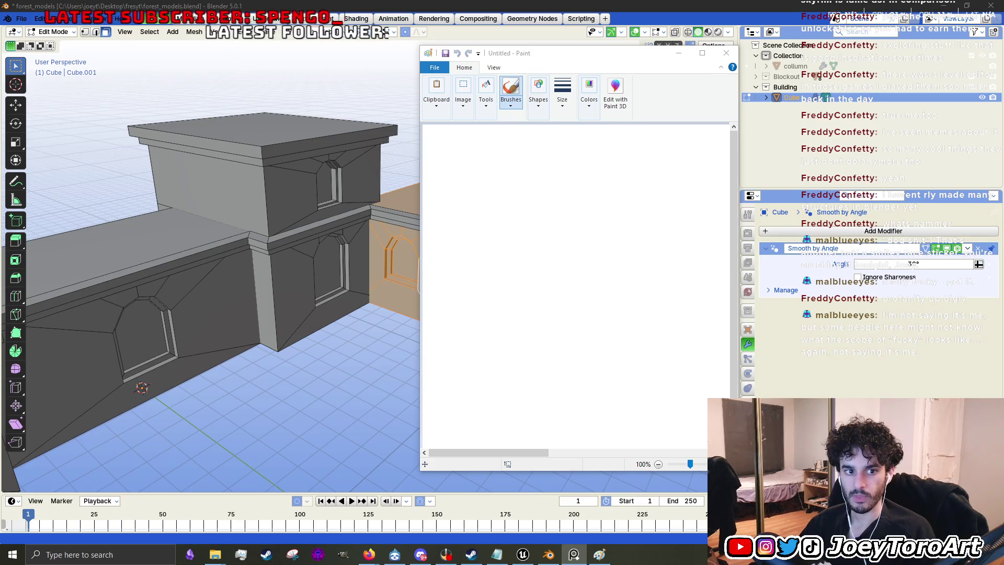
Step: Switch to the PureRef board and zoom around the misty forest, ruin photos and pencil site sketch
key(alt+Tab)
scroll(349, 273, down, 1)
scroll(405, 316, up, 2)
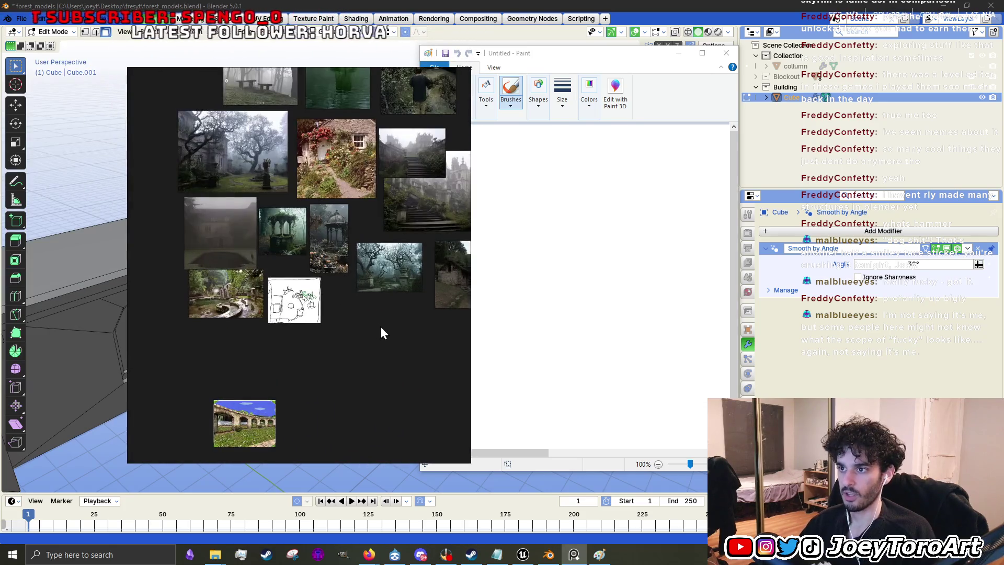
scroll(381, 329, down, 1)
scroll(366, 271, up, 3)
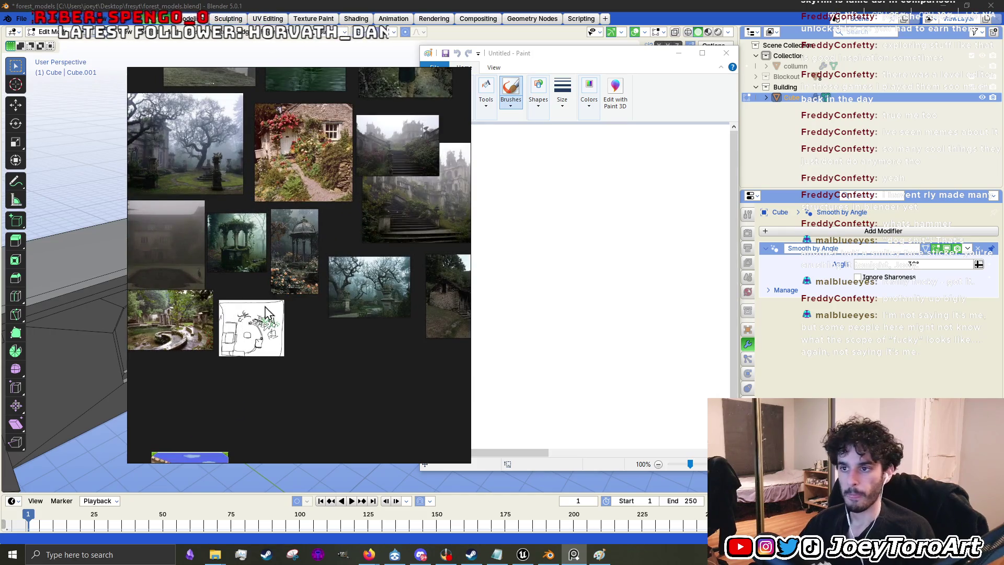
scroll(366, 199, down, 2)
scroll(363, 210, up, 3)
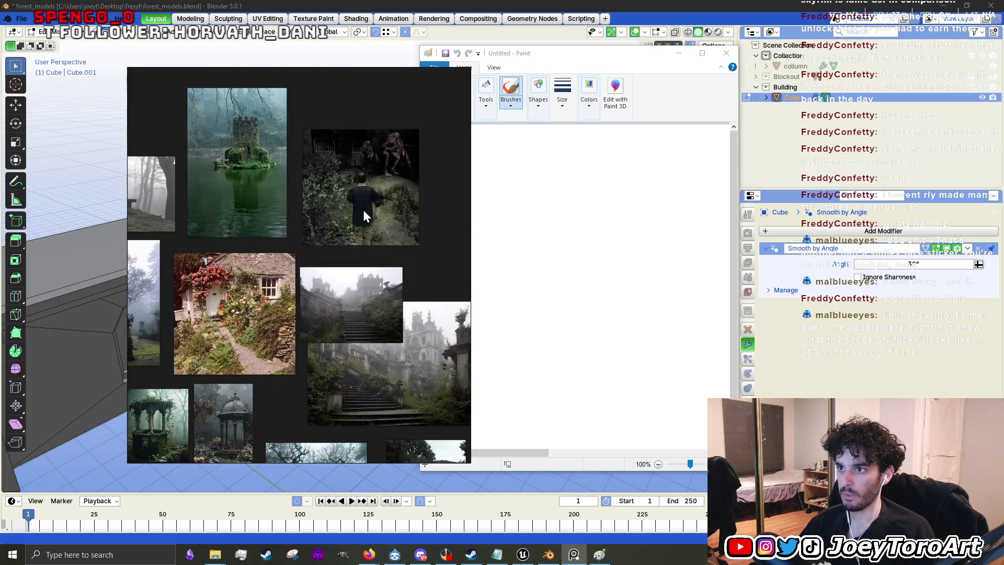
scroll(322, 231, down, 2)
scroll(183, 293, up, 2)
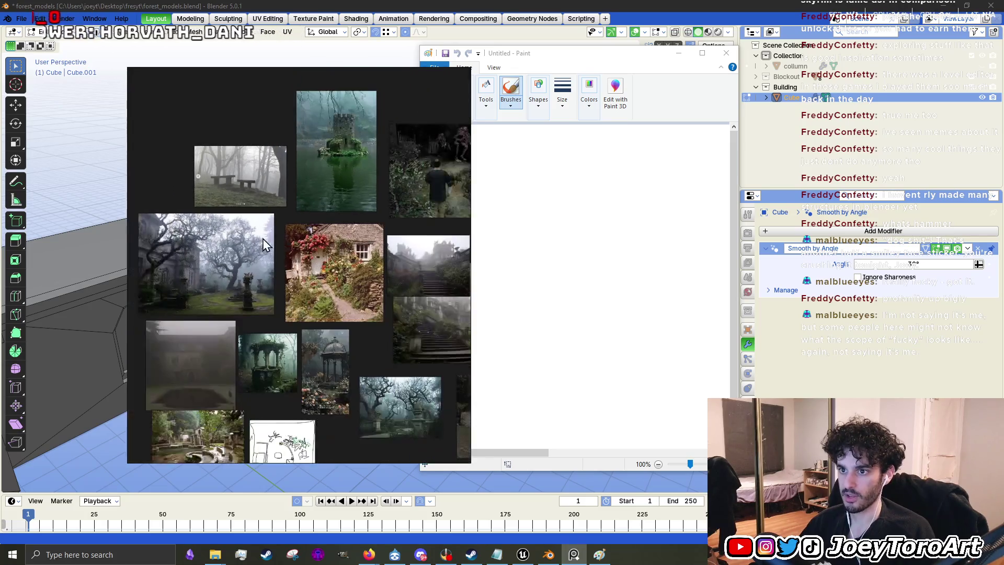
scroll(173, 264, up, 2)
scroll(233, 255, up, 1)
scroll(211, 233, down, 1)
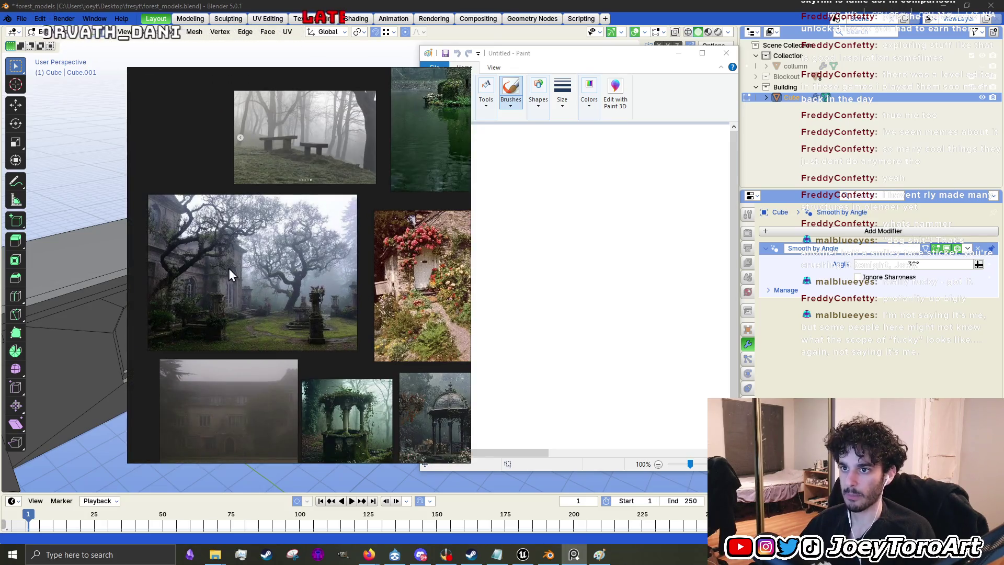
scroll(293, 319, down, 2)
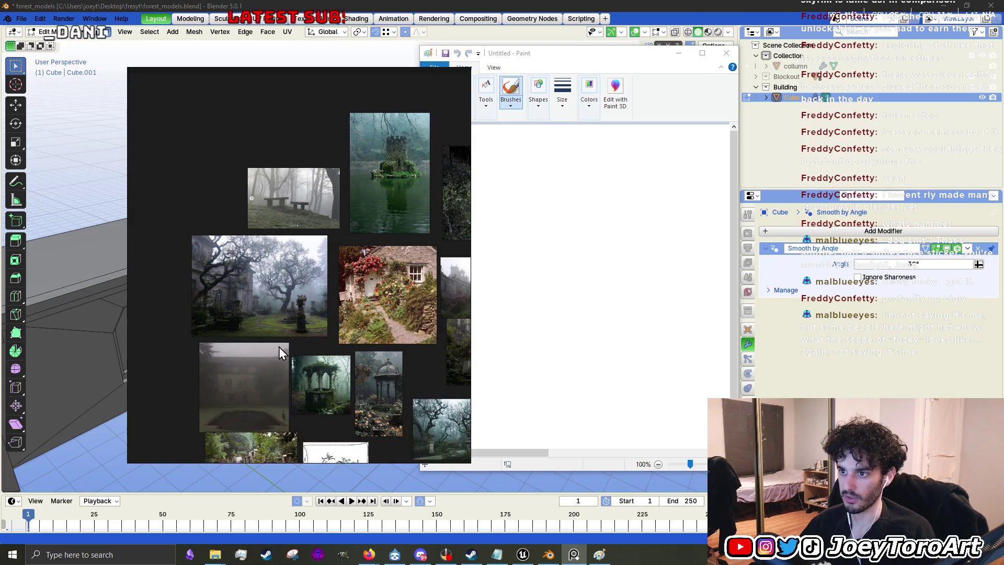
scroll(308, 333, up, 1)
scroll(240, 224, down, 2)
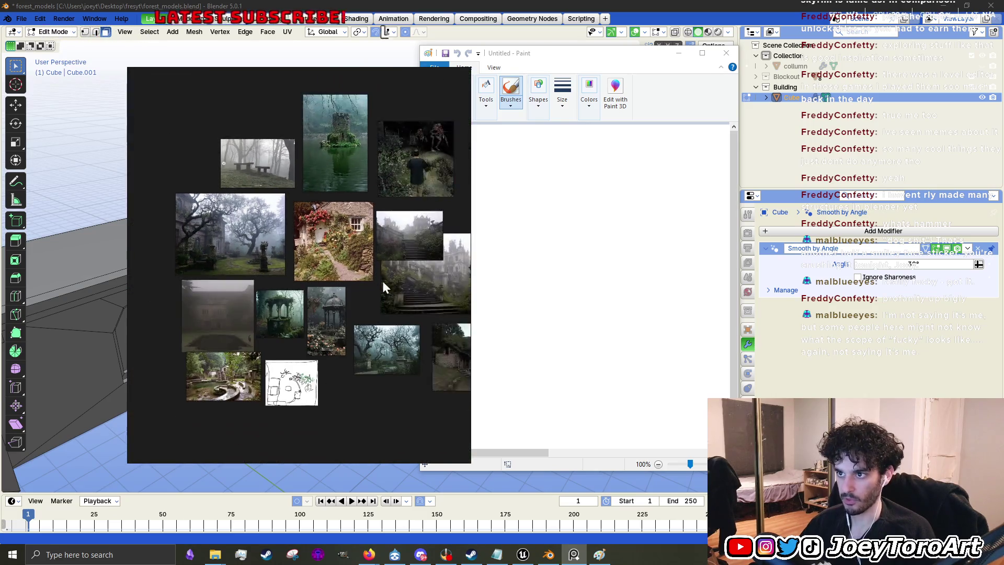
scroll(382, 281, up, 3)
scroll(284, 263, down, 3)
scroll(399, 331, down, 2)
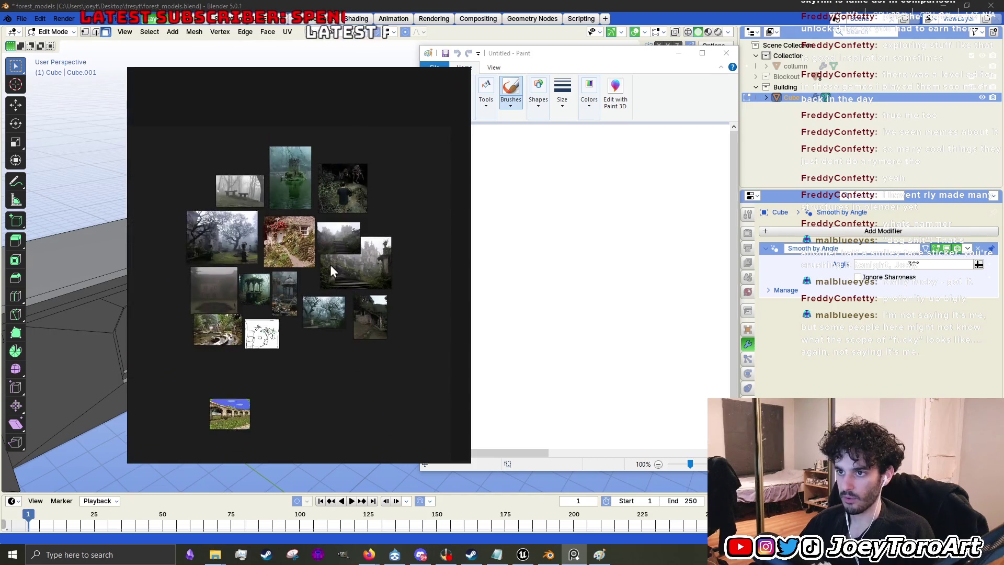
scroll(330, 265, up, 5)
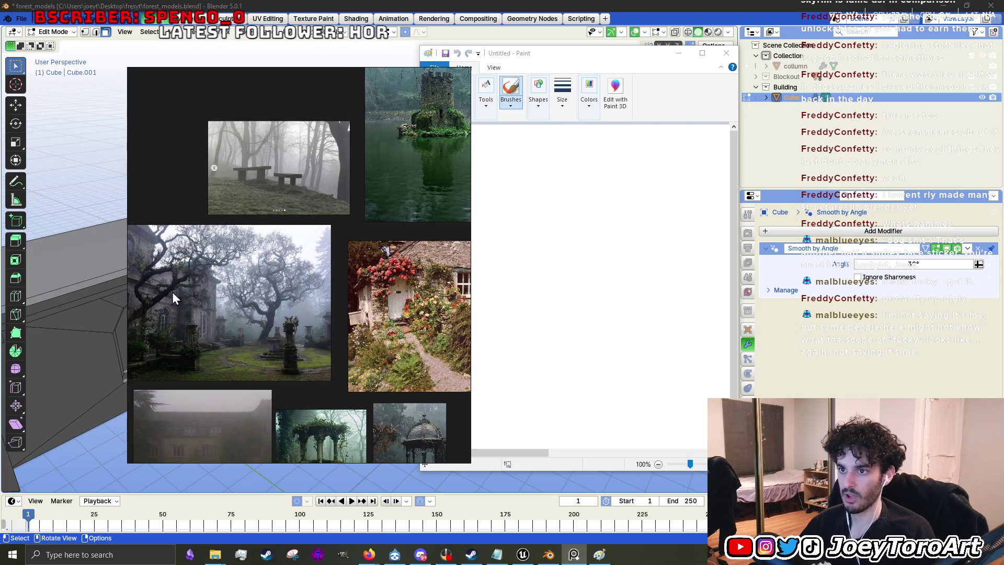
scroll(243, 282, down, 4)
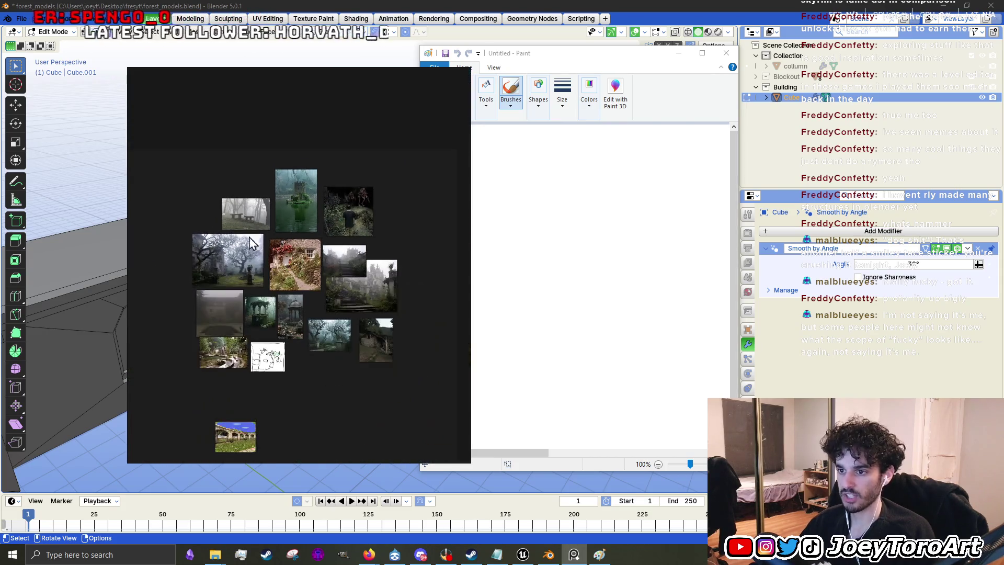
scroll(277, 345, up, 6)
scroll(242, 366, down, 2)
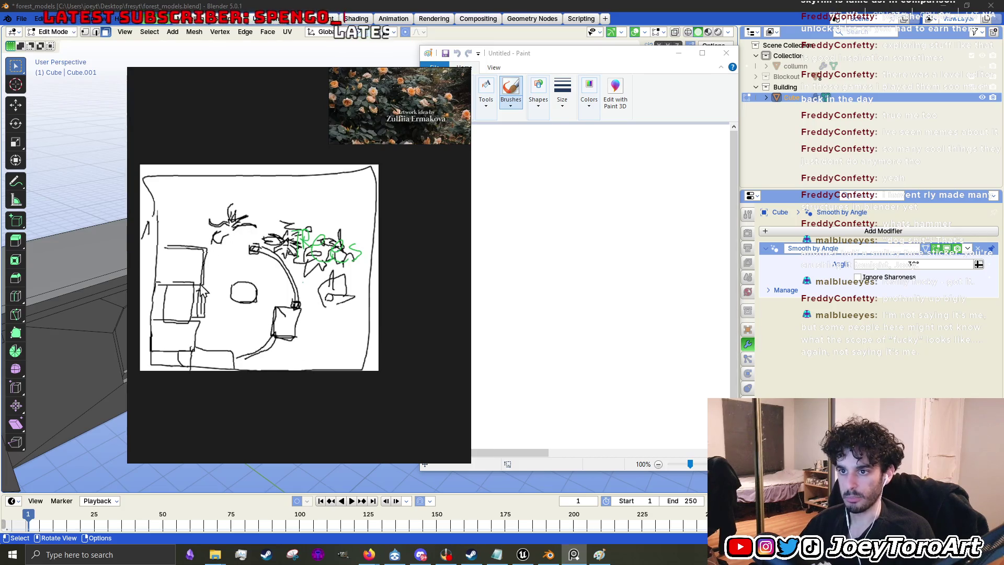
scroll(227, 281, down, 5)
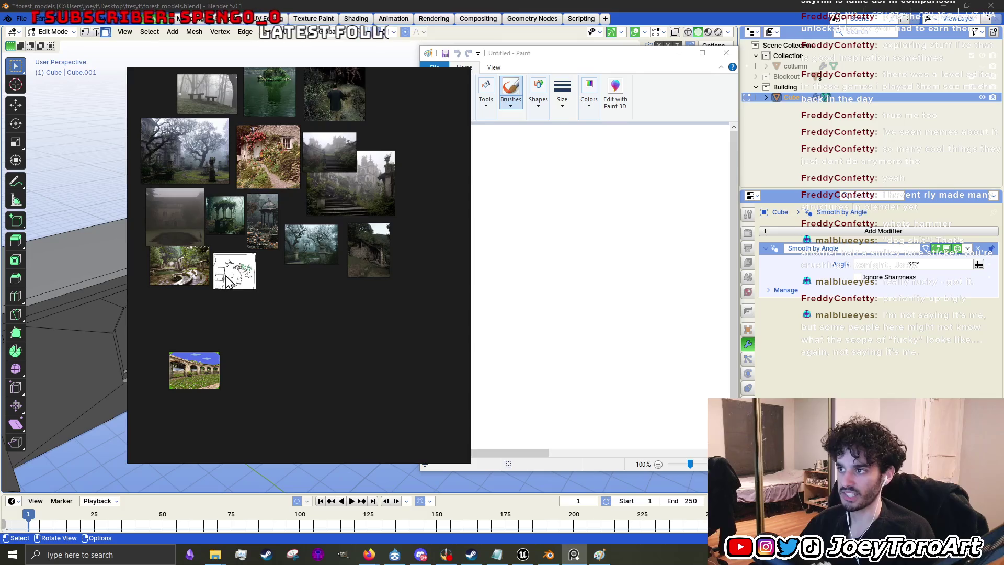
scroll(230, 279, up, 5)
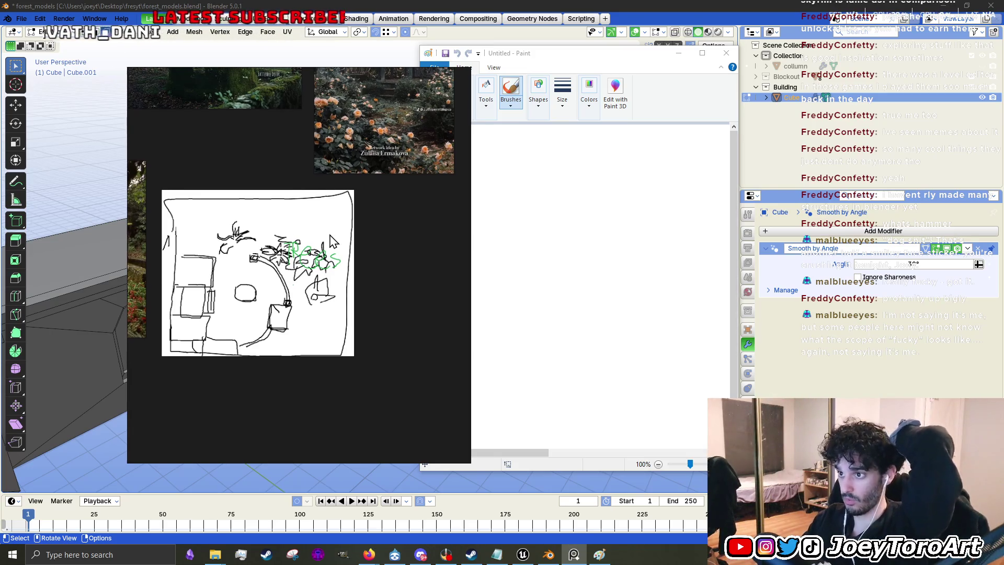
scroll(327, 337, down, 6)
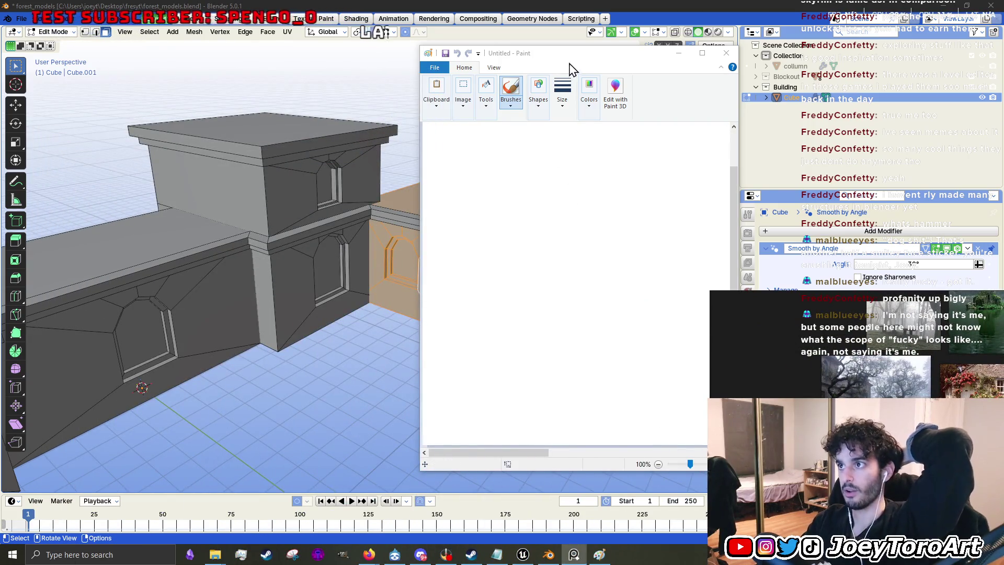
drag(572, 52, 542, 45)
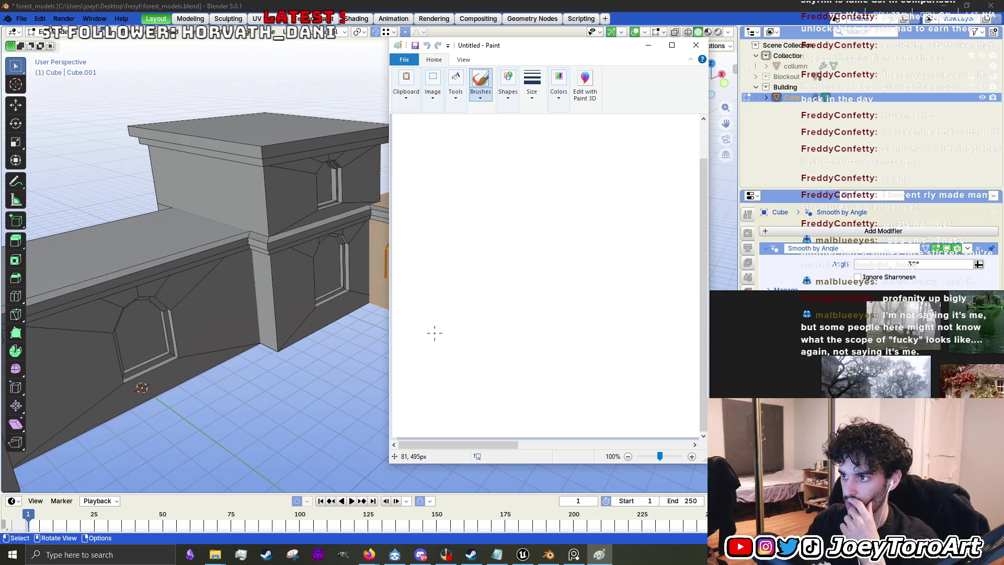
drag(435, 333, 472, 193)
mouse_move(517, 168)
mouse_down()
mouse_move(544, 309)
mouse_move(433, 331)
mouse_up()
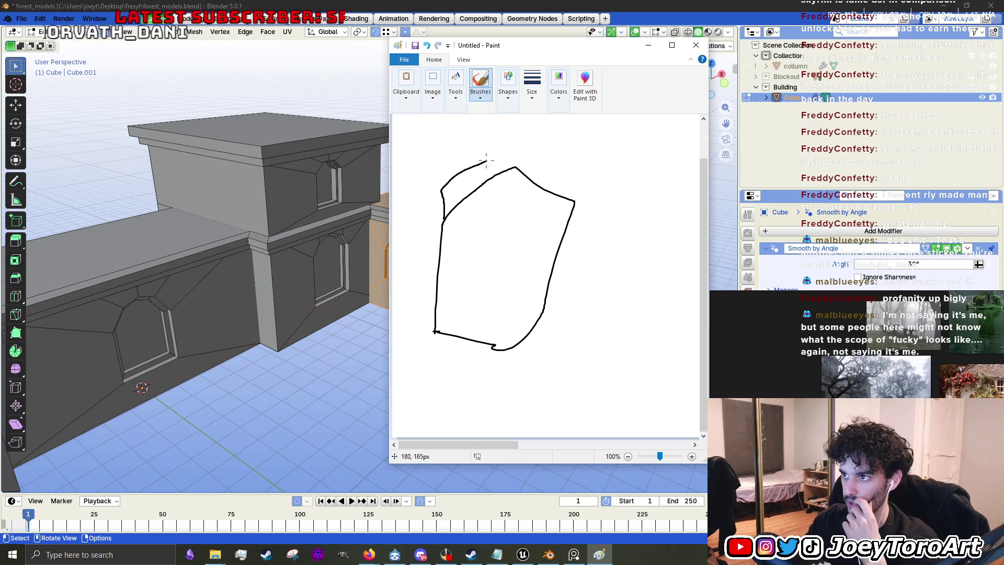
drag(486, 161, 516, 167)
mouse_move(581, 207)
mouse_down()
mouse_move(574, 176)
mouse_move(528, 158)
mouse_up()
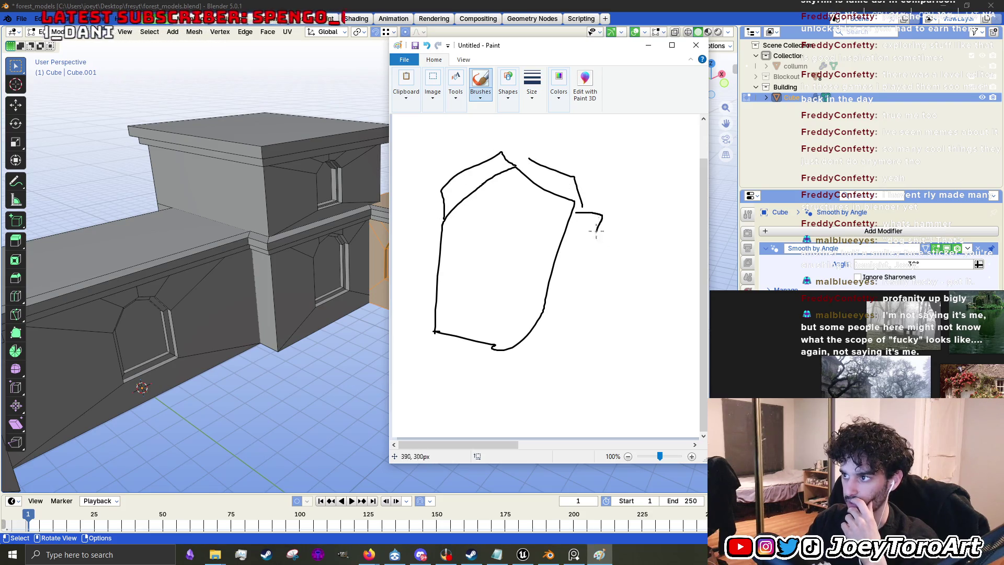
drag(596, 231, 536, 346)
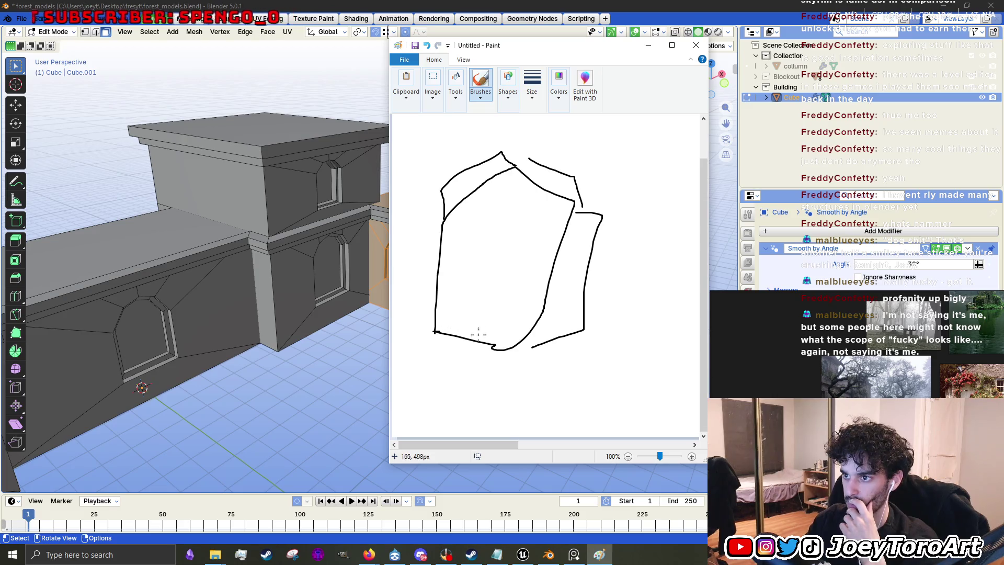
key(ctrl+z)
key(ctrl+z)
key(ctrl+z)
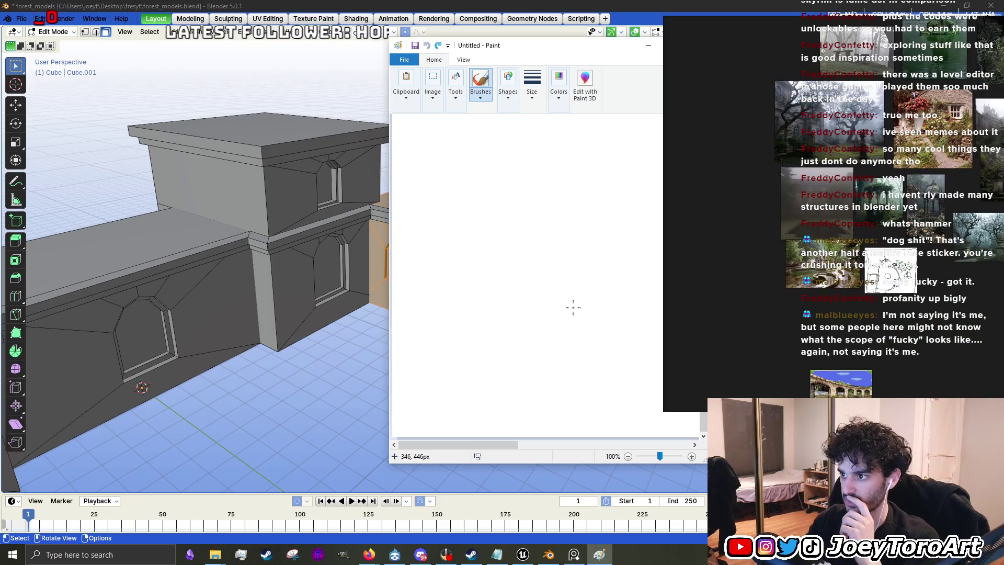
Step: Sketch a ground line, the top edge of a small block, and a long vertical stroke on the left
mouse_move(463, 314)
mouse_down()
mouse_move(562, 315)
mouse_move(577, 312)
mouse_move(536, 307)
mouse_move(602, 297)
mouse_move(517, 299)
mouse_up()
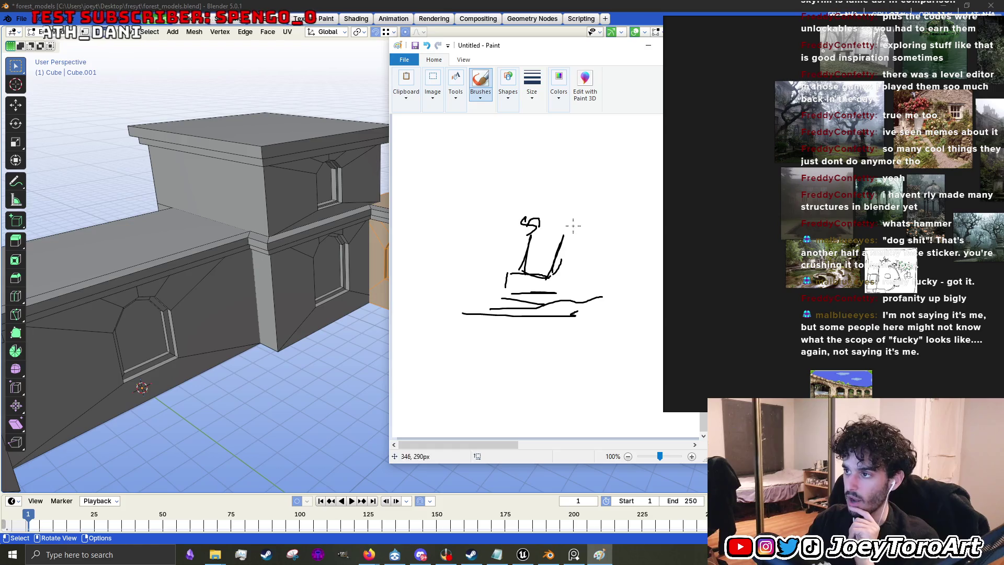
drag(519, 217, 575, 221)
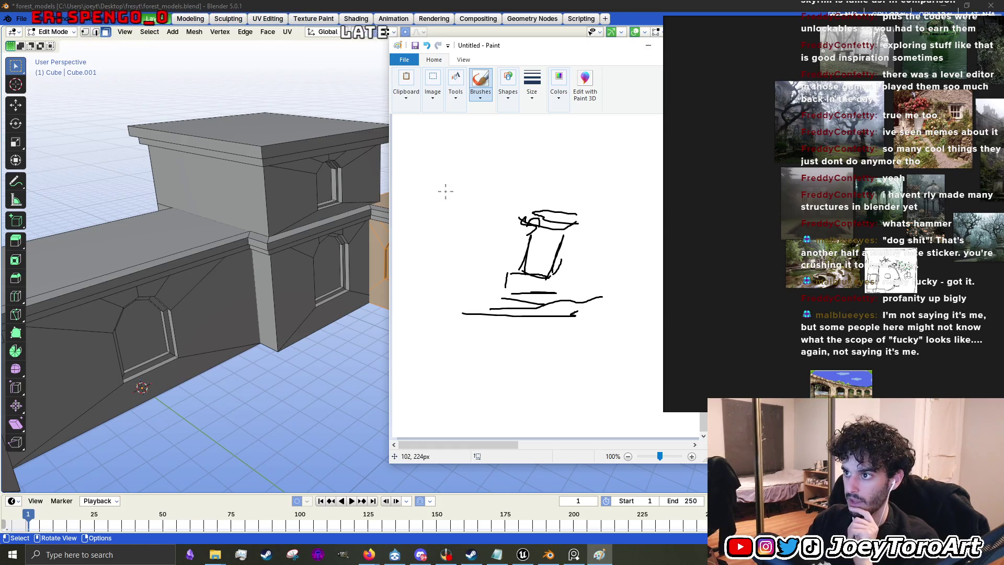
drag(444, 157, 453, 317)
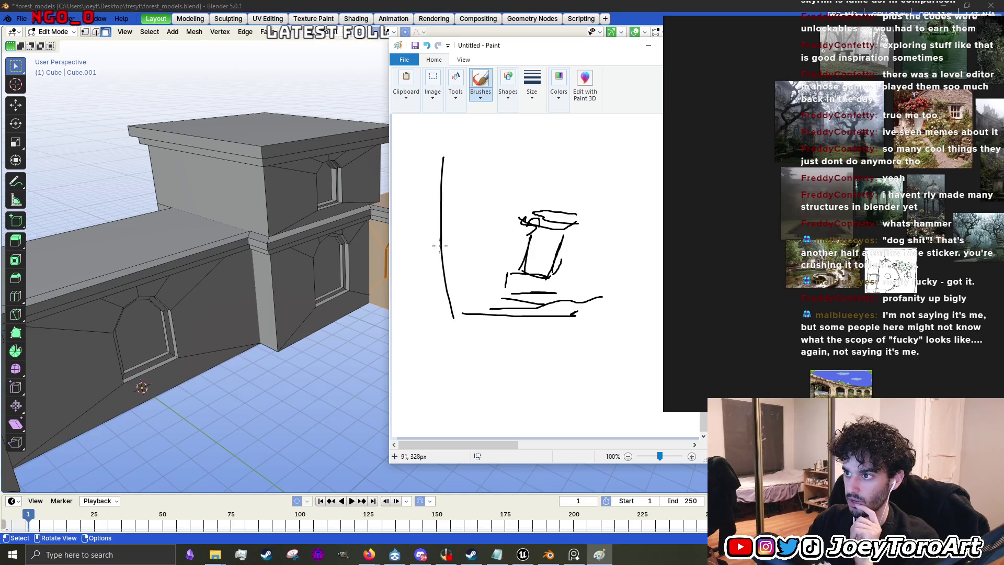
Step: Add hooked, zigzag and spiked strokes forming a tall pointed tree shape, then move Paint toward the centre
drag(442, 243, 460, 294)
drag(454, 235, 434, 155)
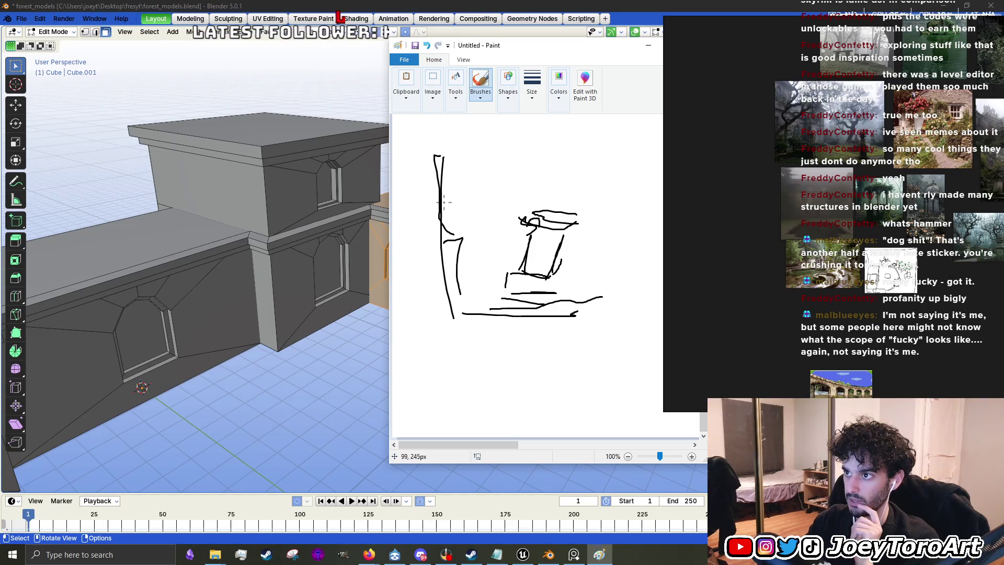
mouse_move(444, 203)
mouse_down()
mouse_move(441, 133)
mouse_move(436, 145)
mouse_up()
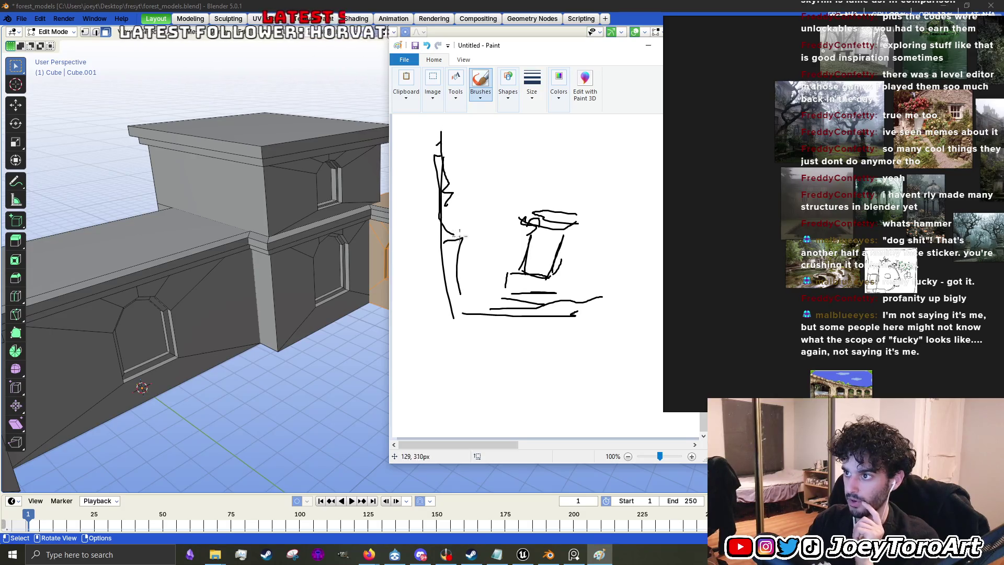
drag(460, 256, 475, 292)
mouse_move(482, 139)
mouse_down()
mouse_move(456, 225)
mouse_move(477, 285)
mouse_up()
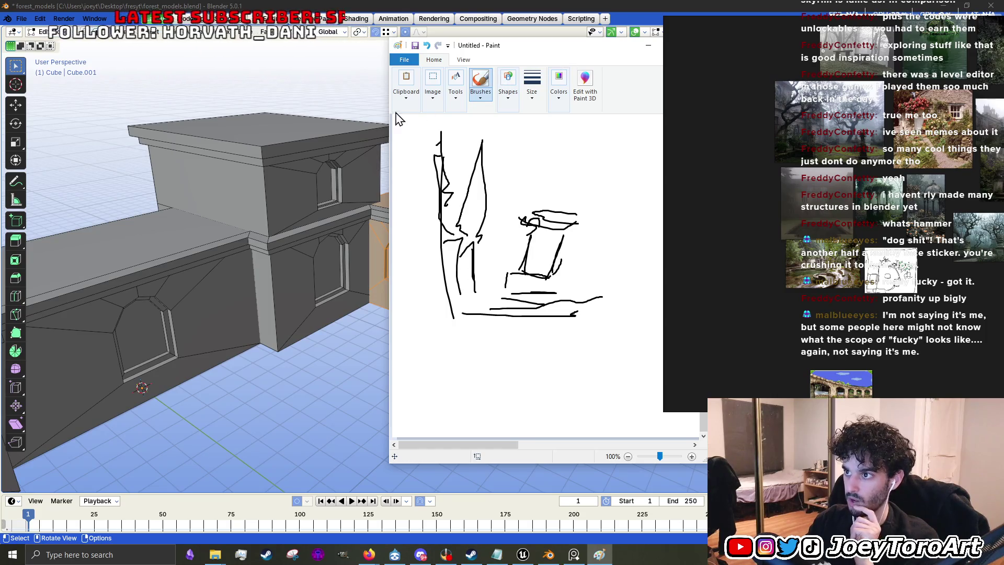
drag(542, 51, 366, 100)
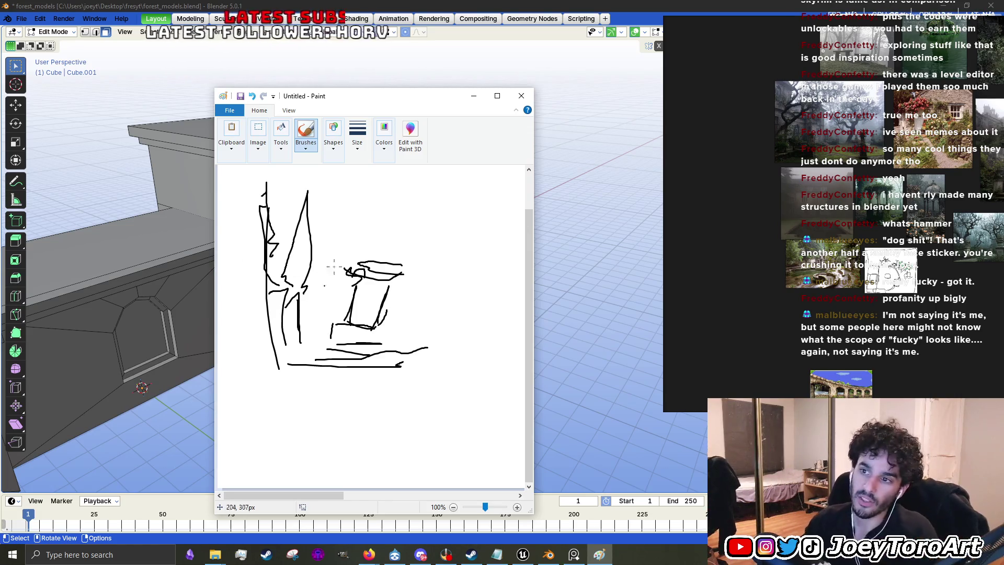
Step: Close Paint and discard the sketch without saving
click(521, 96)
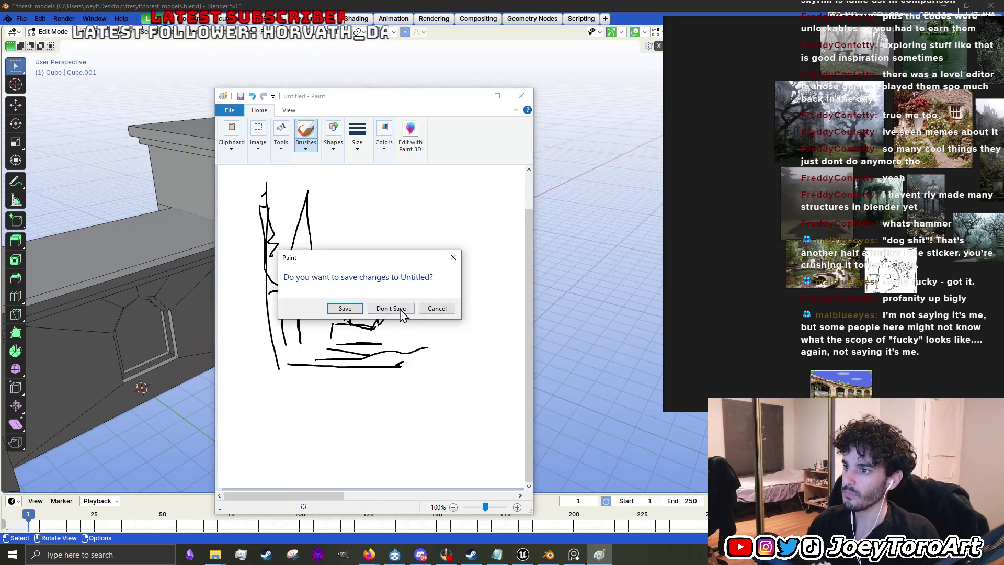
click(399, 309)
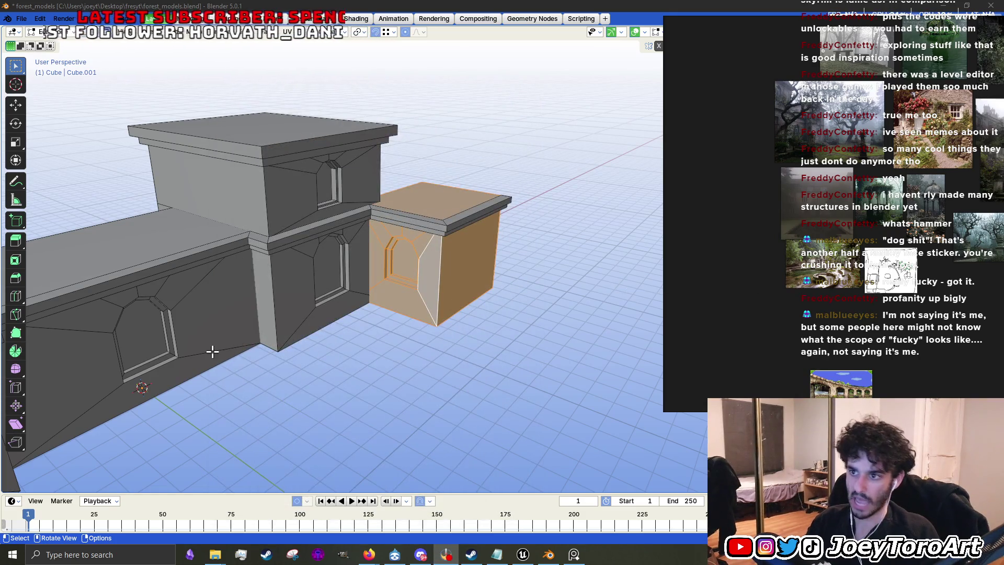
scroll(376, 339, up, 2)
Step: Deselect the orange wing block and pan the view across the building blockout
click(375, 339)
scroll(375, 339, down, 5)
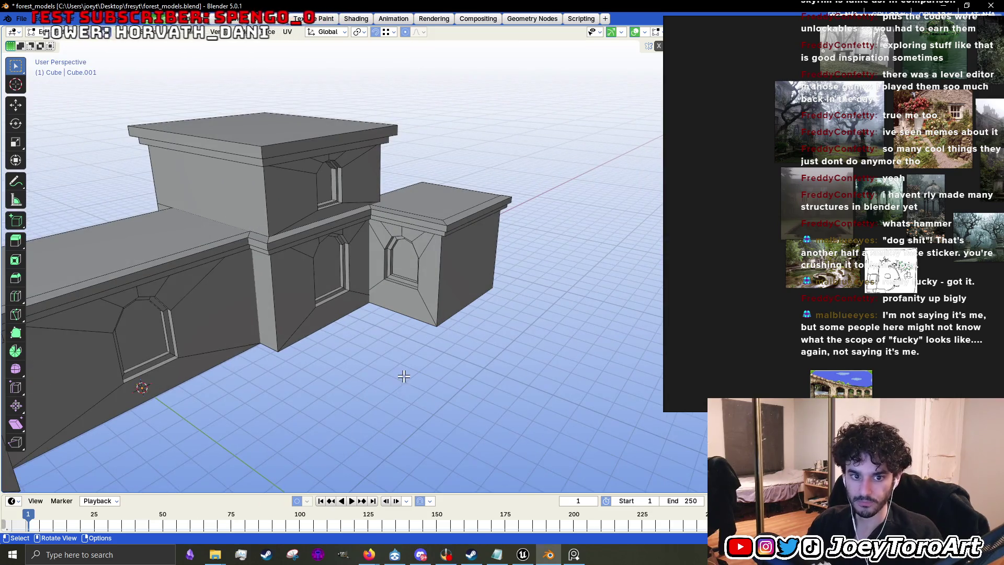
shift+middle_drag(407, 384, 466, 371)
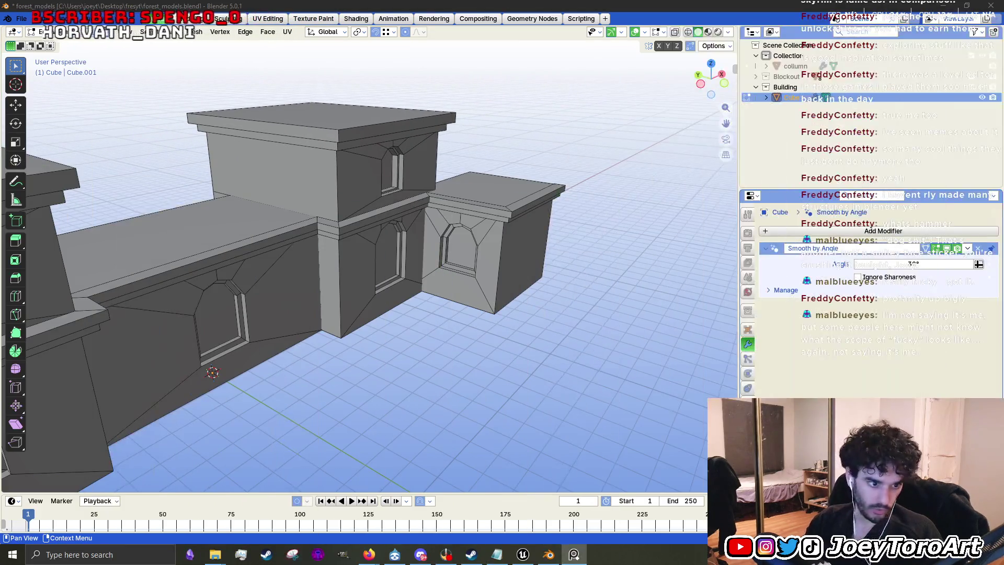
scroll(460, 355, up, 3)
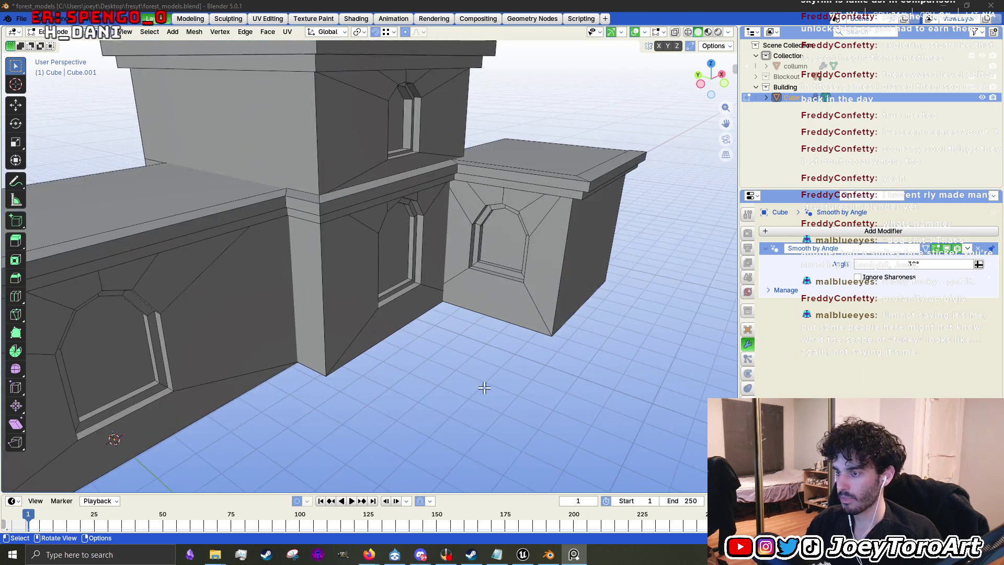
scroll(474, 359, down, 4)
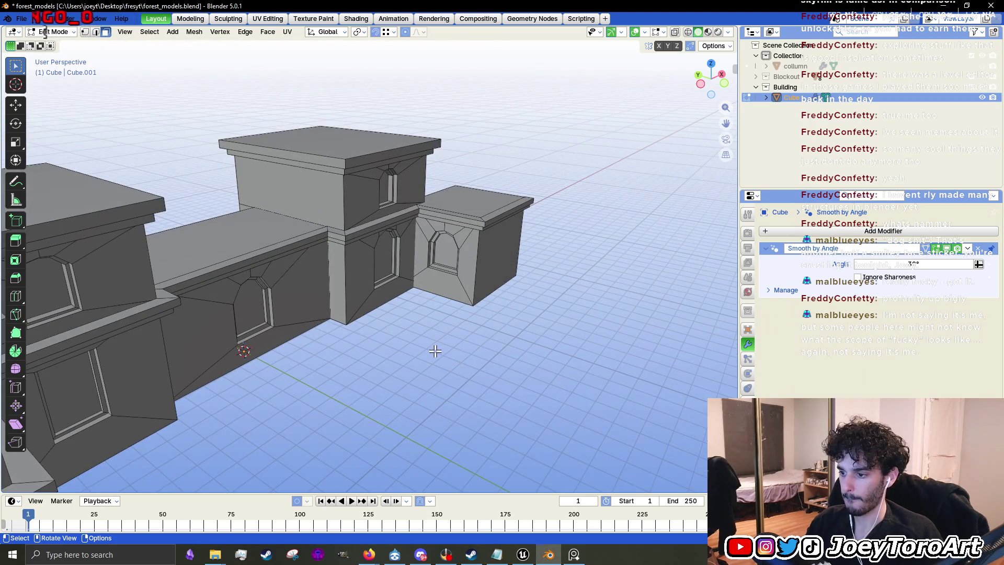
Step: Launch Notepad by searching 'note', then type and erase a trial 'window -' note
mouse_move(220, 555)
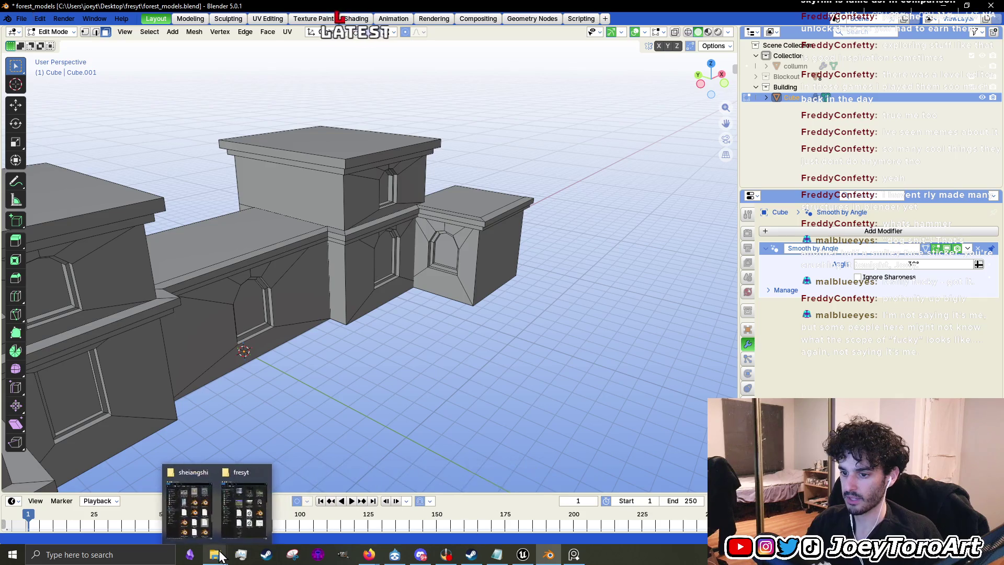
click(125, 555)
text(note)
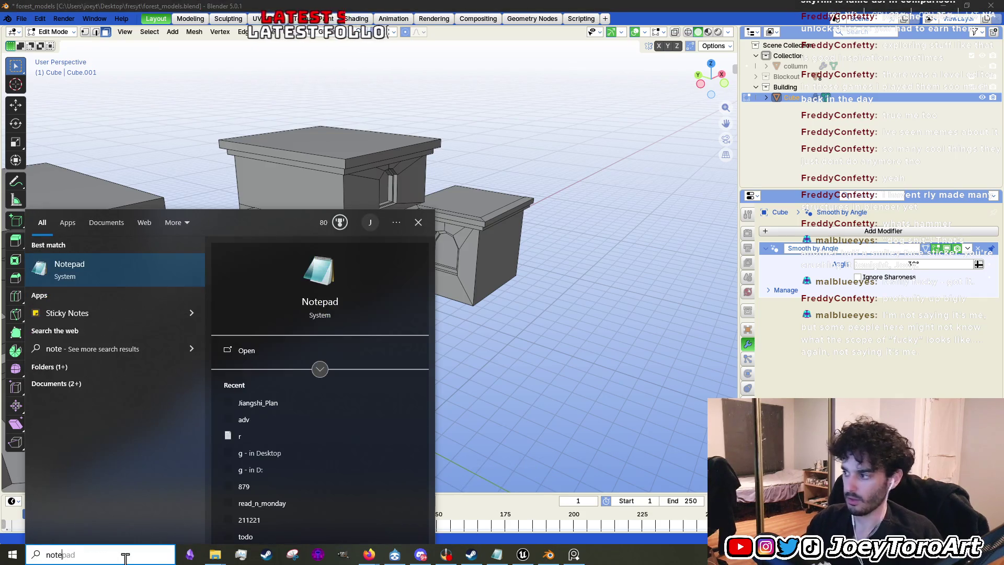
click(124, 257)
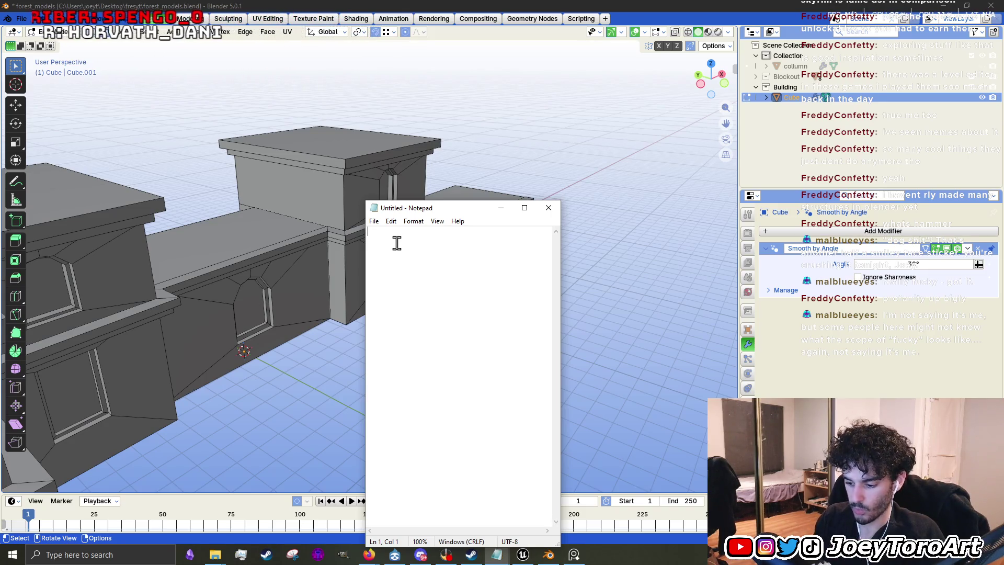
text(window )
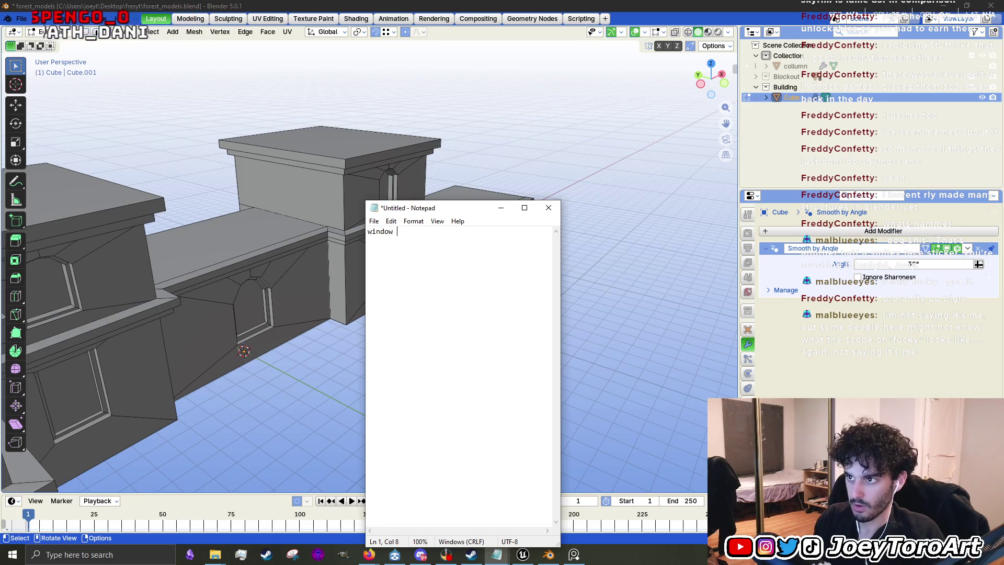
text(-)
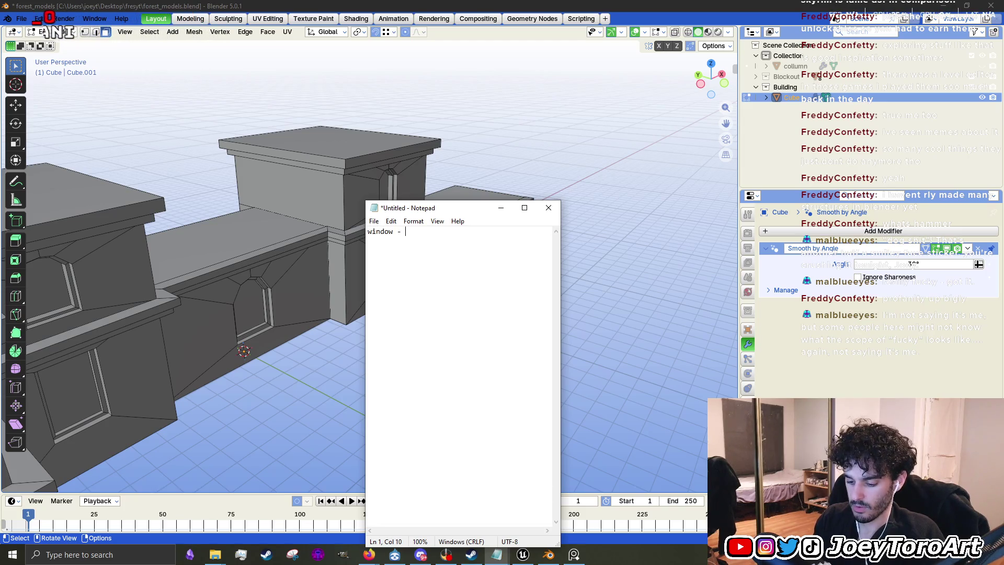
key(BackSpace)
key(BackSpace)
key(BackSpace)
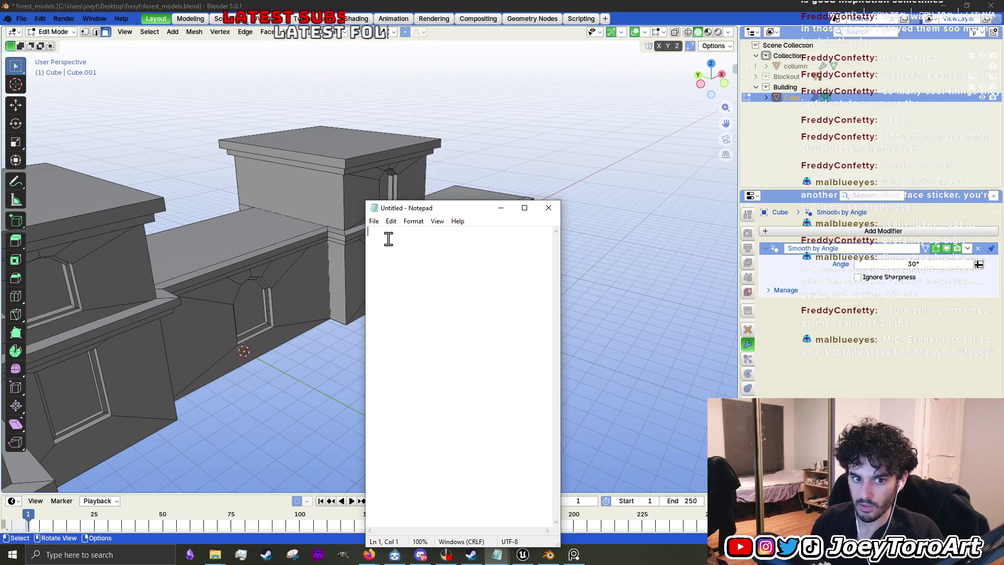
key(alt+Tab)
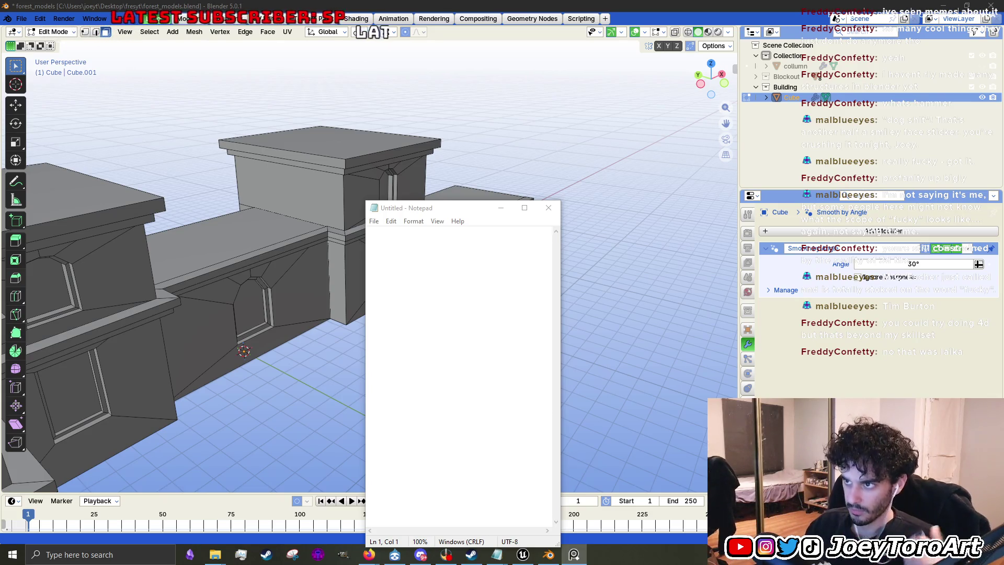
Step: Type 'window-square - bars' with an indented '-large window- curved' line, starting a fresh indented line
click(456, 276)
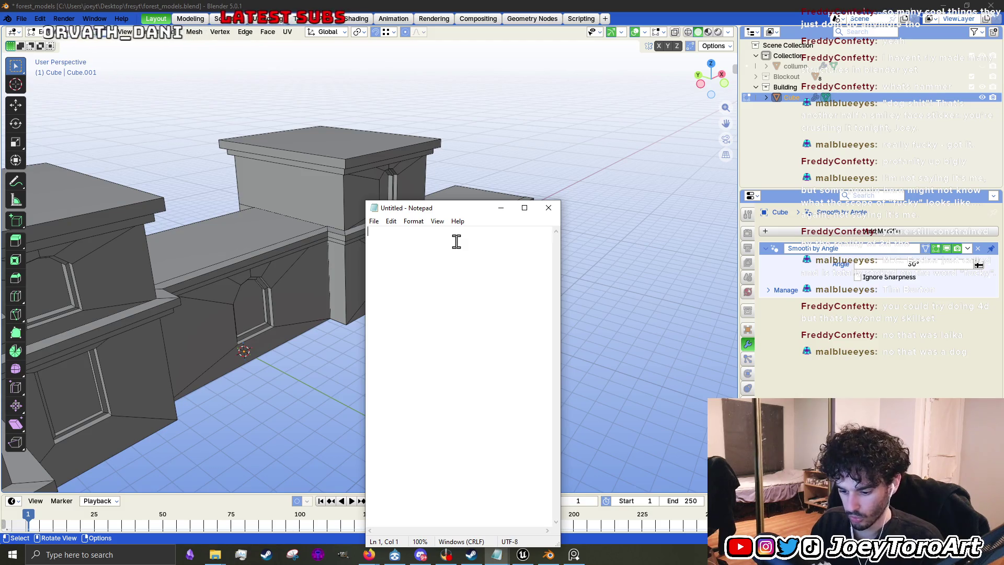
text(gla)
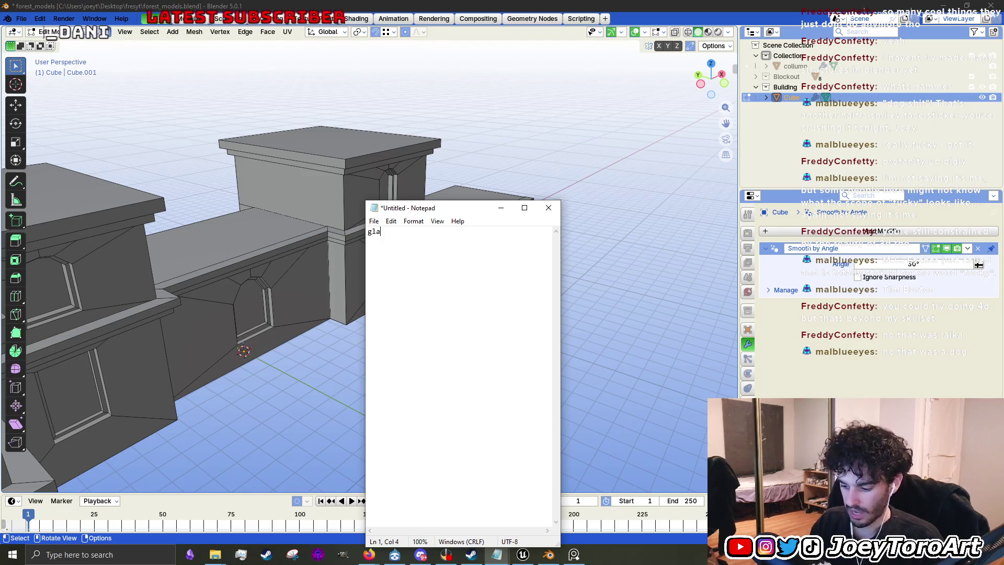
key(BackSpace)
key(BackSpace)
key(BackSpace)
text(window-)
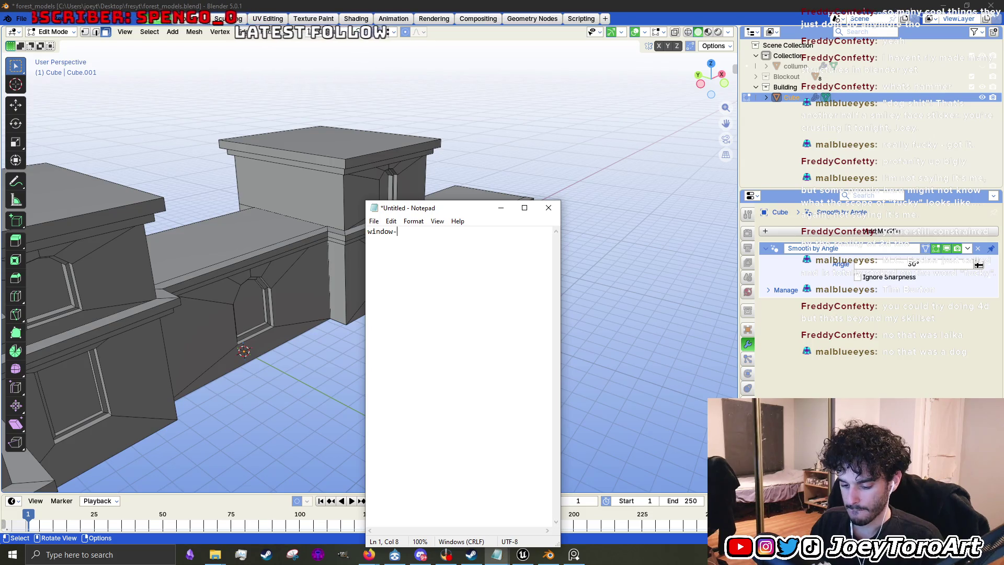
text(squar)
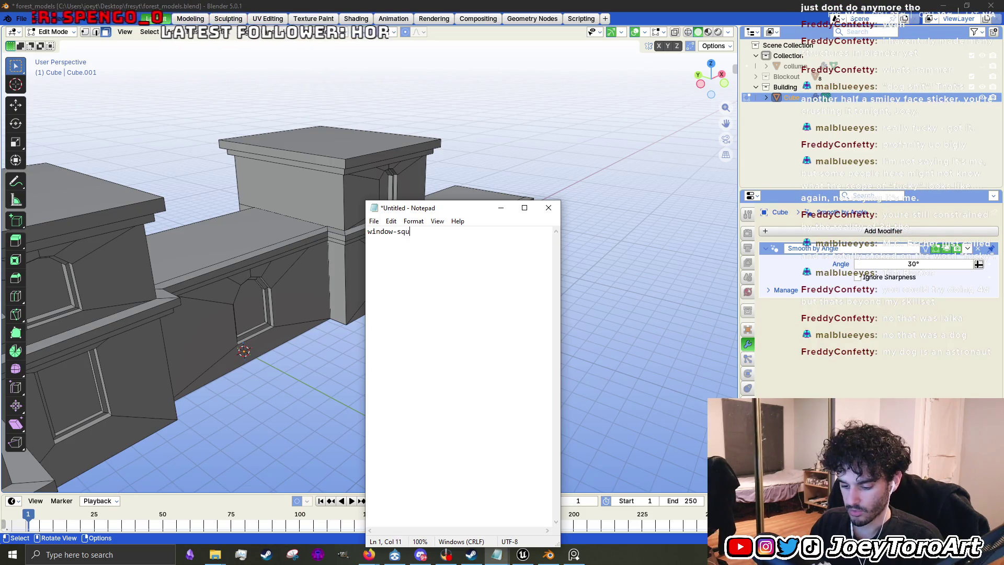
text(e - bars 	)
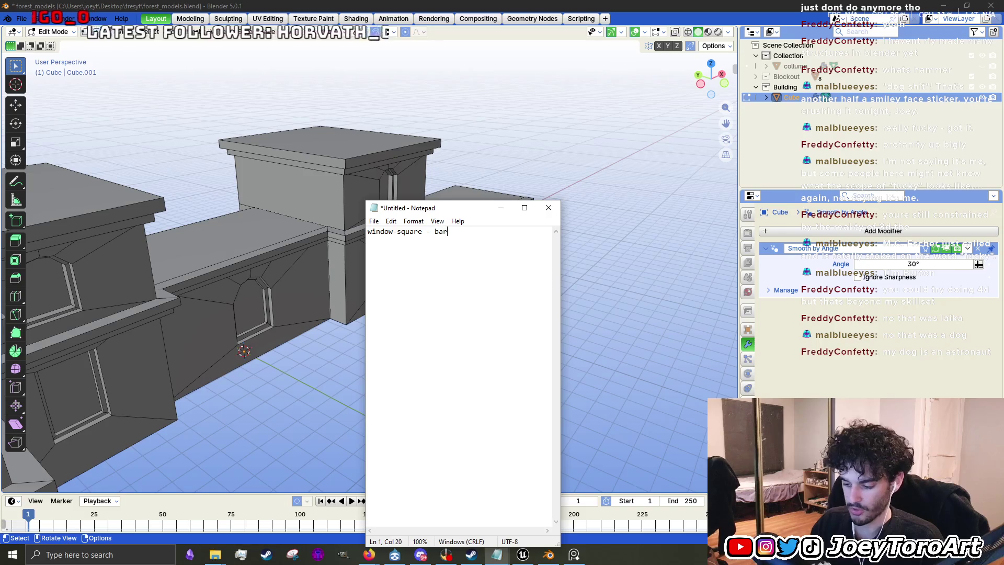
text(-larg)
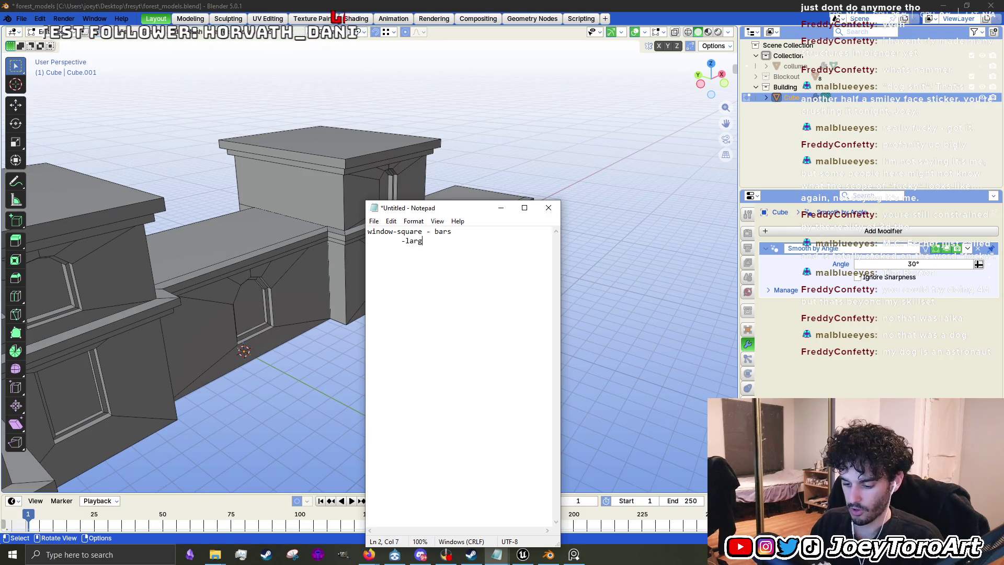
text(e window- )
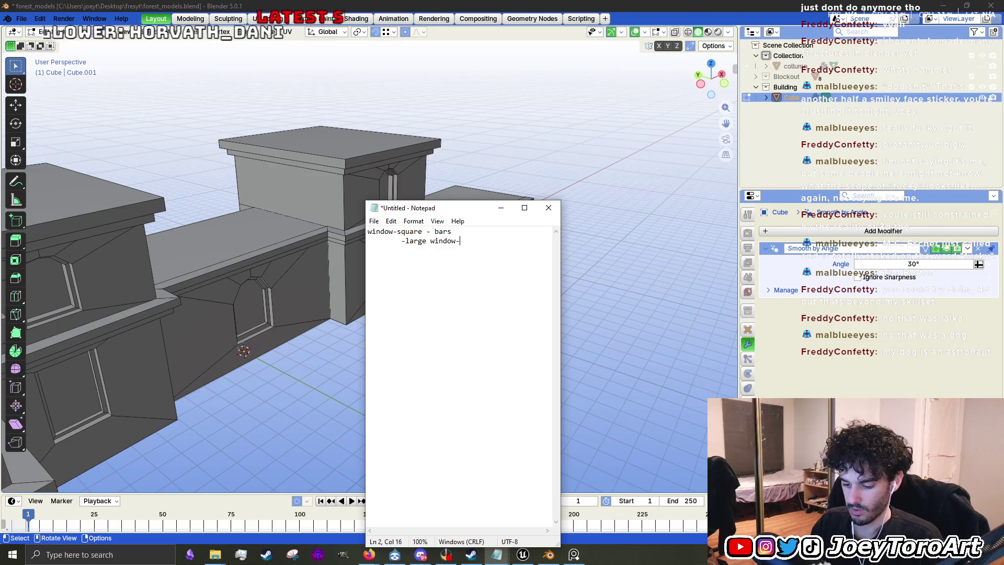
text(curved -)
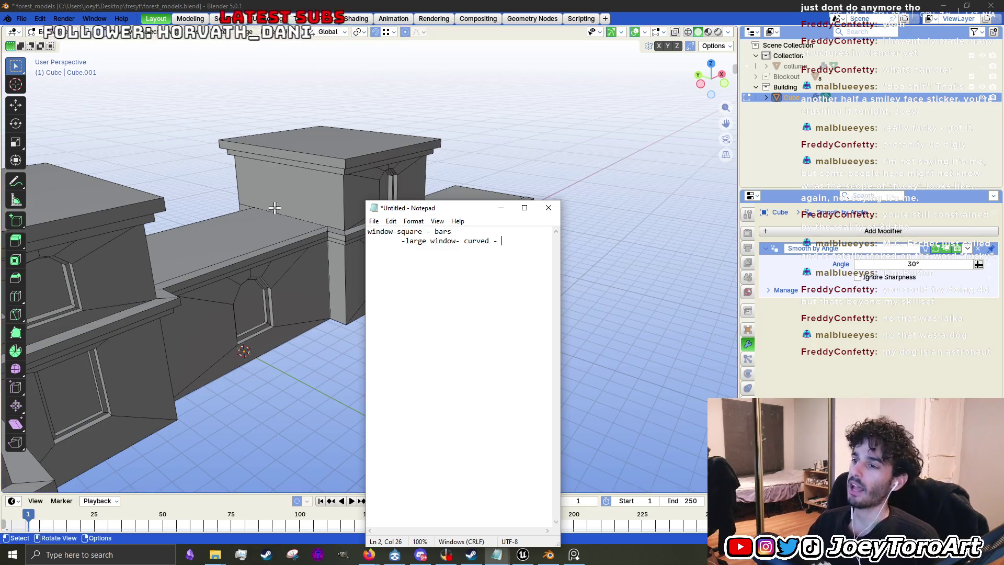
key(Return)
key(Tab)
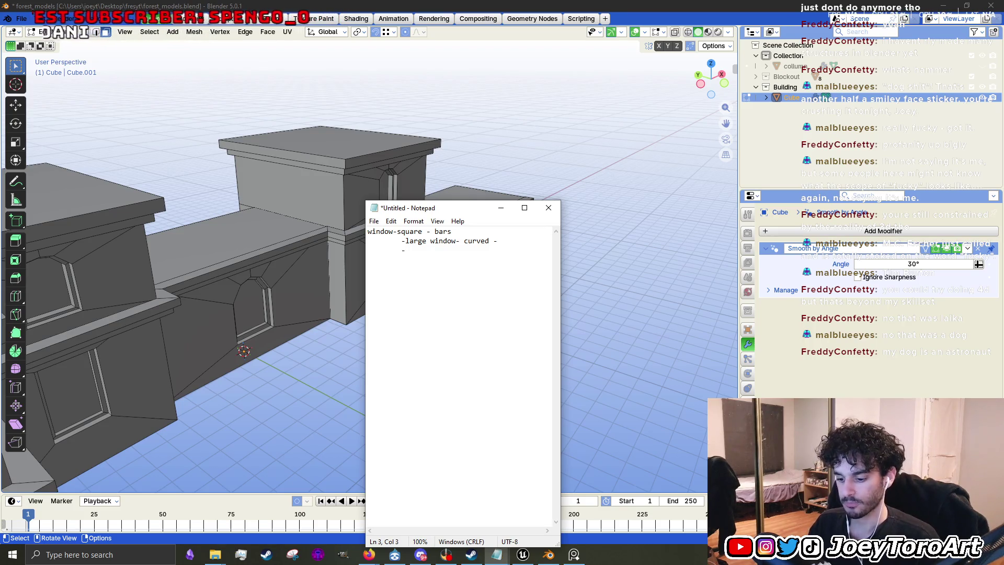
key(BackSpace)
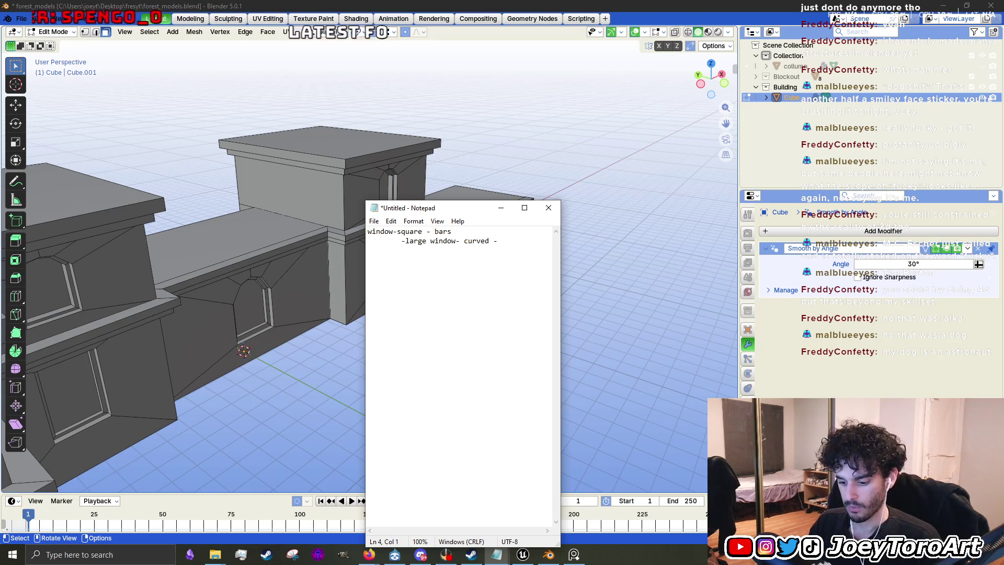
Step: Add 'dirty - marble wall' with indented '-ornate - trimsheet' and '-root' notes
text(dirty - marbl)
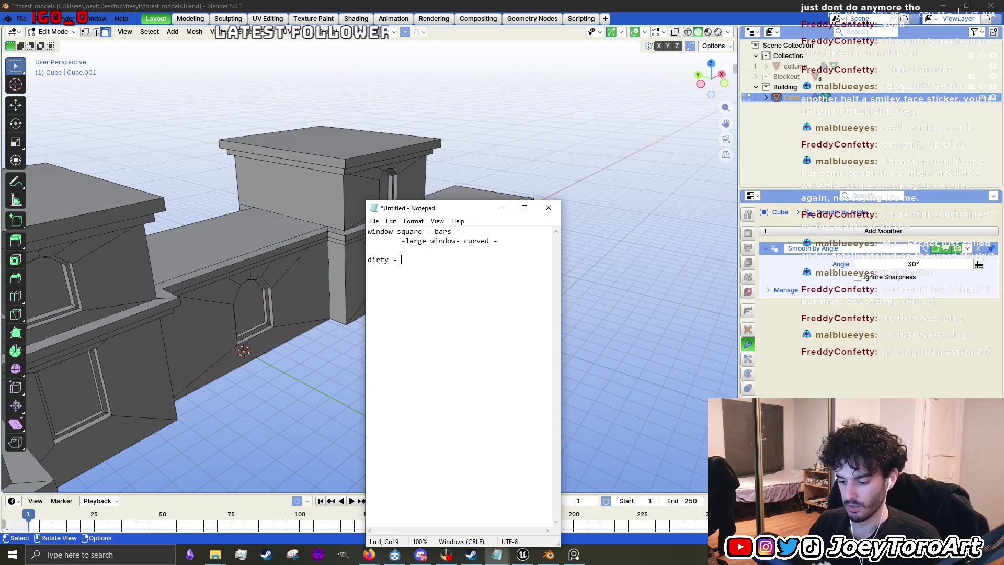
text(e )
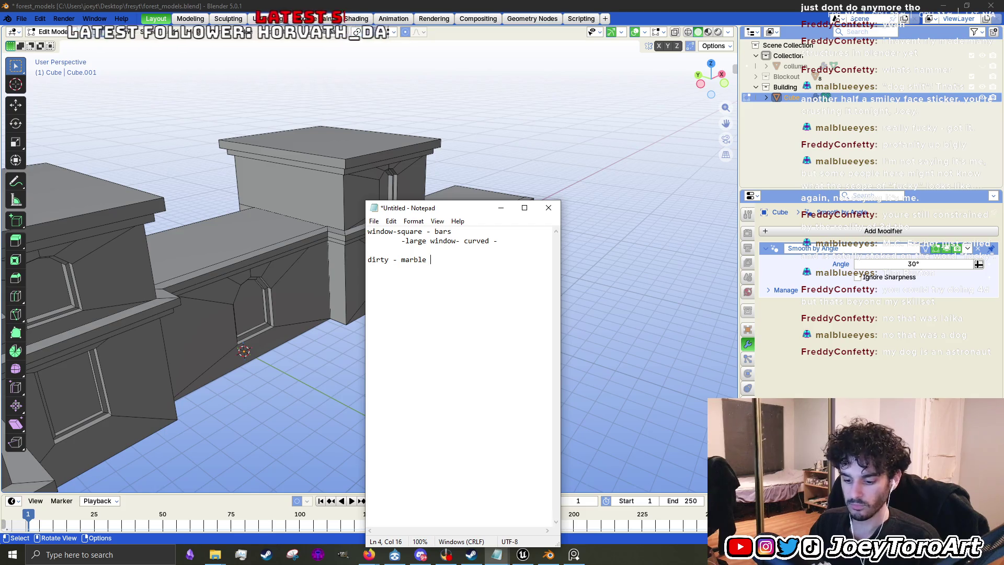
text(wall)
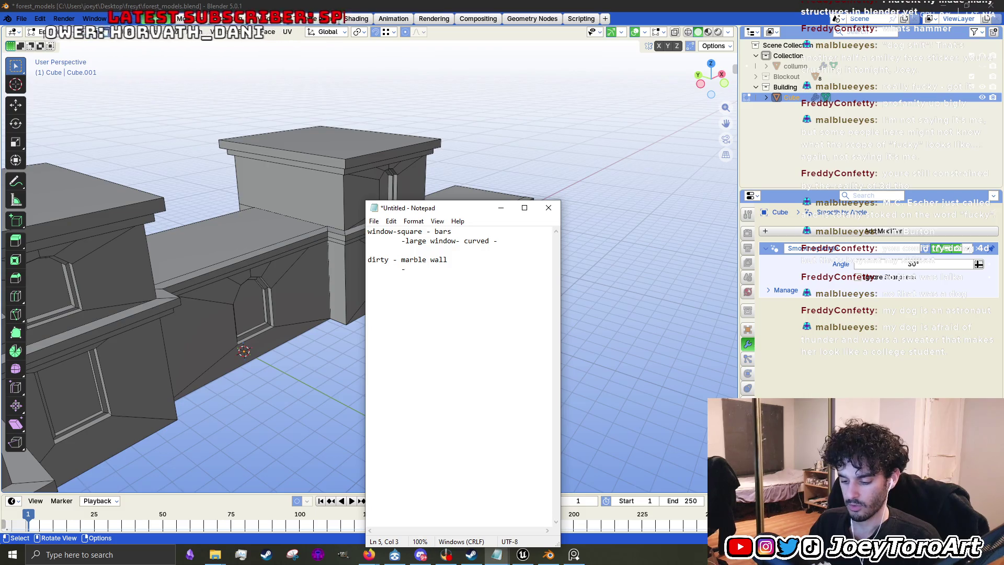
text( 	-ornate)
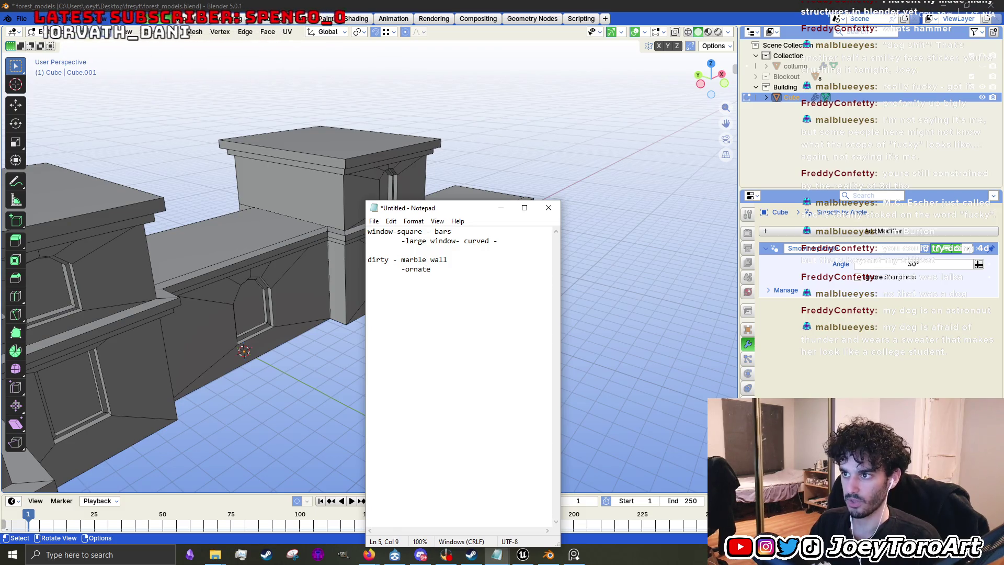
key(BackSpace)
key(BackSpace)
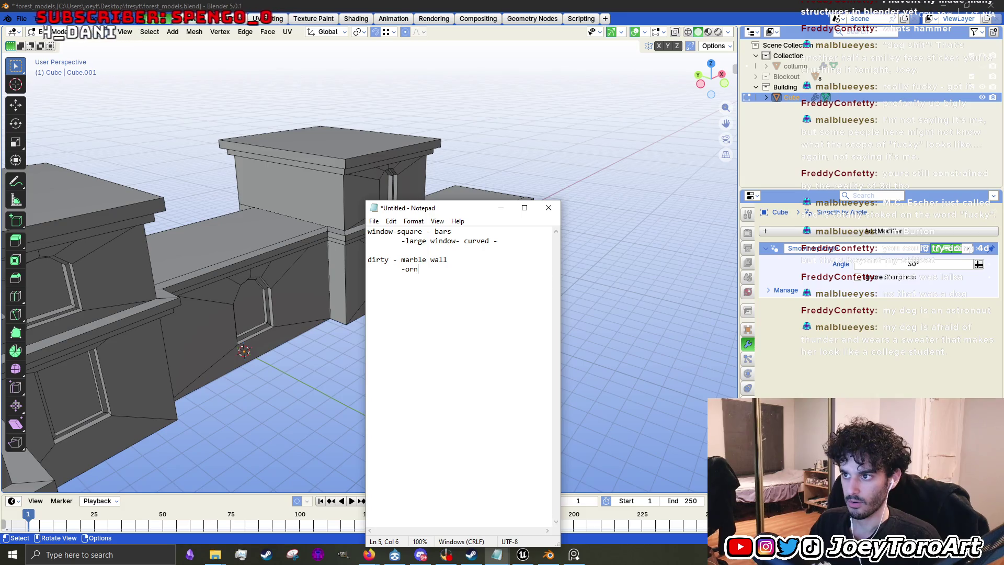
text(ate - trimsheet)
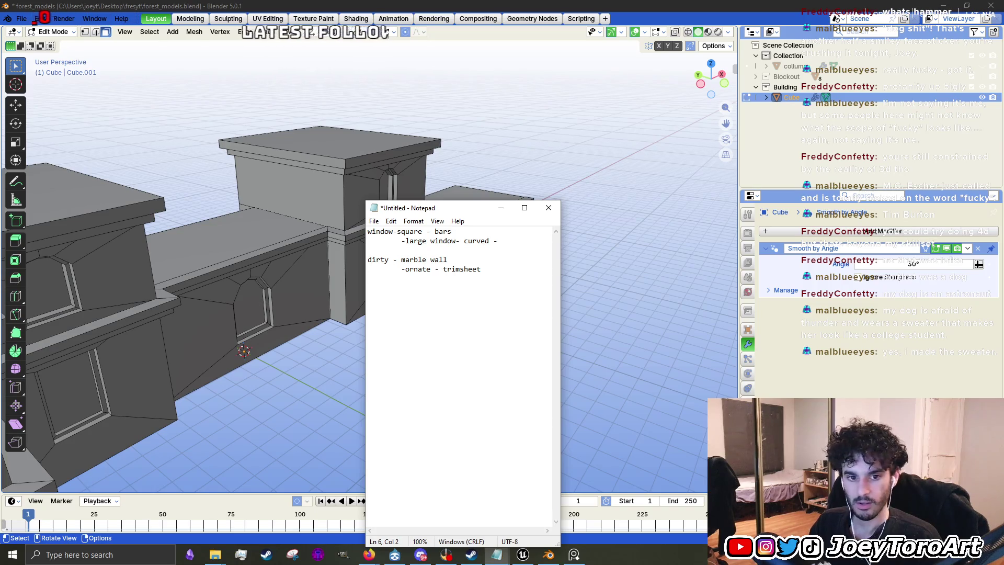
text(root)
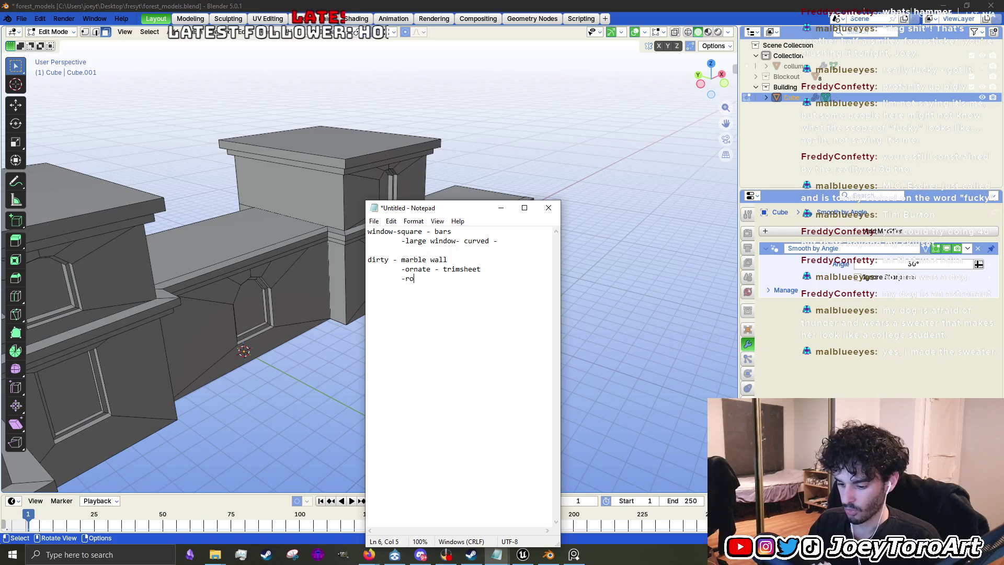